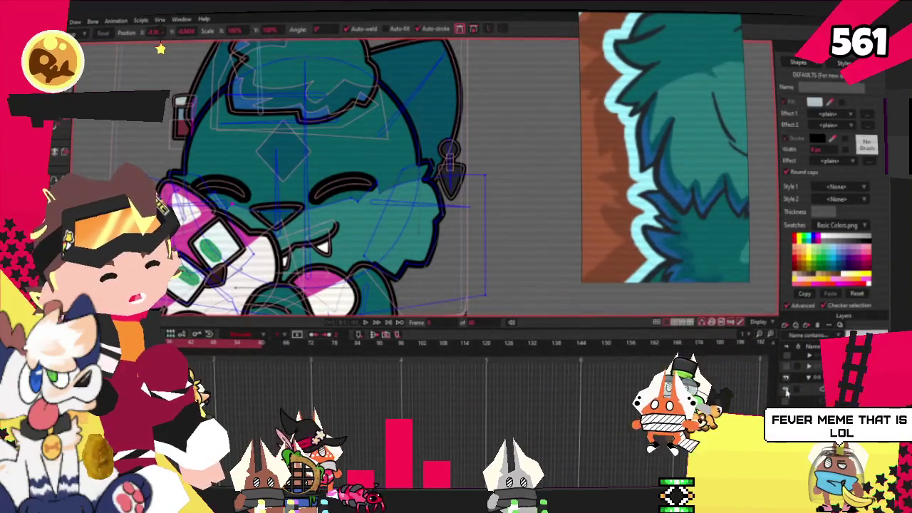
# - Outline a new point-built patch around the cat's right cheek fur with Add Point
pyautogui.scroll(3, 497, 164)
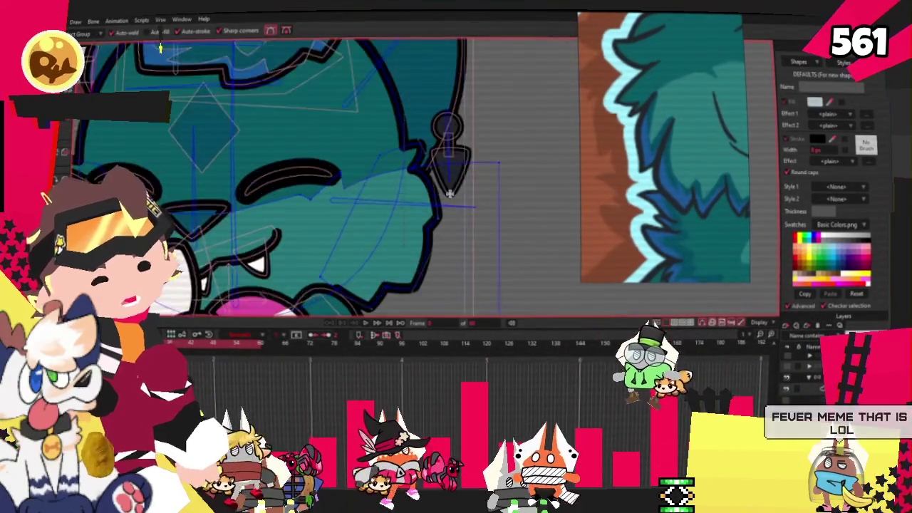
pyautogui.press('a')
pyautogui.click(383, 167)
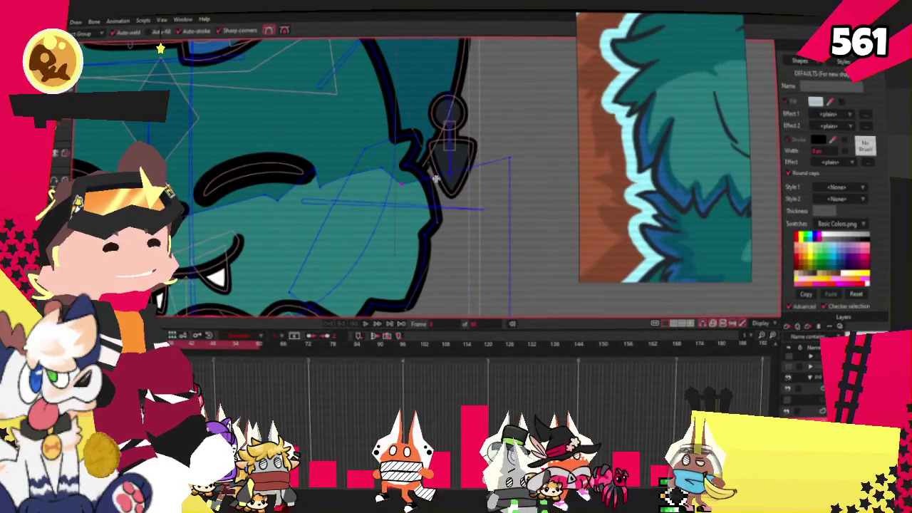
pyautogui.moveTo(482, 175); pyautogui.dragTo(421, 211)
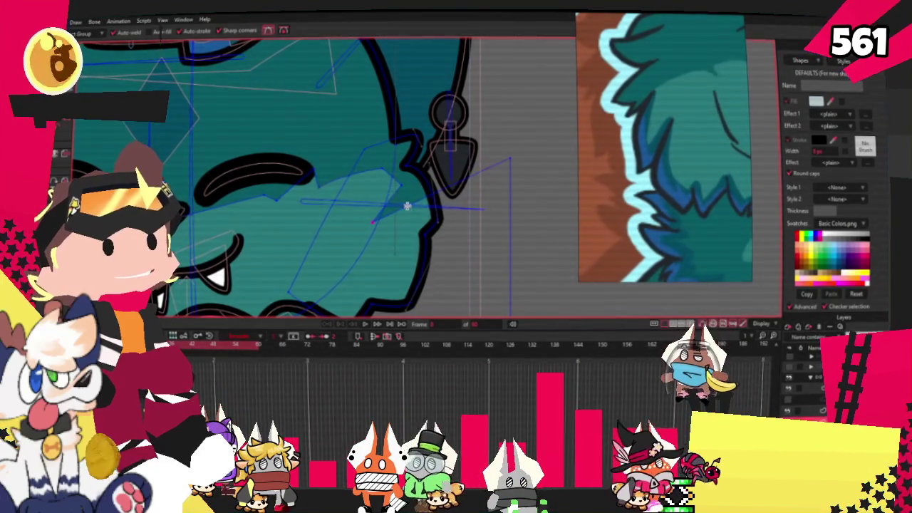
pyautogui.click(354, 270)
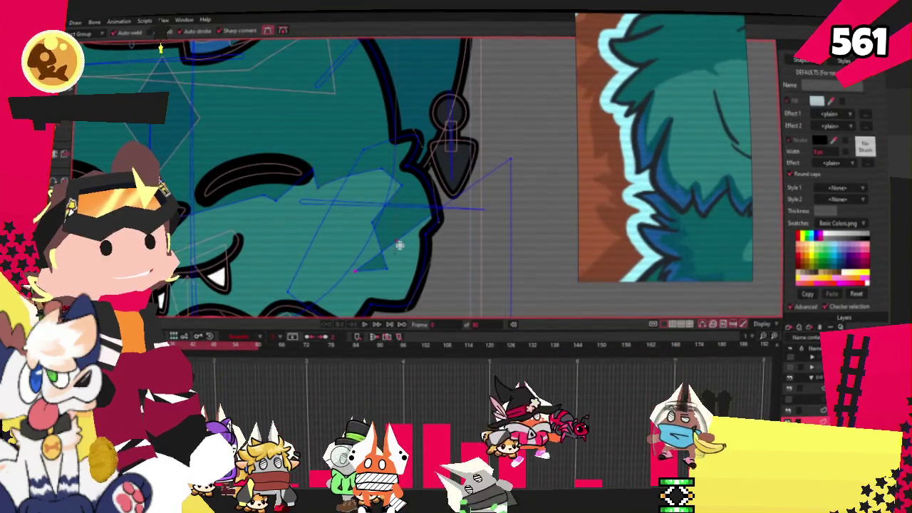
pyautogui.scroll(-3, 409, 233)
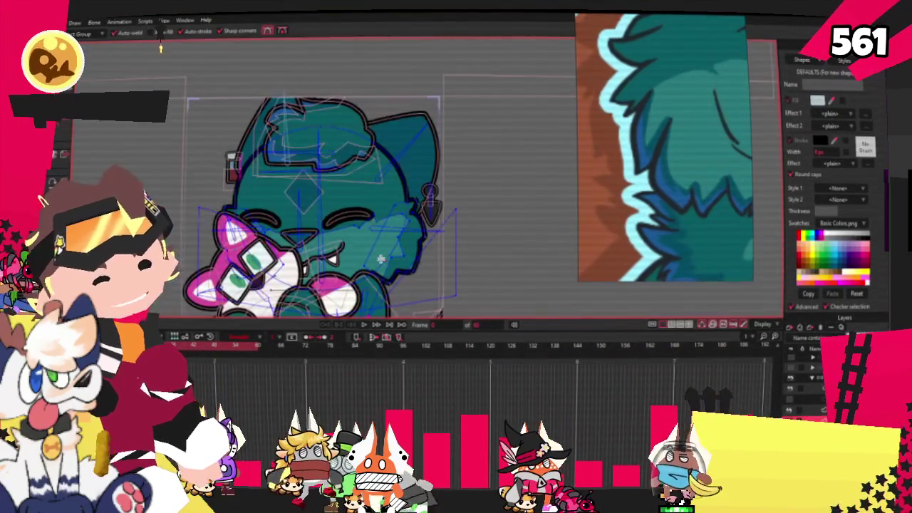
pyautogui.scroll(1, 495, 185)
pyautogui.scroll(2, 495, 184)
pyautogui.scroll(1, 495, 185)
pyautogui.scroll(1, 495, 185)
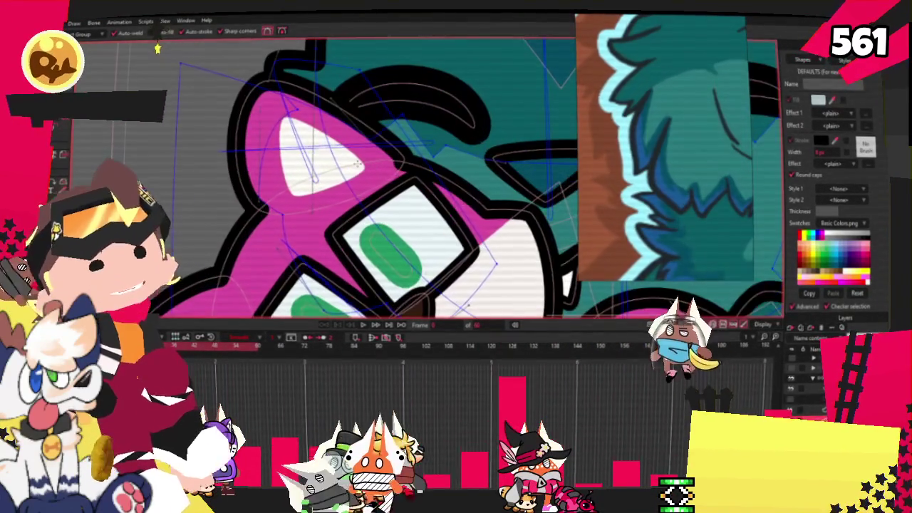
# - Hide the pink cat character's layer so the face is unobstructed
pyautogui.click(793, 390)
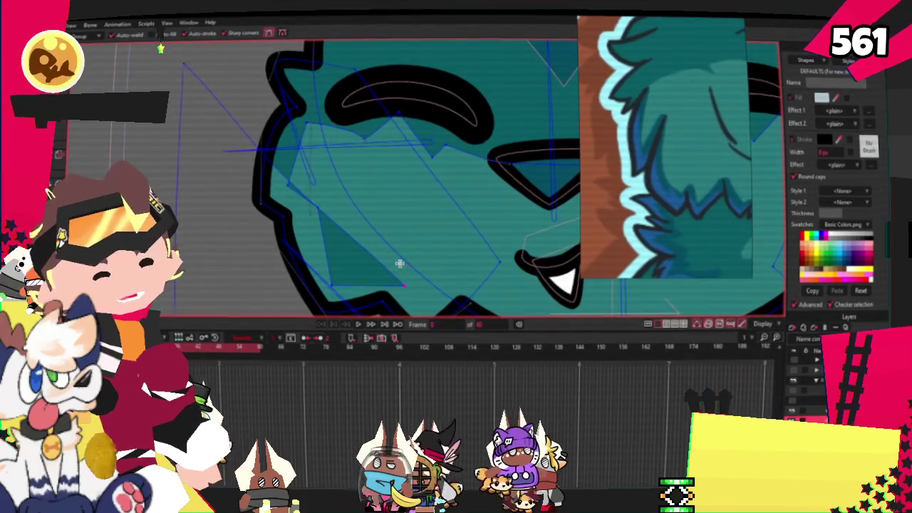
pyautogui.scroll(-3, 374, 228)
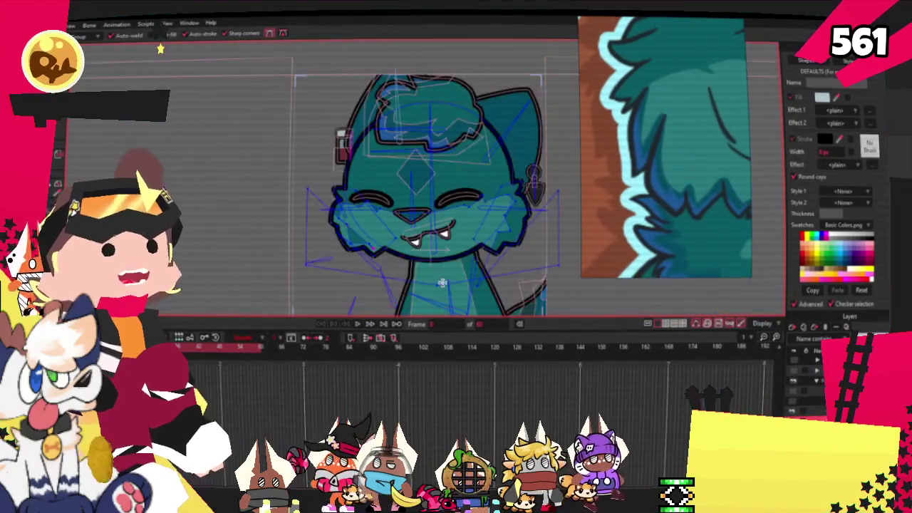
pyautogui.scroll(2, 299, 235)
pyautogui.scroll(1, 285, 238)
pyautogui.scroll(1, 278, 240)
pyautogui.scroll(1, 269, 184)
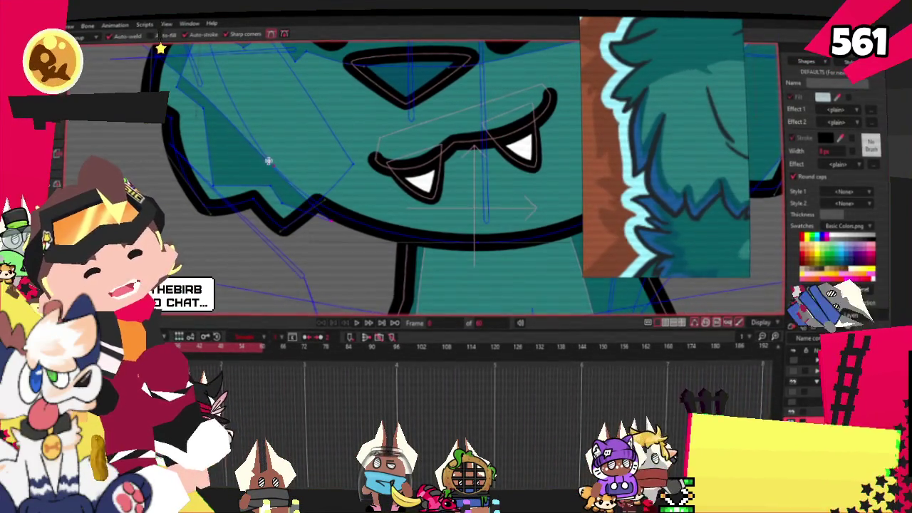
pyautogui.scroll(-4, 343, 248)
pyautogui.scroll(4, 344, 248)
pyautogui.scroll(-2, 264, 240)
pyautogui.scroll(2, 492, 204)
pyautogui.scroll(-1, 492, 204)
# - Bend the cheek outline's points with the Curvature tool to match the jagged fur edge
pyautogui.press('c')
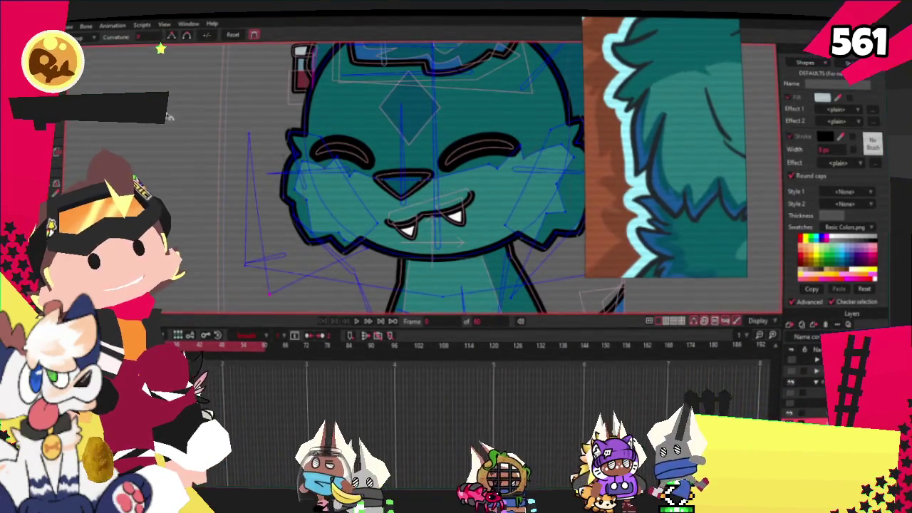
pyautogui.scroll(-1, 214, 185)
pyautogui.scroll(1, 214, 187)
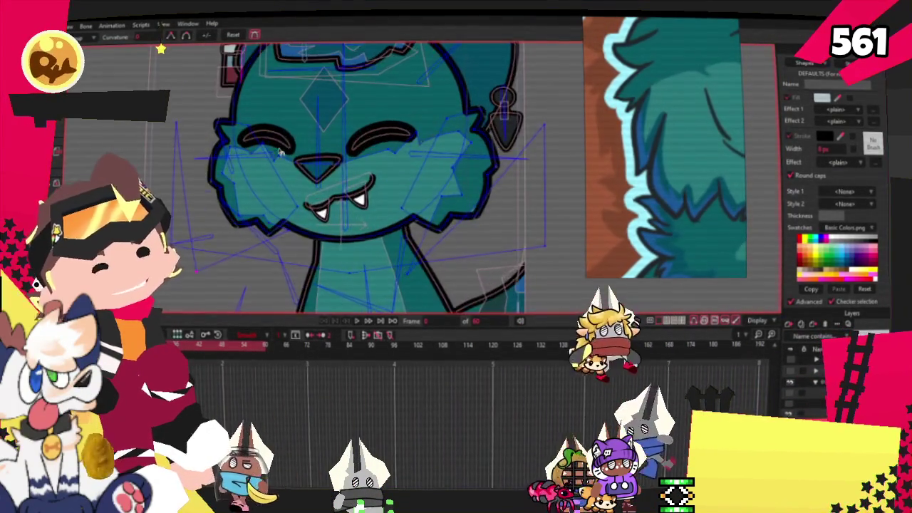
pyautogui.scroll(1, 216, 190)
pyautogui.scroll(2, 215, 189)
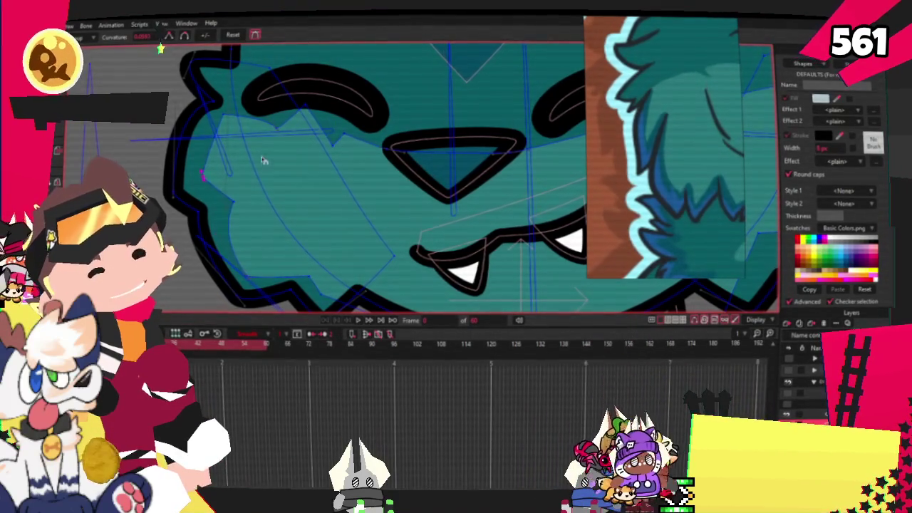
pyautogui.scroll(-2, 495, 149)
pyautogui.scroll(-1, 526, 183)
pyautogui.scroll(4, 473, 155)
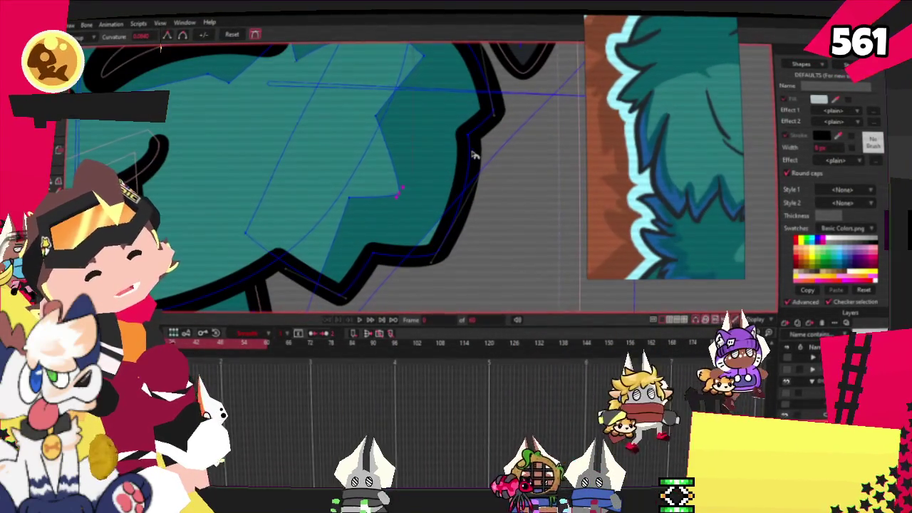
pyautogui.scroll(-2, 349, 185)
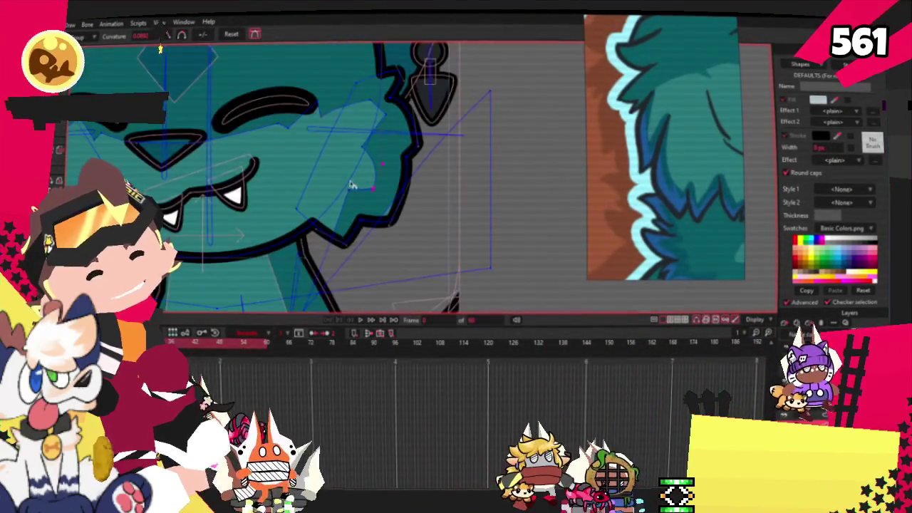
pyautogui.scroll(1, 401, 130)
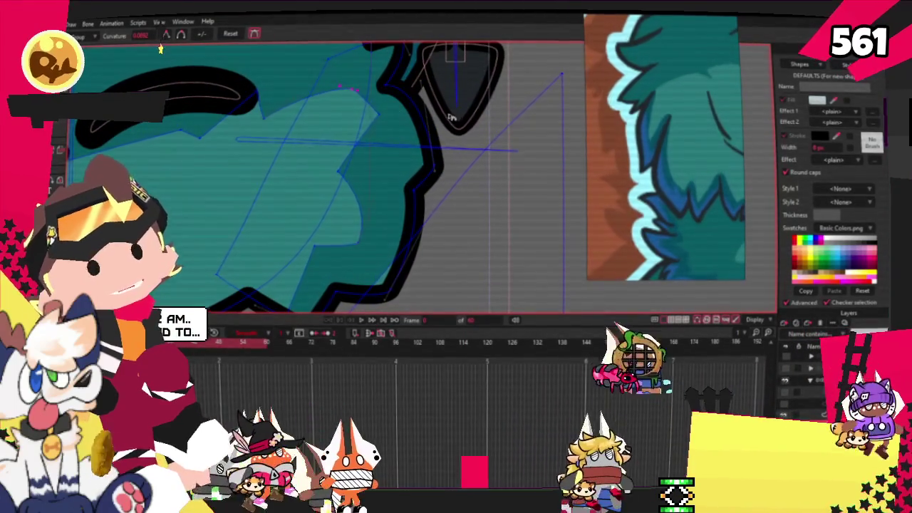
pyautogui.scroll(-2, 306, 114)
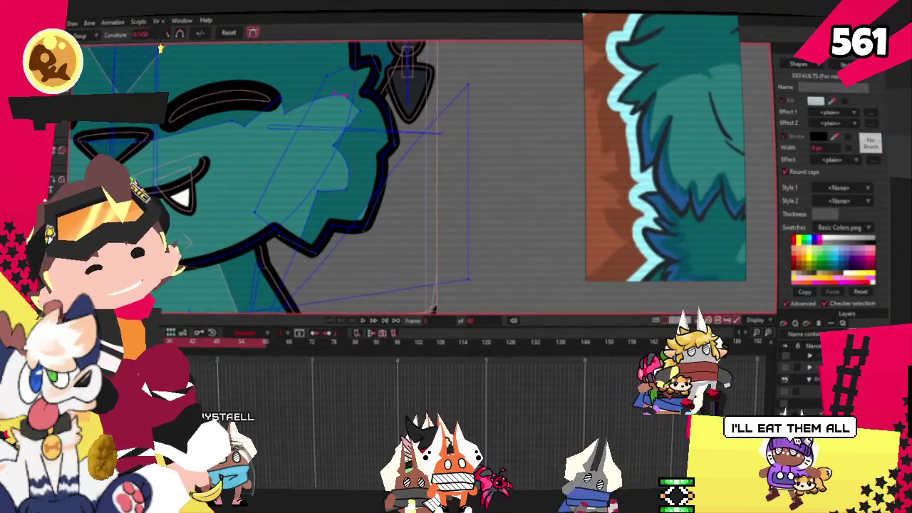
pyautogui.press('t')
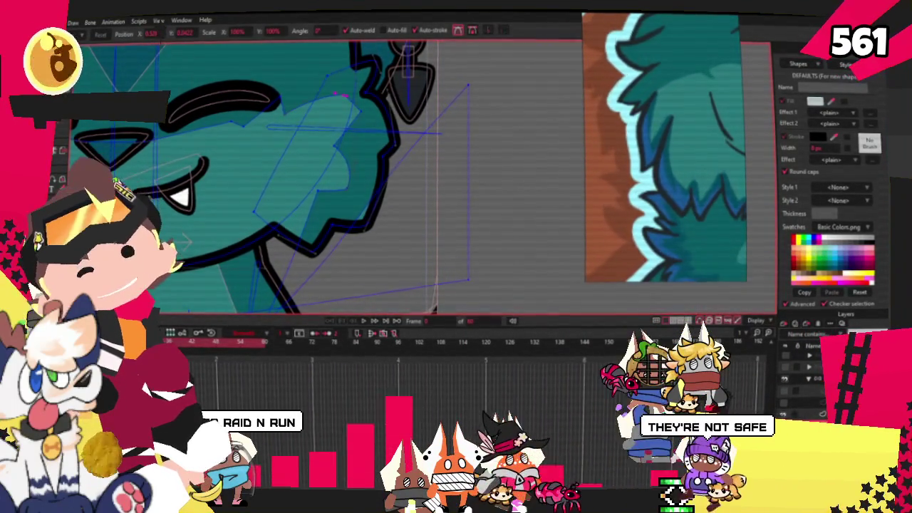
pyautogui.scroll(2, 273, 184)
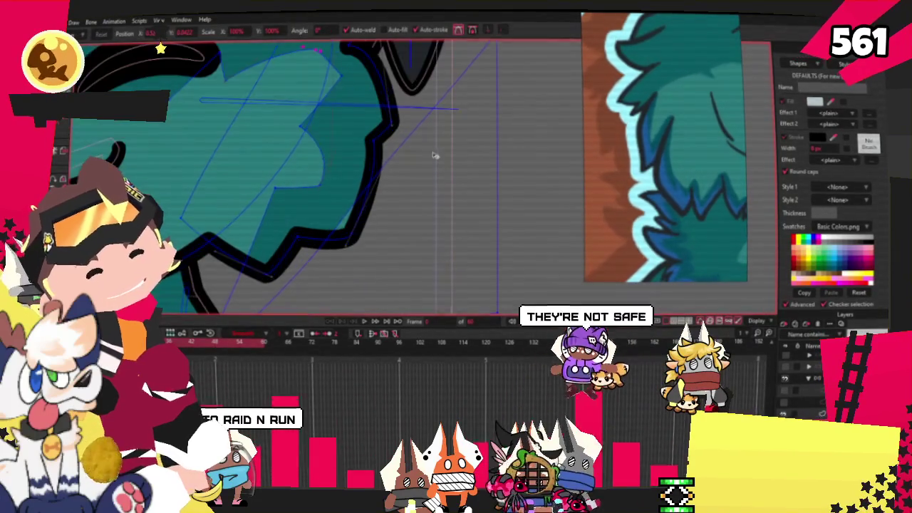
pyautogui.press('a')
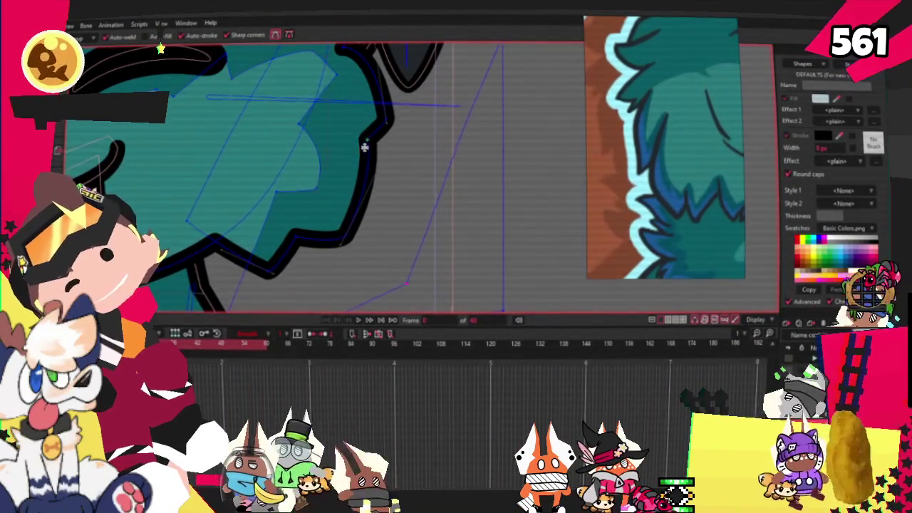
# - Move the cheek patch's points with Transform Points so it hugs the right-side fur outline
pyautogui.scroll(-3, 368, 143)
pyautogui.scroll(4, 344, 133)
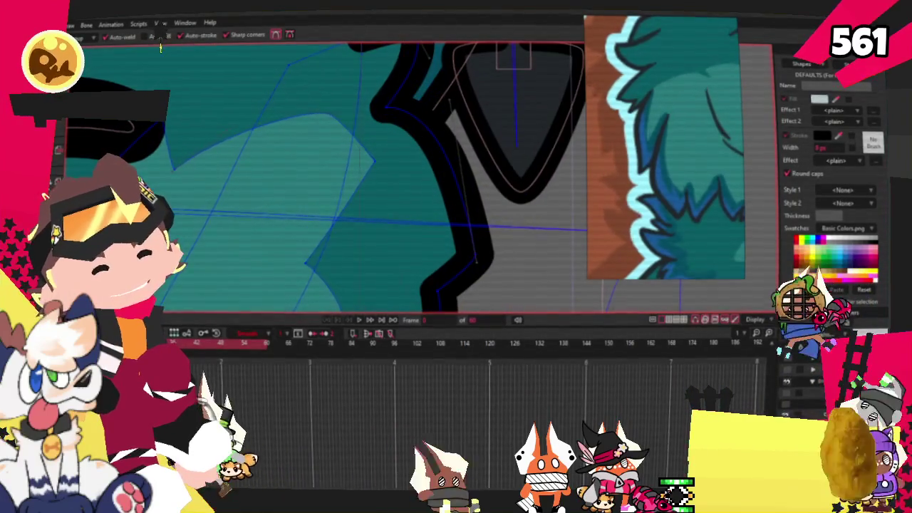
pyautogui.press('t')
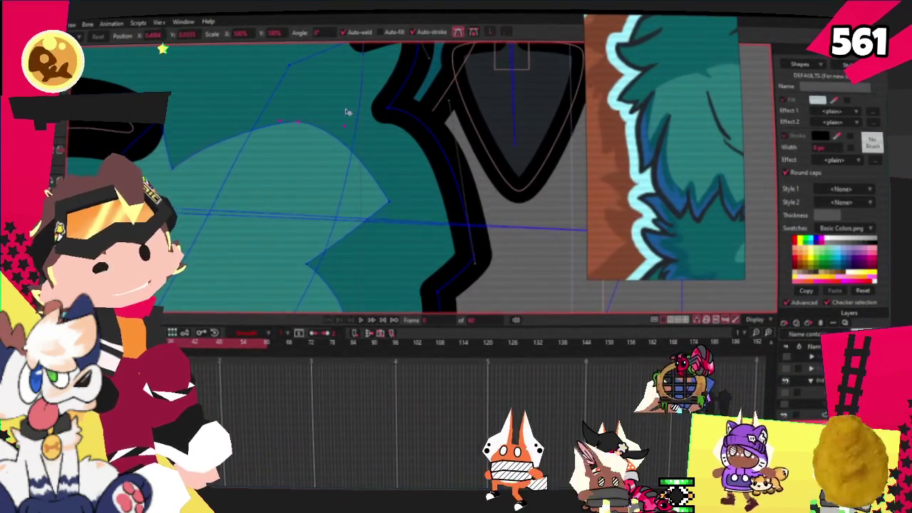
pyautogui.scroll(-2, 345, 124)
pyautogui.scroll(-2, 345, 118)
pyautogui.scroll(3, 347, 103)
pyautogui.scroll(2, 346, 101)
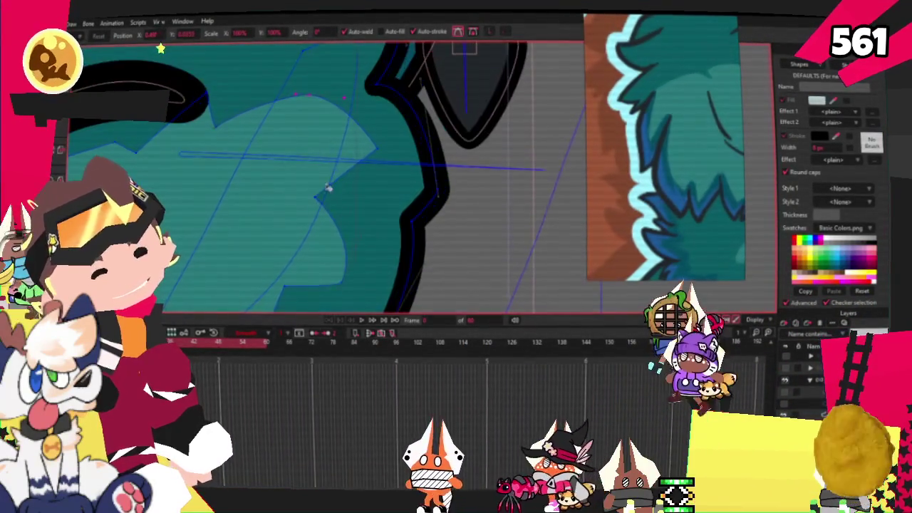
pyautogui.scroll(-2, 342, 191)
pyautogui.scroll(-1, 342, 196)
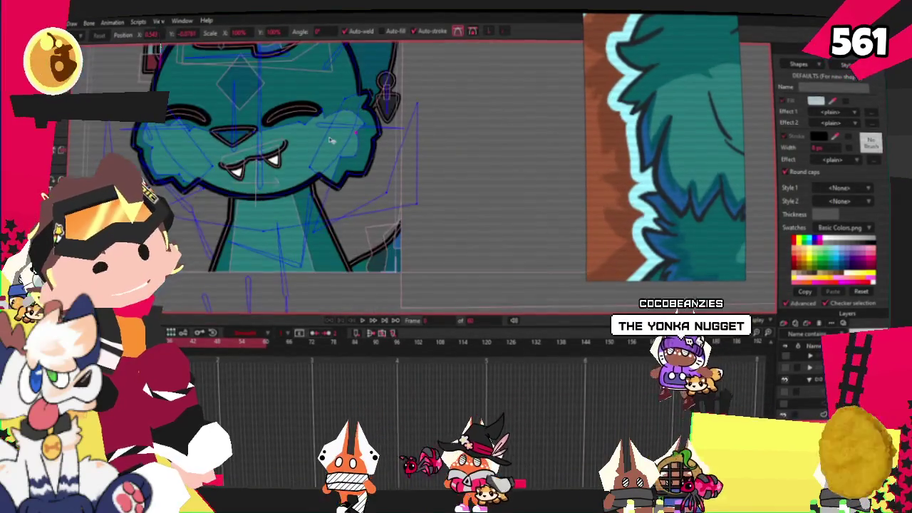
pyautogui.scroll(1, 343, 207)
pyautogui.scroll(1, 369, 146)
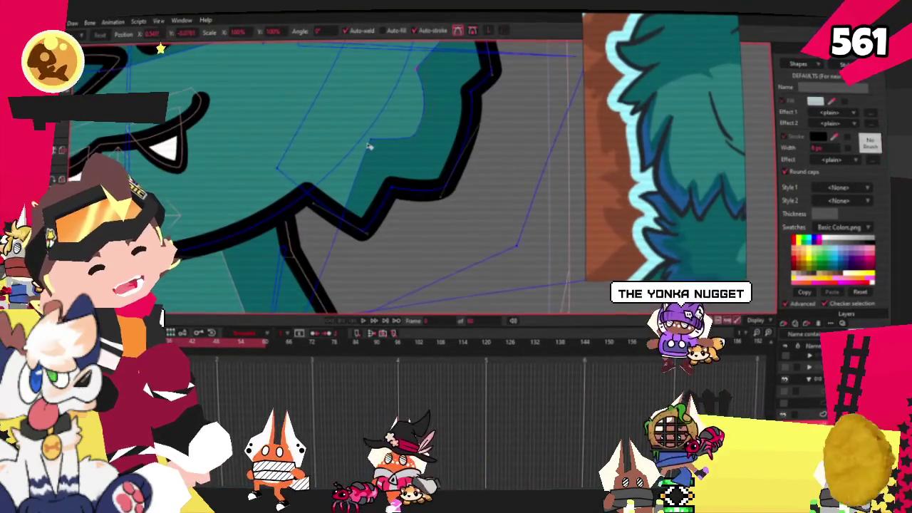
pyautogui.scroll(-1, 381, 144)
pyautogui.scroll(-2, 381, 145)
pyautogui.scroll(-1, 379, 146)
pyautogui.scroll(-1, 381, 156)
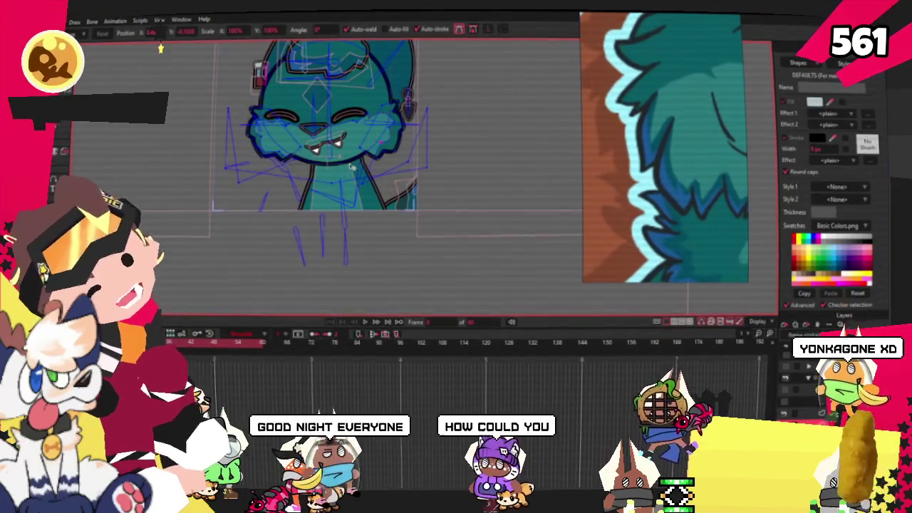
pyautogui.scroll(-1, 351, 166)
pyautogui.scroll(2, 351, 171)
pyautogui.scroll(2, 353, 183)
pyautogui.scroll(-1, 352, 185)
pyautogui.scroll(2, 342, 182)
pyautogui.scroll(1, 213, 171)
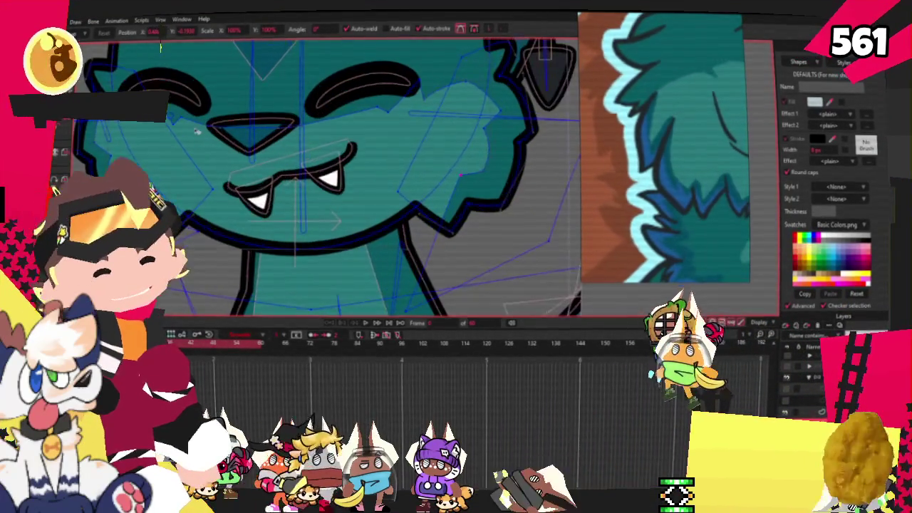
pyautogui.scroll(1, 139, 162)
pyautogui.scroll(-1, 135, 159)
pyautogui.scroll(2, 114, 148)
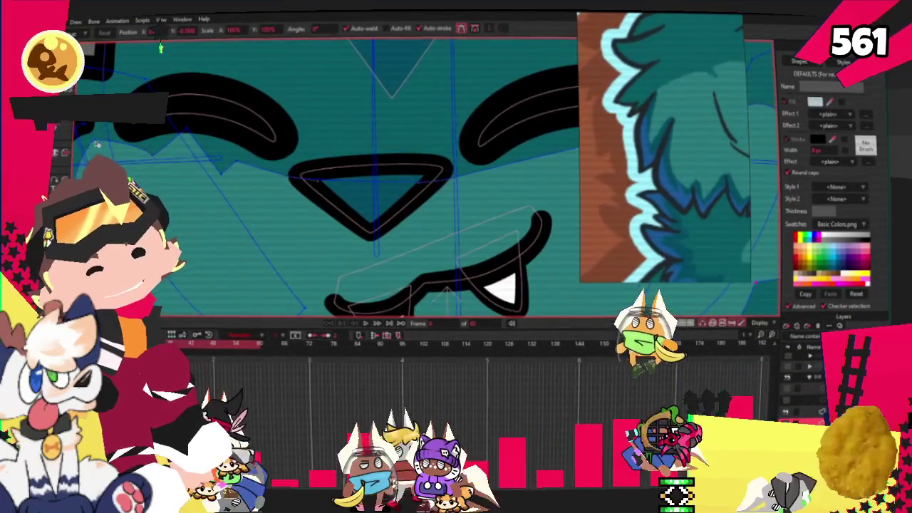
pyautogui.scroll(-1, 142, 128)
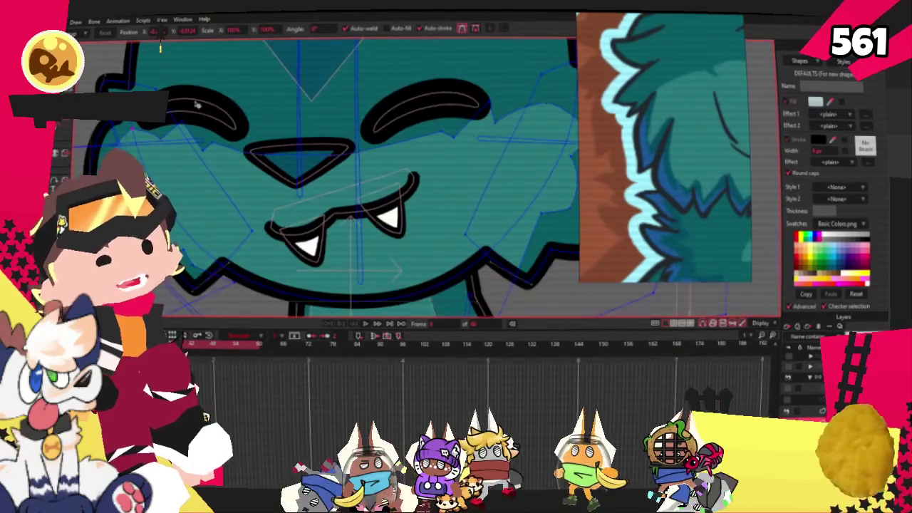
pyautogui.scroll(-1, 198, 104)
pyautogui.scroll(-1, 197, 104)
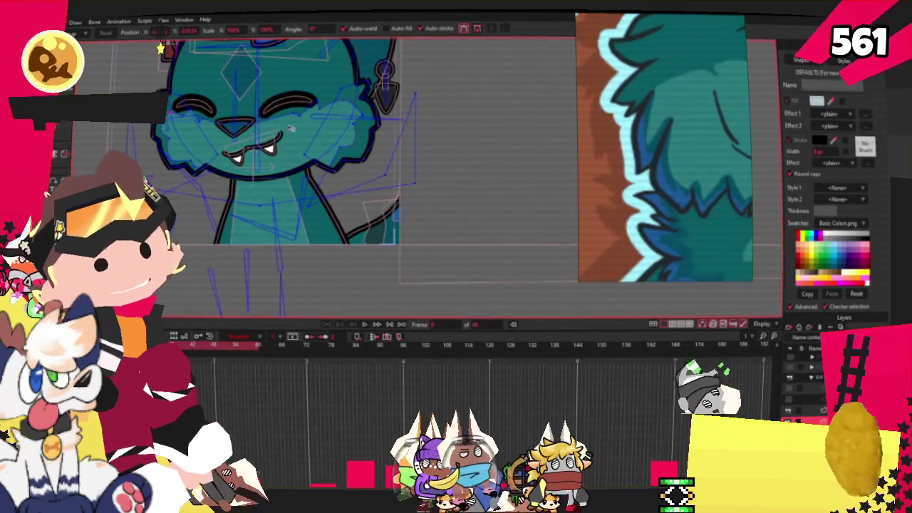
pyautogui.scroll(1, 284, 126)
pyautogui.scroll(1, 299, 128)
pyautogui.scroll(1, 331, 130)
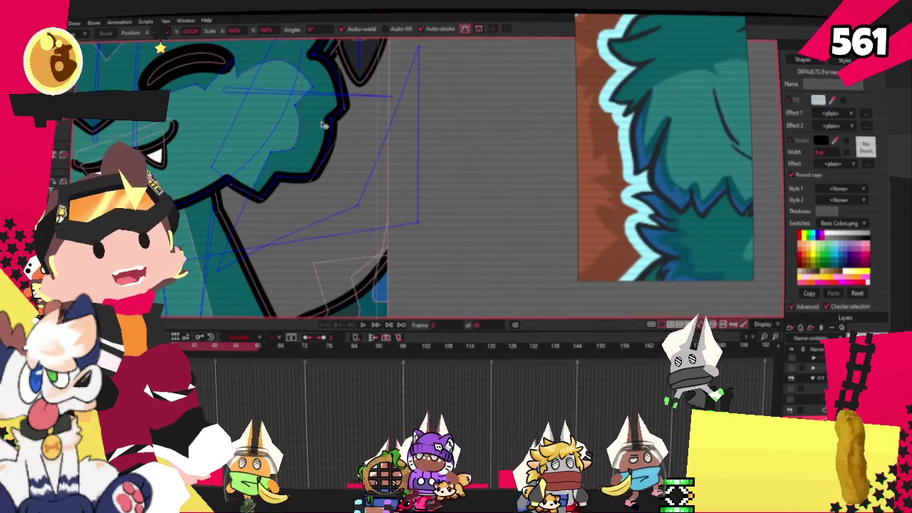
pyautogui.press('r')
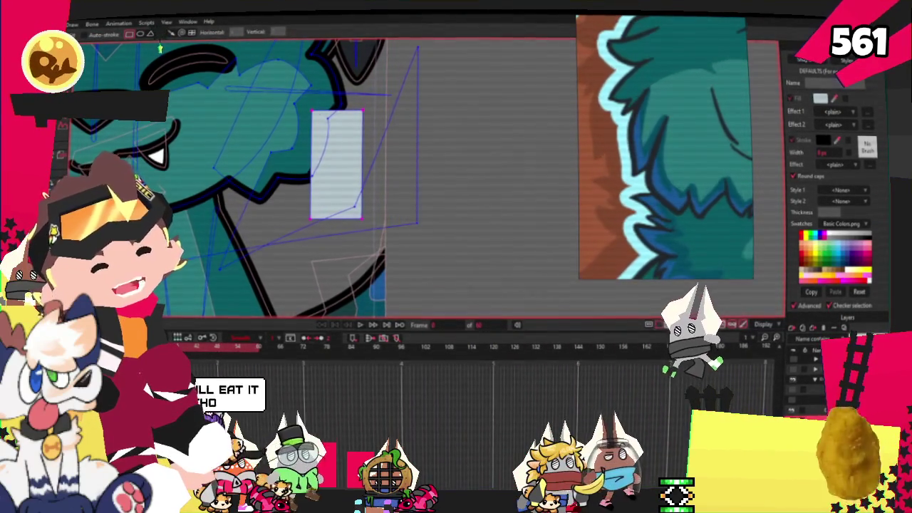
# - Select the blue rectangle and the teal head shape with Select Shape
pyautogui.press('g')
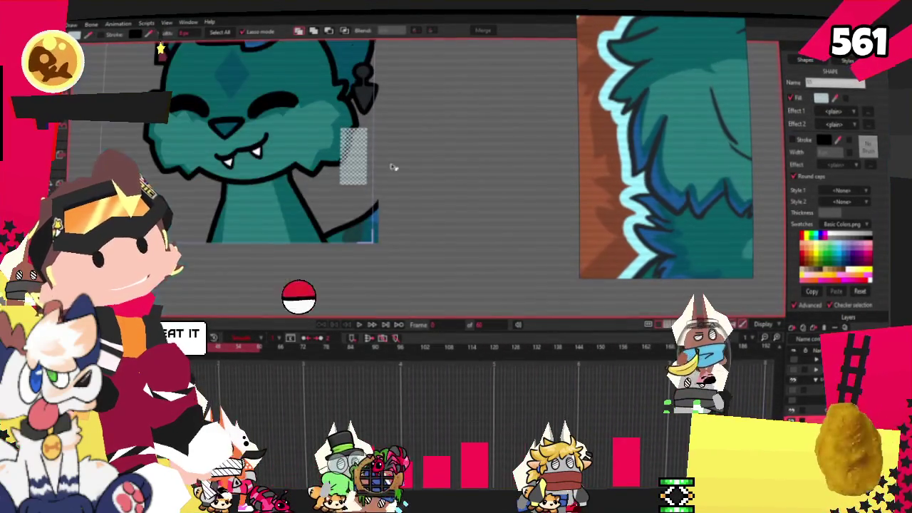
pyautogui.scroll(2, 306, 125)
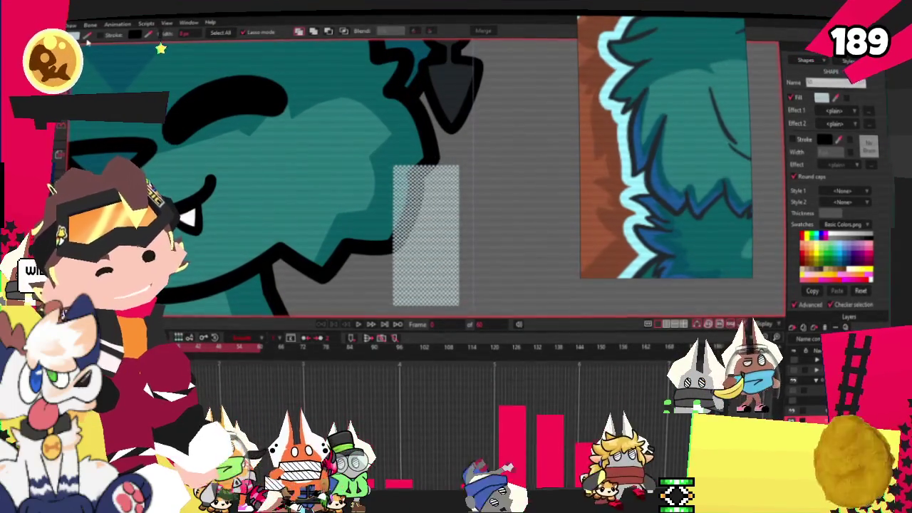
pyautogui.scroll(-2, 296, 100)
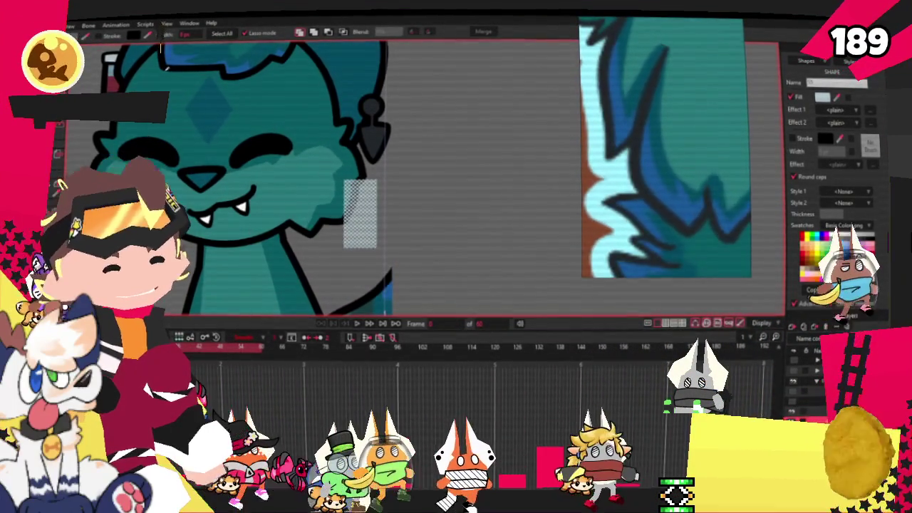
pyautogui.scroll(-3, 650, 167)
pyautogui.scroll(-3, 598, 139)
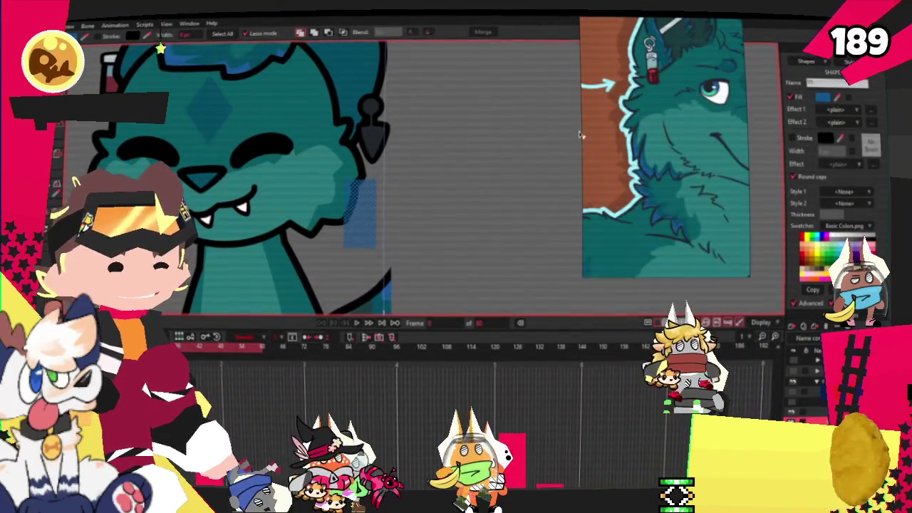
pyautogui.scroll(2, 456, 187)
pyautogui.scroll(2, 631, 224)
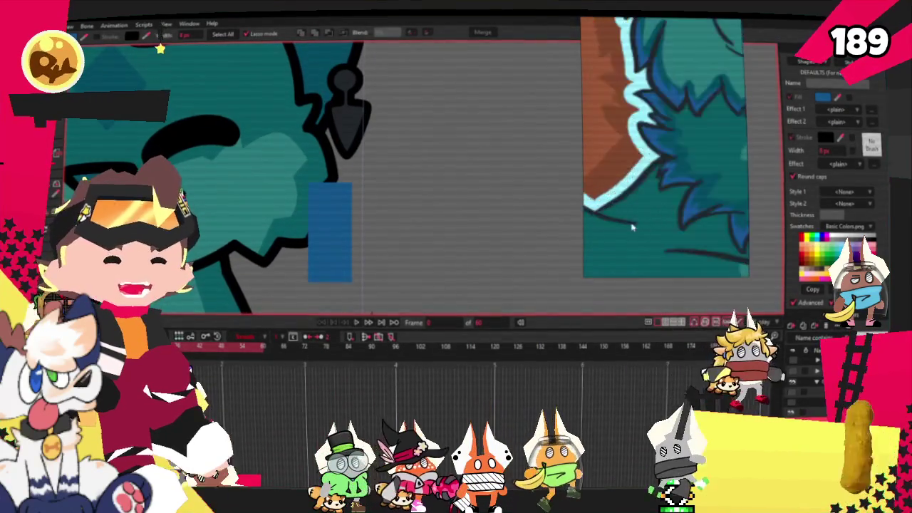
pyautogui.scroll(2, 691, 228)
pyautogui.scroll(1, 340, 194)
pyautogui.click(342, 201)
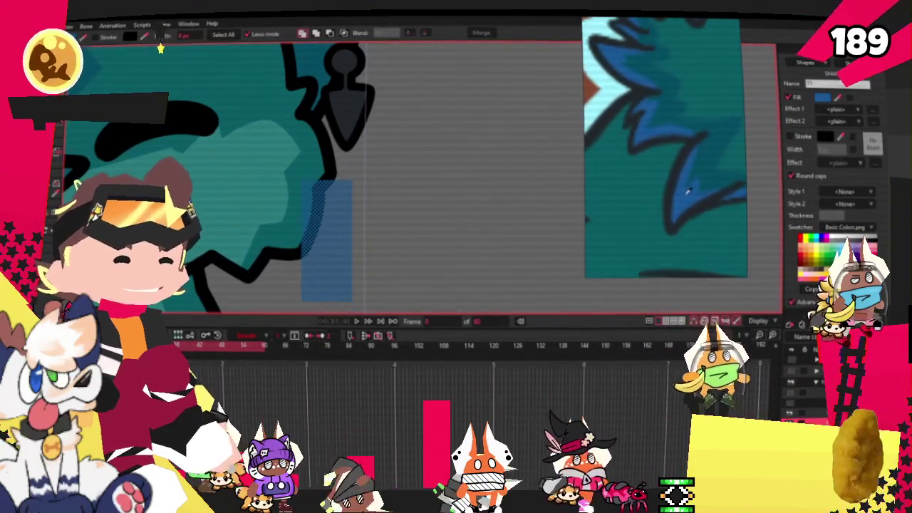
pyautogui.click(442, 122)
pyautogui.scroll(-2, 402, 178)
pyautogui.scroll(1, 393, 150)
pyautogui.scroll(1, 392, 150)
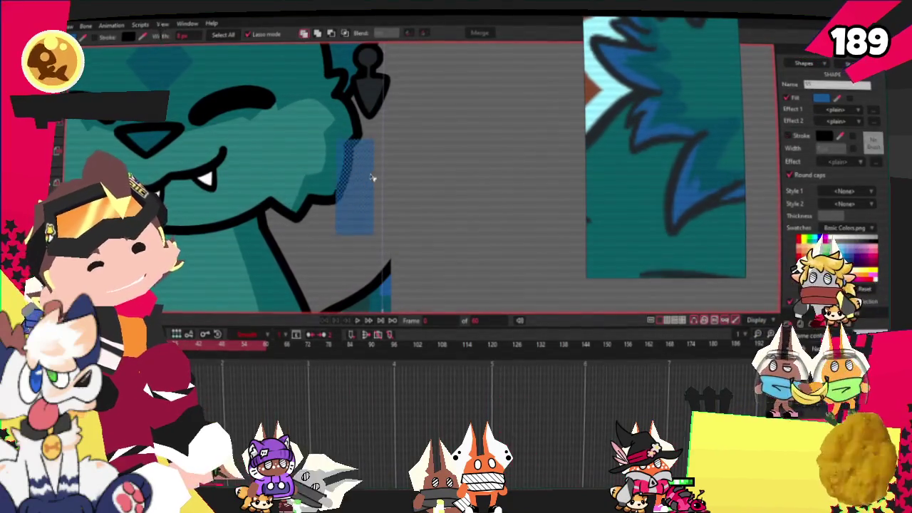
pyautogui.scroll(2, 363, 184)
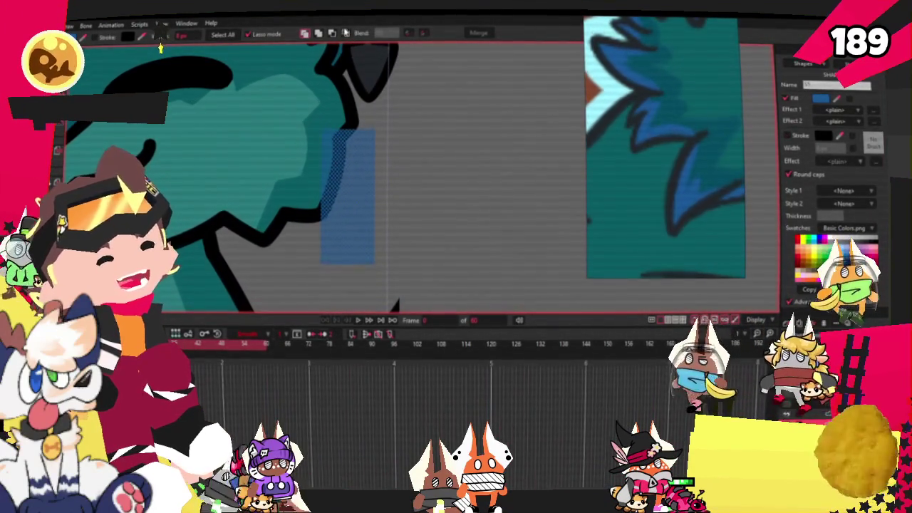
pyautogui.click(427, 122)
pyautogui.click(397, 145)
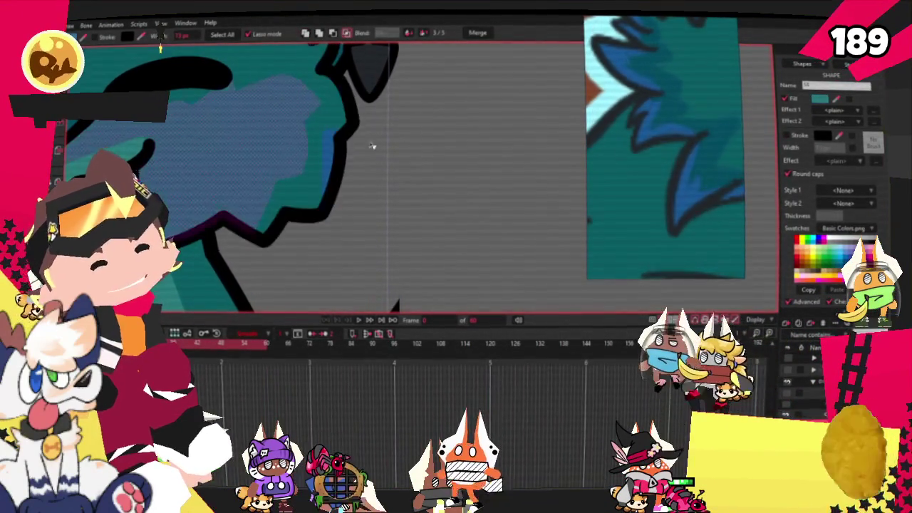
# - Drag the blue shape's points onto the jagged right edge of the head
pyautogui.press('t')
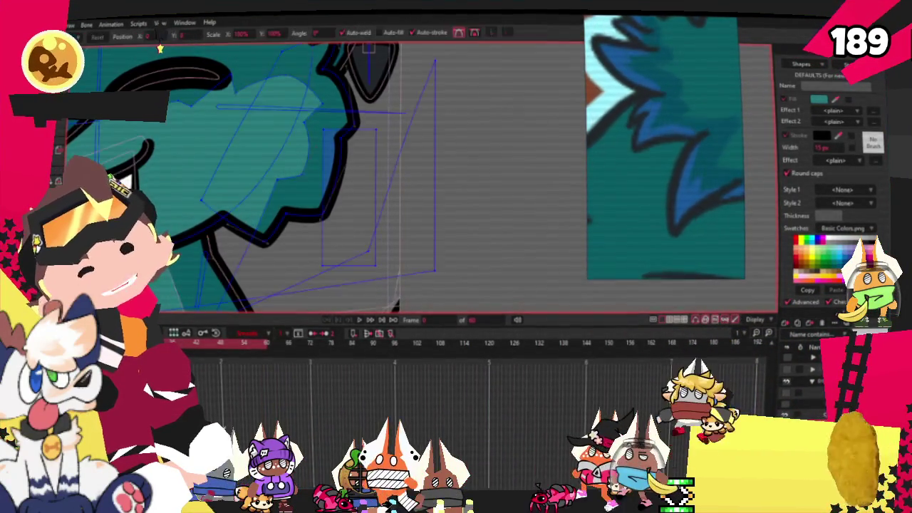
pyautogui.scroll(1, 308, 183)
pyautogui.moveTo(320, 279); pyautogui.dragTo(269, 243)
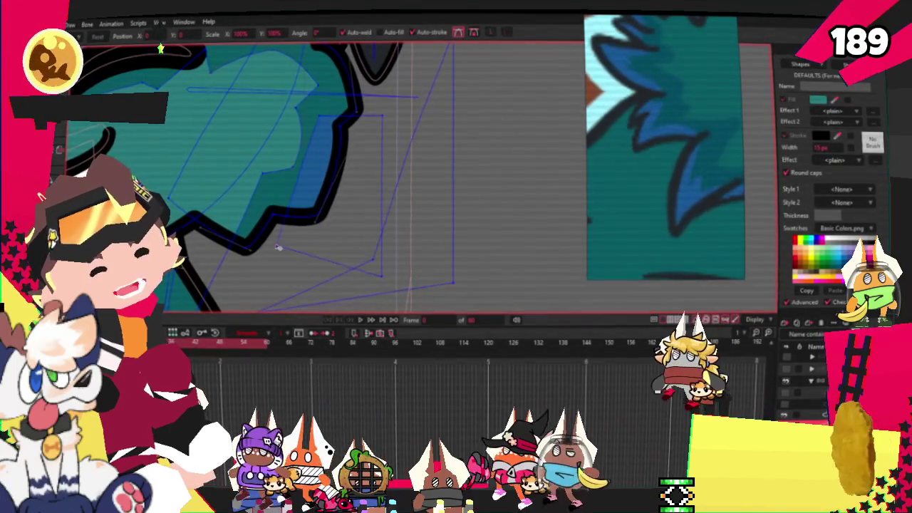
pyautogui.scroll(1, 295, 167)
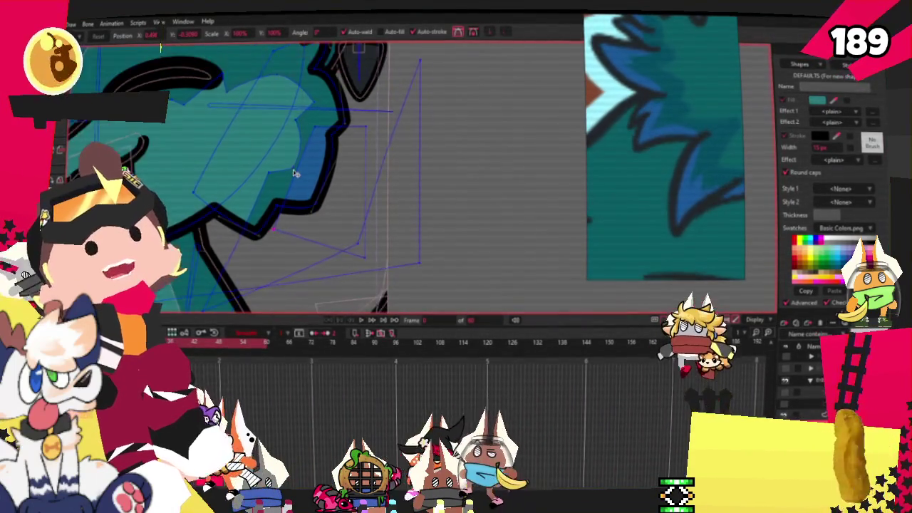
pyautogui.scroll(1, 297, 158)
pyautogui.scroll(1, 316, 136)
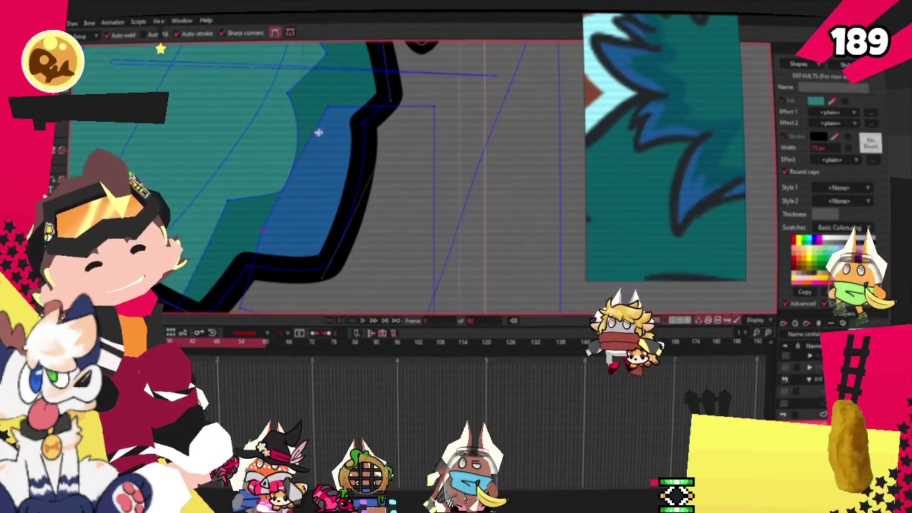
pyautogui.moveTo(258, 228); pyautogui.dragTo(303, 223)
pyautogui.scroll(1, 380, 134)
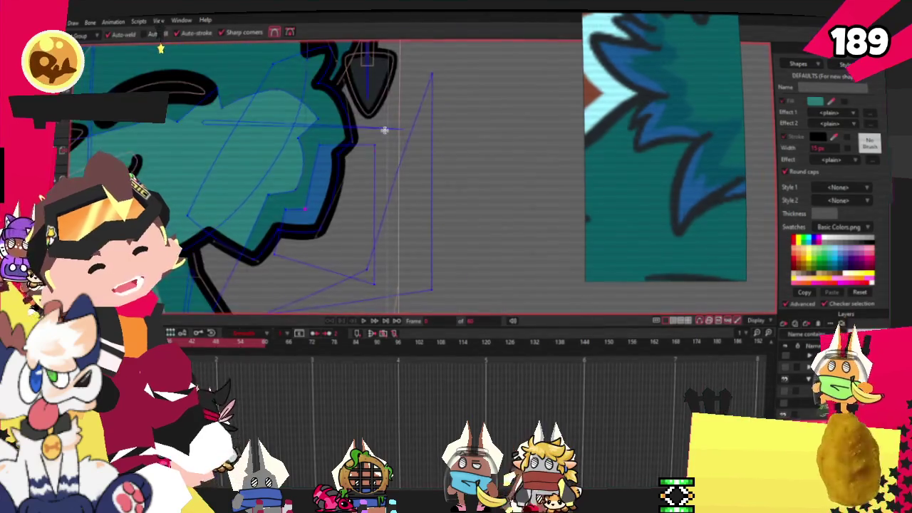
pyautogui.scroll(1, 342, 152)
pyautogui.scroll(1, 352, 163)
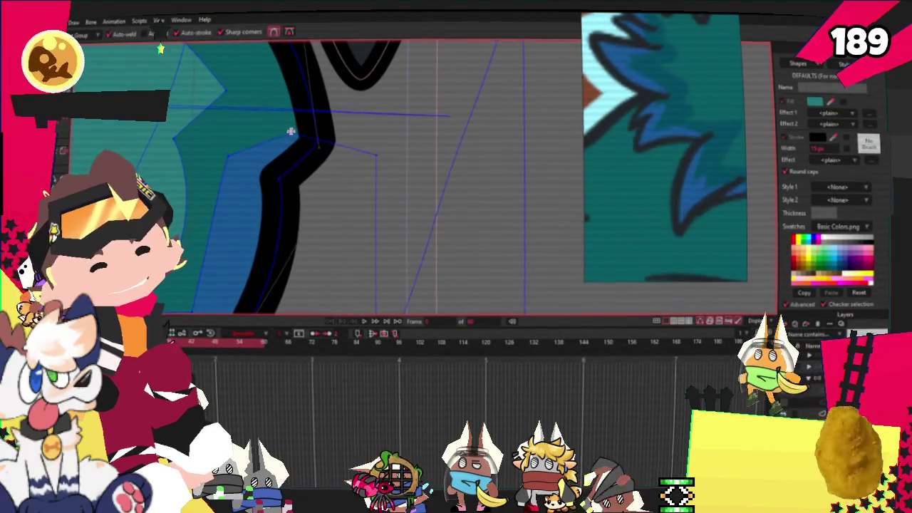
pyautogui.scroll(1, 352, 156)
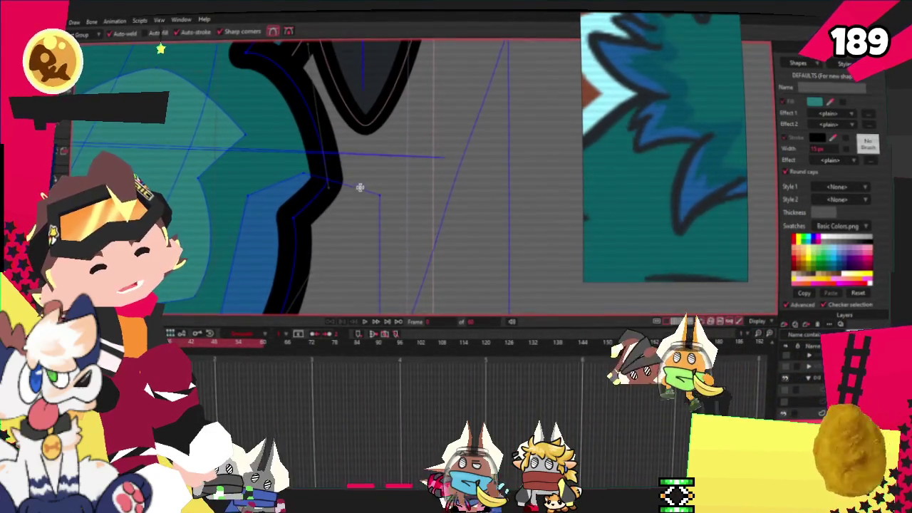
pyautogui.scroll(-1, 311, 121)
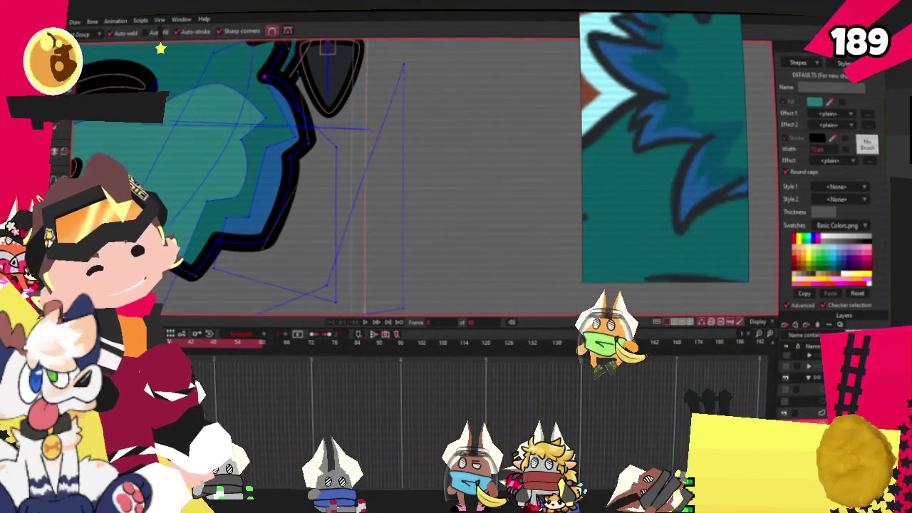
# - Add a point to the blue strip's outline and fine-tune its curvature and position
pyautogui.click(428, 85)
pyautogui.press('t')
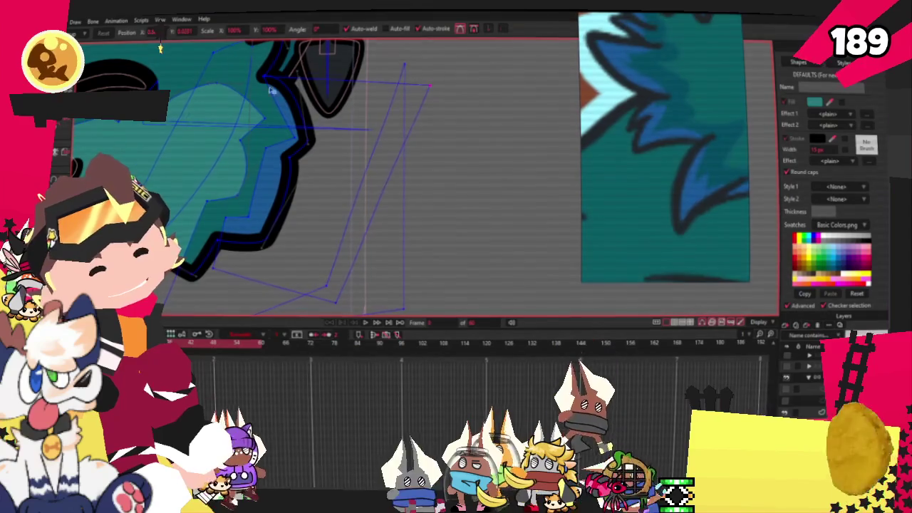
pyautogui.press('c')
pyautogui.scroll(1, 279, 164)
pyautogui.scroll(2, 279, 164)
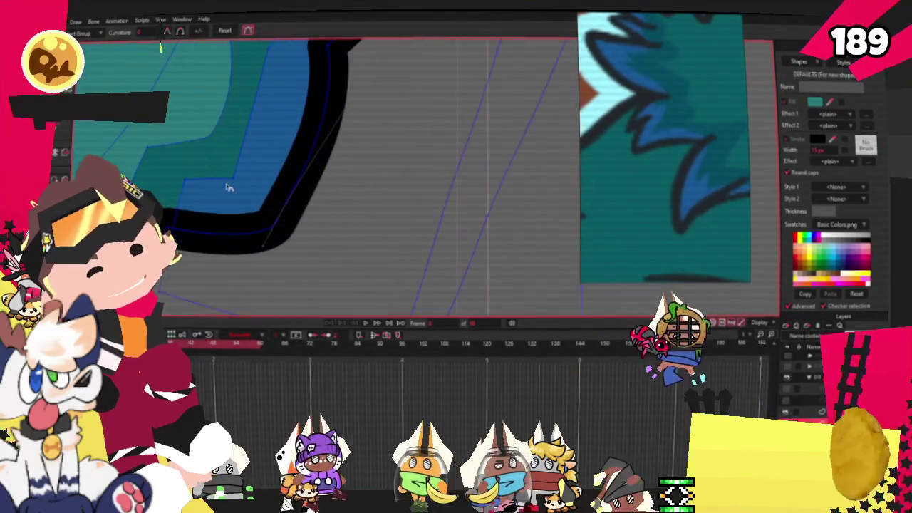
pyautogui.scroll(-1, 319, 195)
pyautogui.scroll(1, 335, 136)
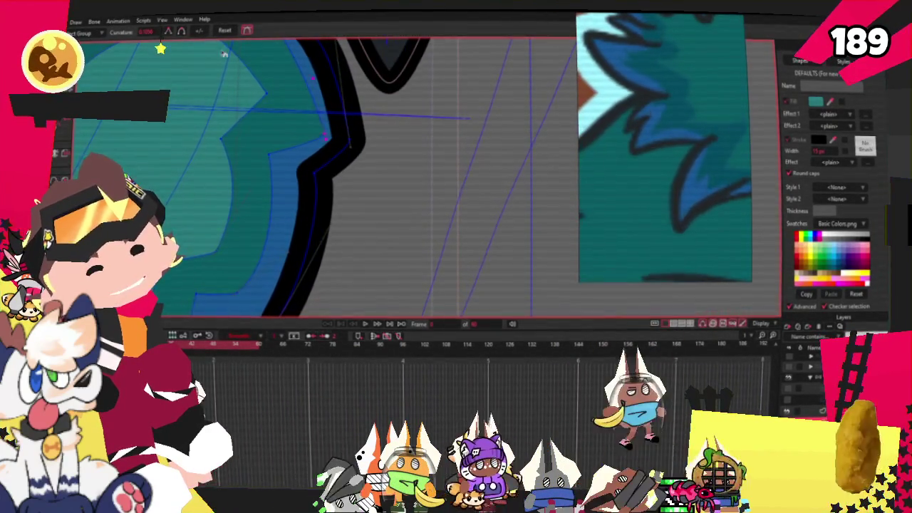
pyautogui.press('t')
pyautogui.scroll(1, 240, 138)
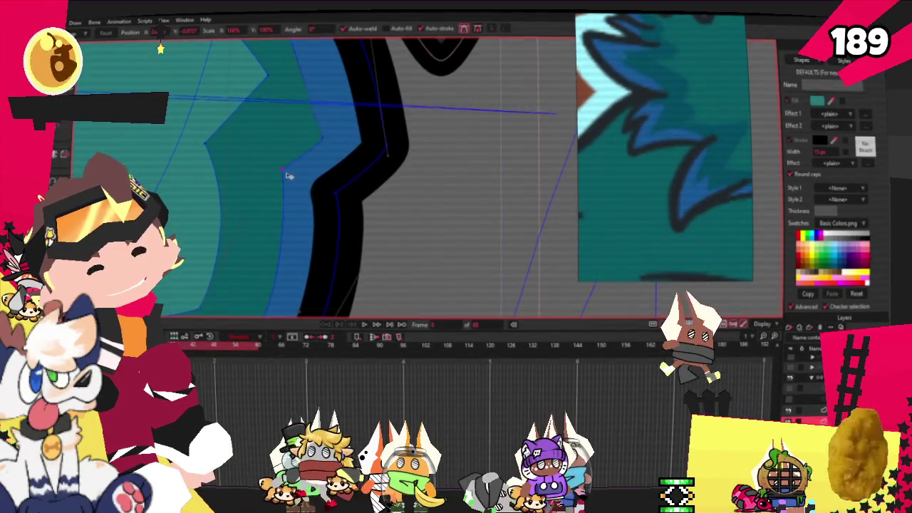
pyautogui.scroll(-1, 277, 164)
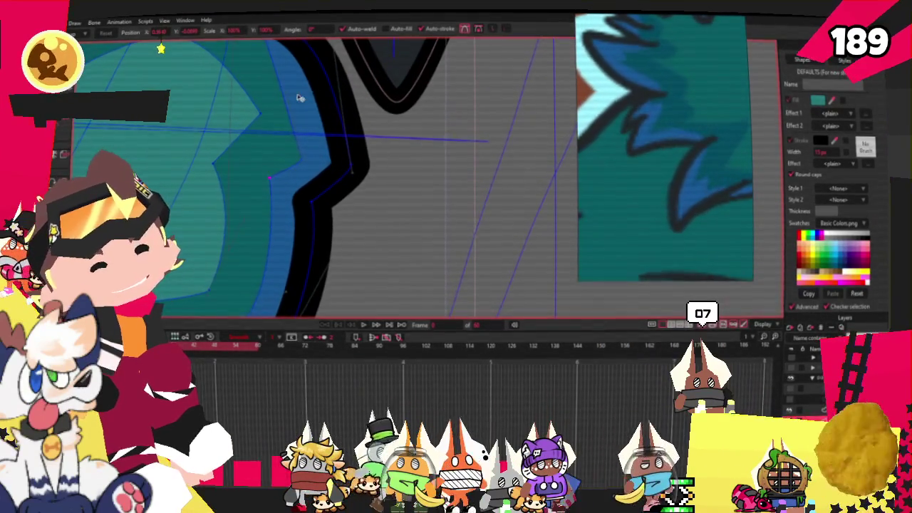
pyautogui.scroll(-3, 318, 88)
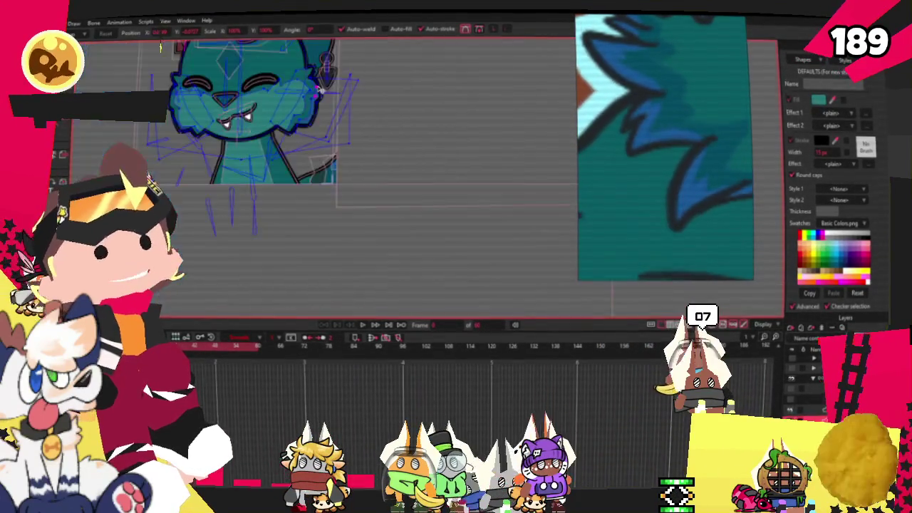
pyautogui.scroll(3, 303, 137)
pyautogui.scroll(1, 295, 141)
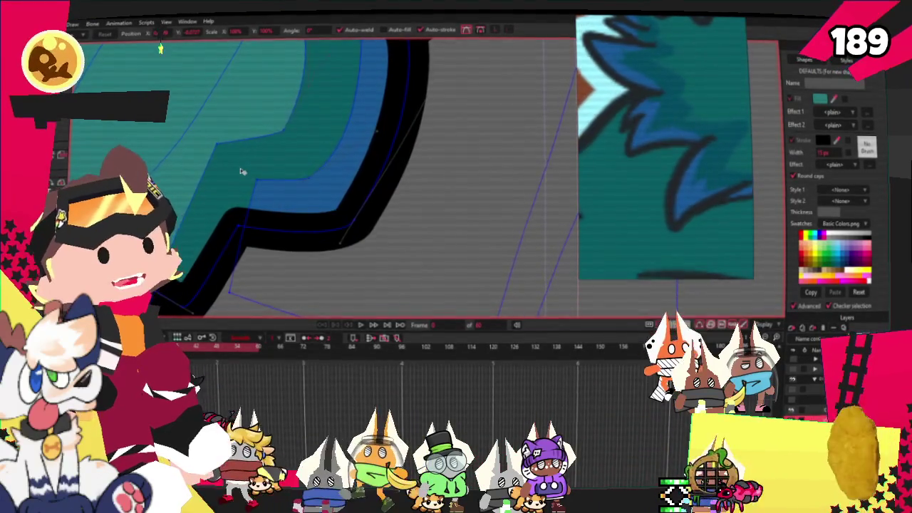
pyautogui.scroll(-1, 249, 194)
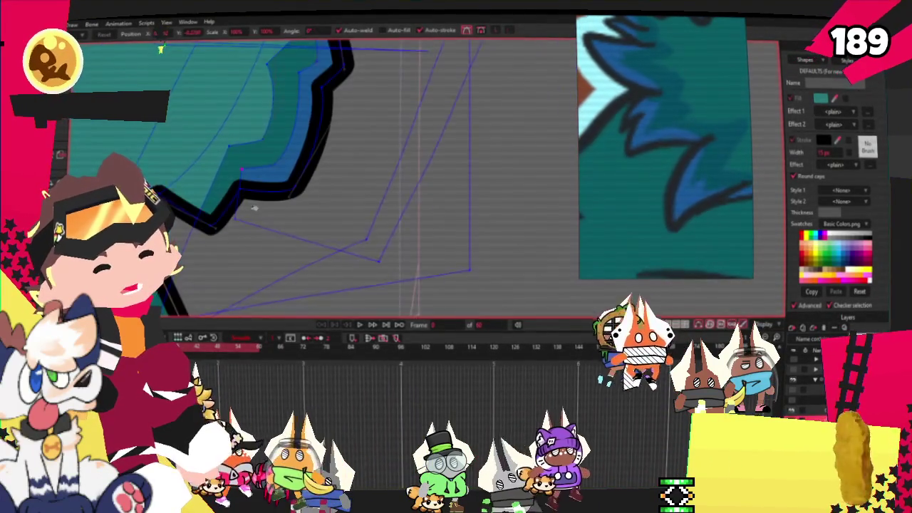
pyautogui.scroll(-1, 284, 206)
pyautogui.scroll(-2, 284, 206)
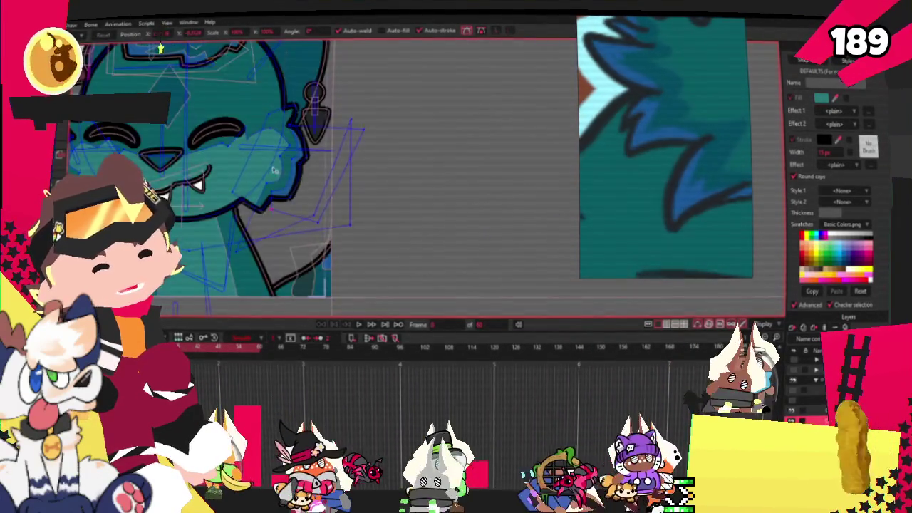
pyautogui.scroll(1, 490, 146)
pyautogui.click(490, 144)
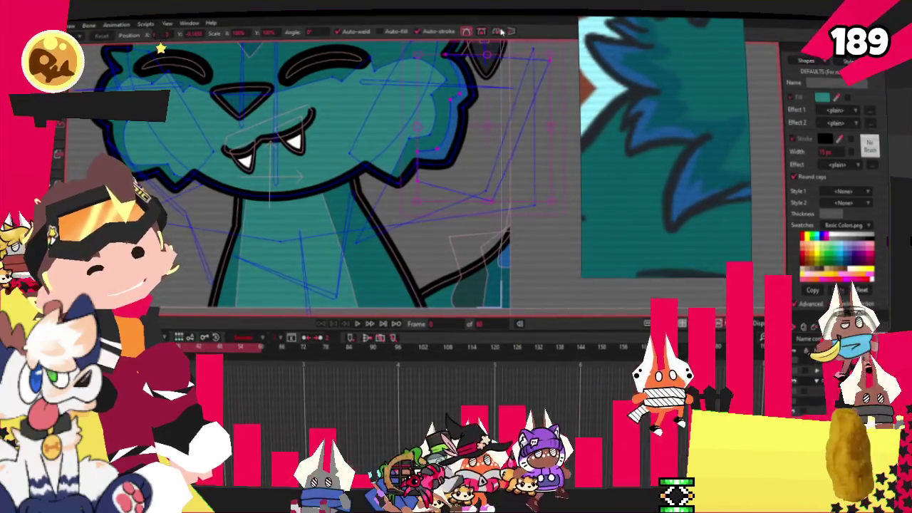
pyautogui.click(94, 124)
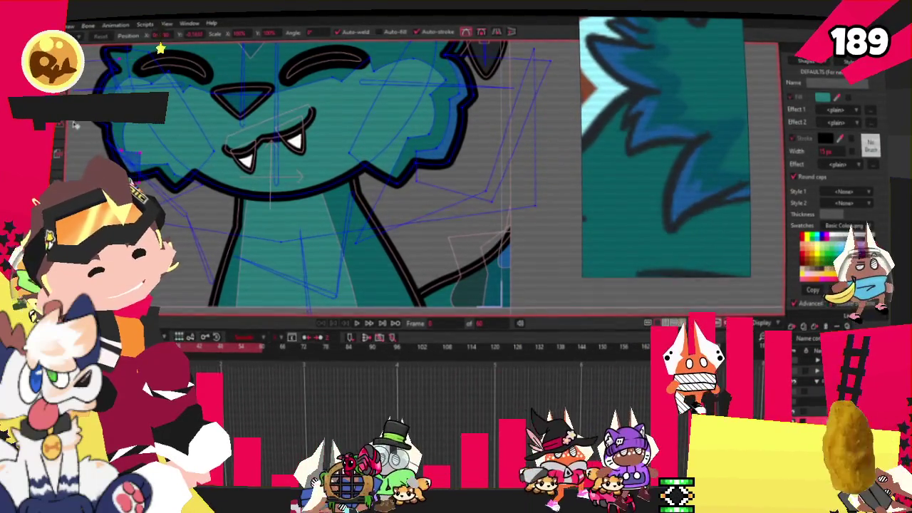
pyautogui.scroll(2, 166, 152)
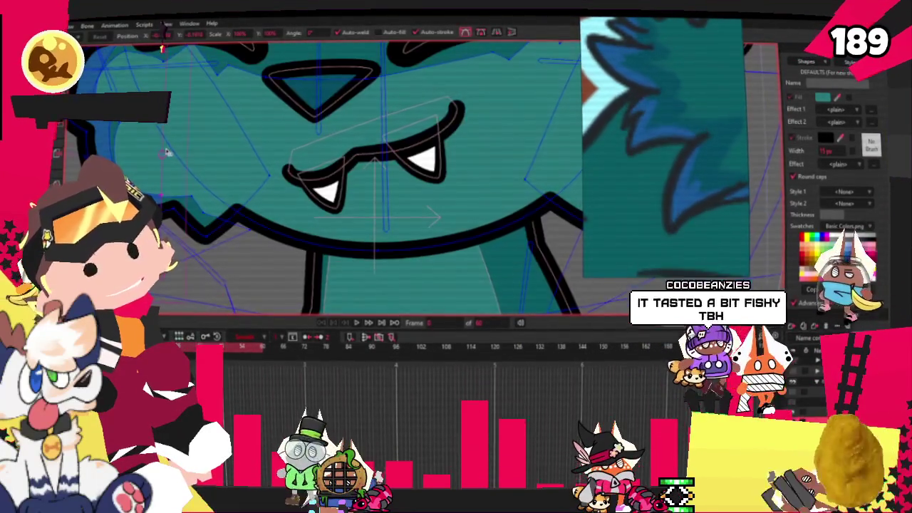
pyautogui.scroll(-2, 166, 151)
pyautogui.scroll(1, 207, 158)
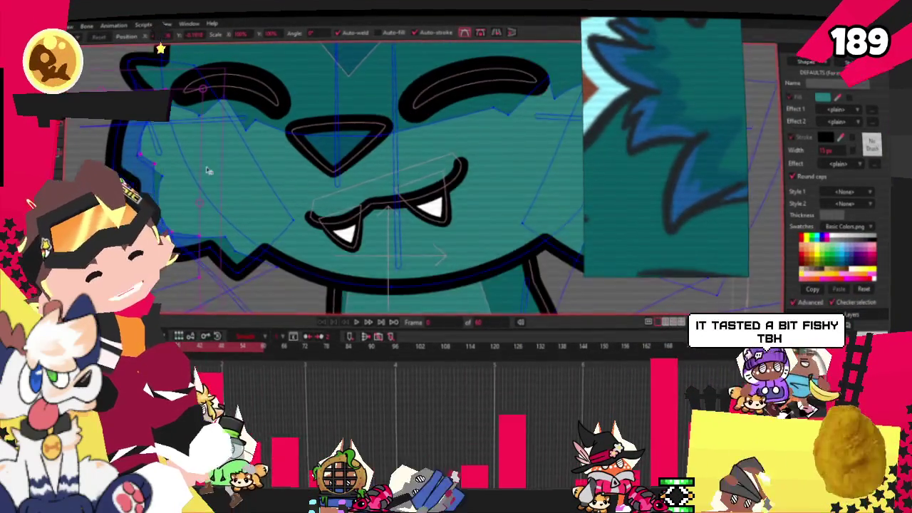
pyautogui.scroll(1, 216, 161)
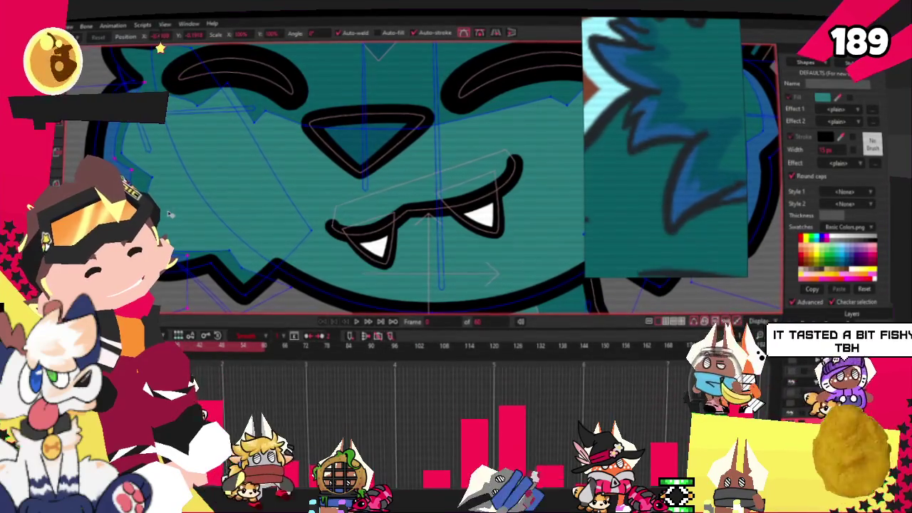
pyautogui.scroll(1, 106, 268)
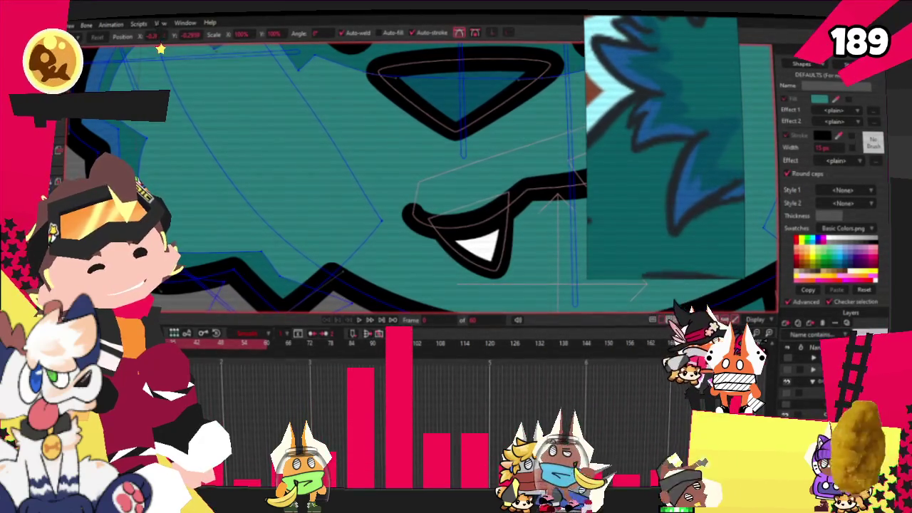
pyautogui.scroll(-3, 260, 157)
pyautogui.scroll(2, 260, 156)
pyautogui.scroll(3, 228, 230)
pyautogui.scroll(-3, 228, 229)
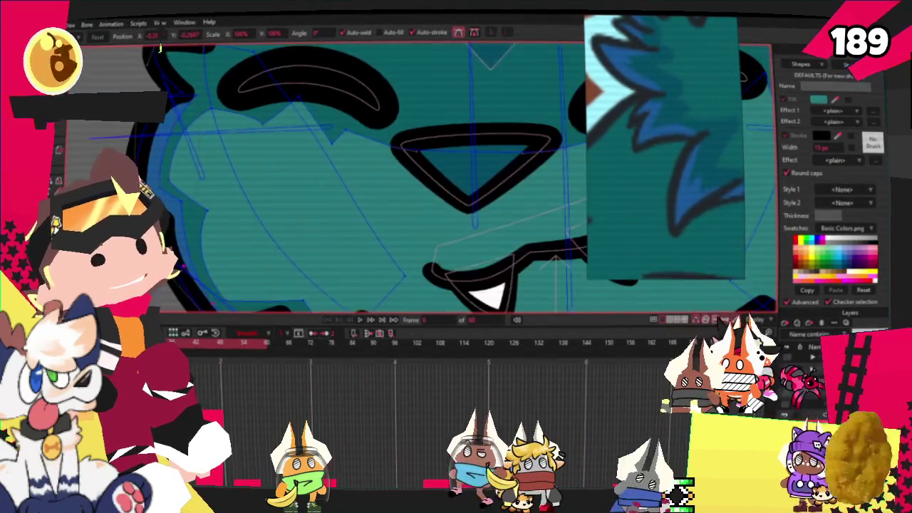
pyautogui.scroll(2, 228, 229)
pyautogui.scroll(2, 228, 230)
pyautogui.scroll(-2, 228, 229)
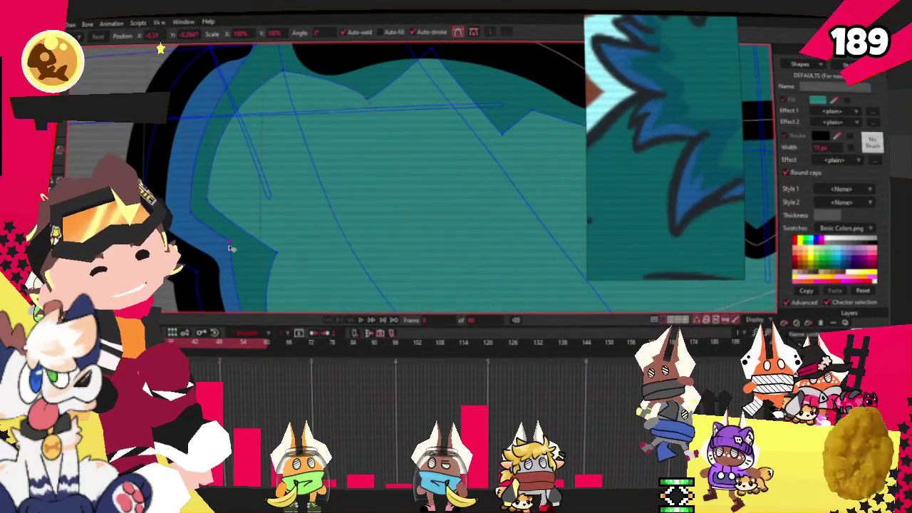
pyautogui.scroll(-2, 187, 207)
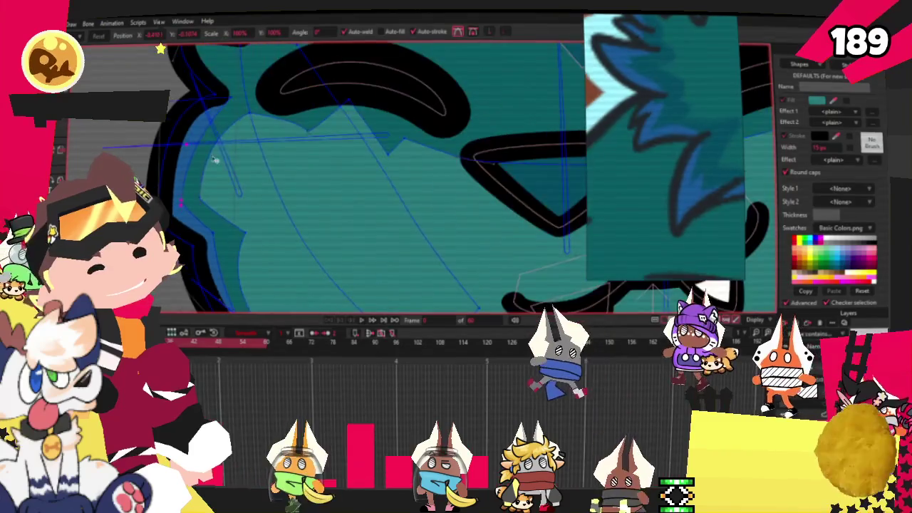
pyautogui.scroll(2, 233, 106)
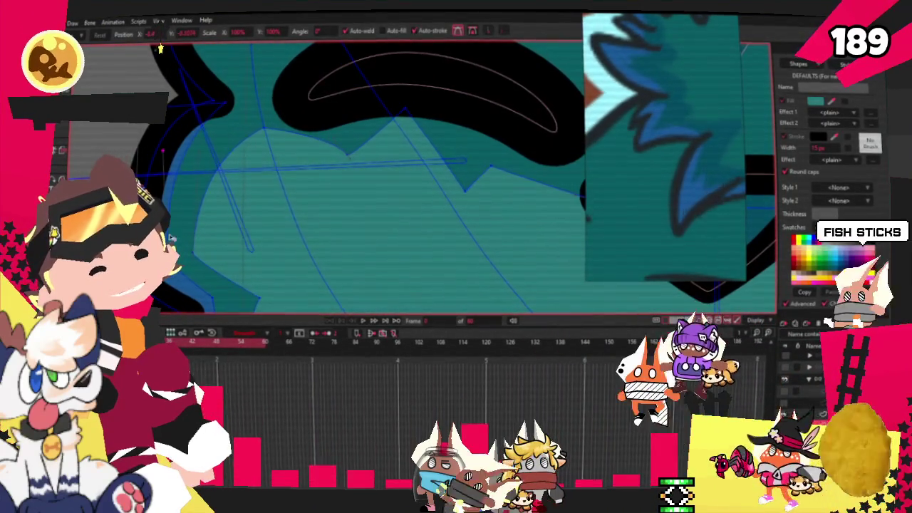
pyautogui.scroll(-1, 223, 181)
pyautogui.scroll(-4, 223, 181)
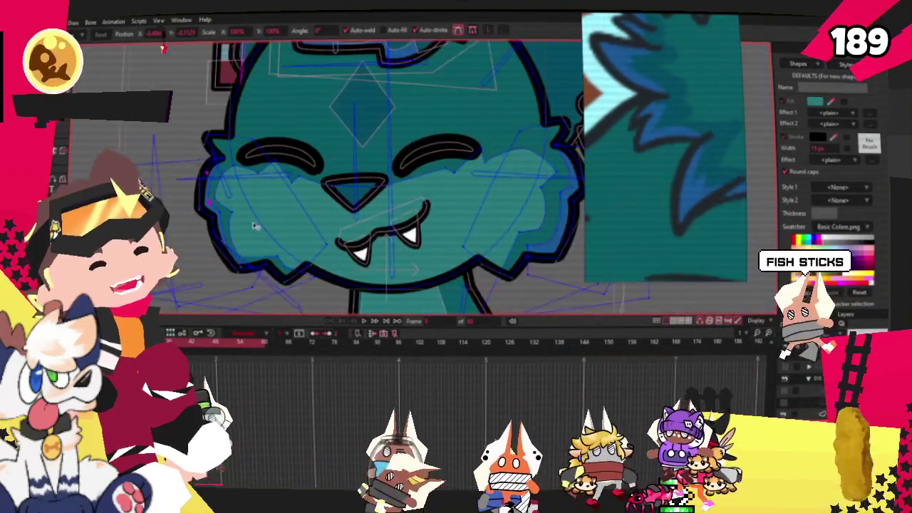
pyautogui.scroll(1, 217, 192)
pyautogui.scroll(-1, 214, 198)
pyautogui.scroll(-1, 211, 202)
pyautogui.scroll(1, 211, 202)
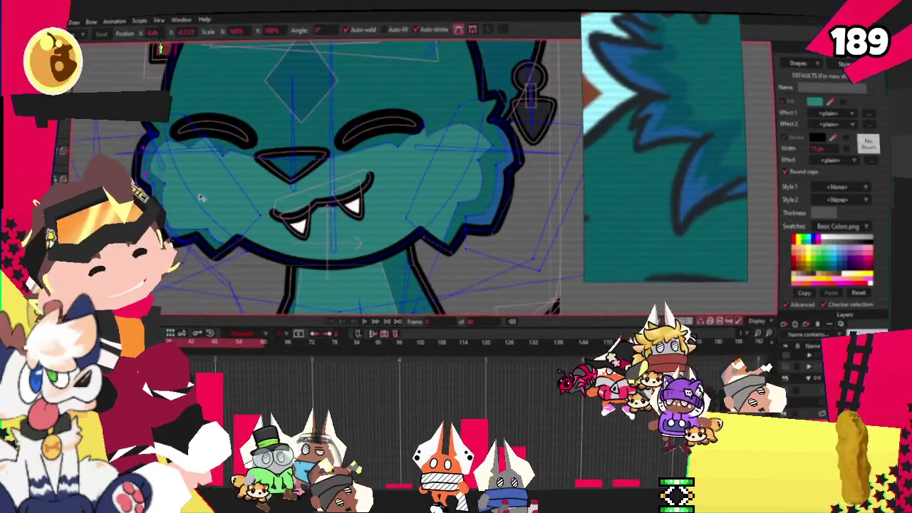
# - Select the cat face layer and view its head bones and cheek shading points
pyautogui.click(140, 153)
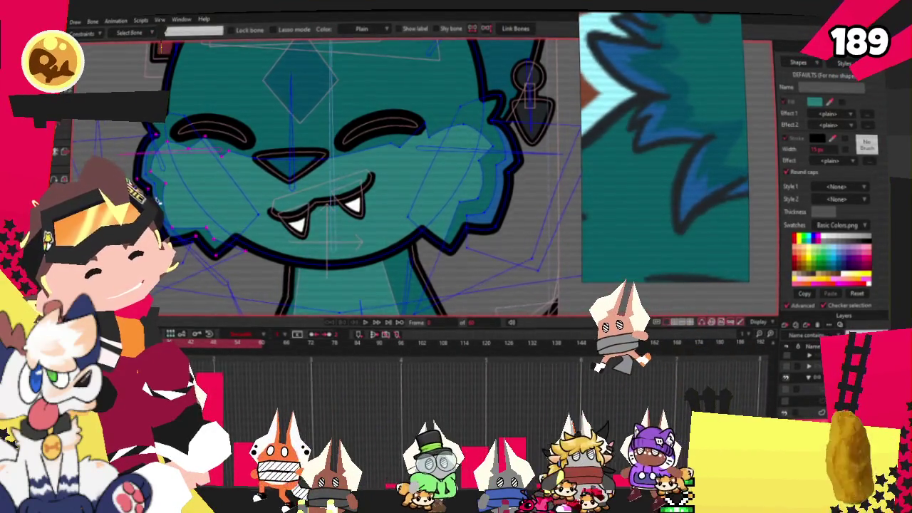
pyautogui.scroll(-2, 192, 201)
pyautogui.scroll(1, 371, 169)
pyautogui.scroll(1, 371, 168)
pyautogui.scroll(-2, 371, 168)
pyautogui.scroll(2, 372, 169)
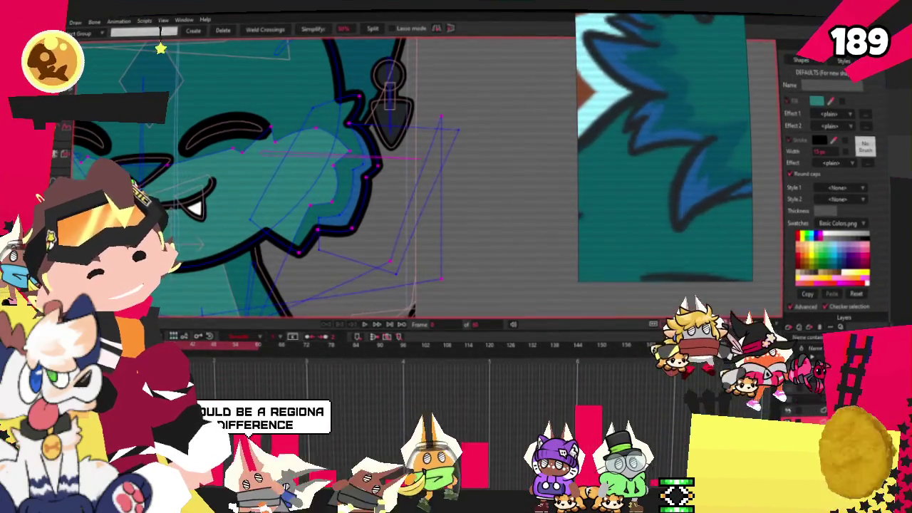
pyautogui.press('z')
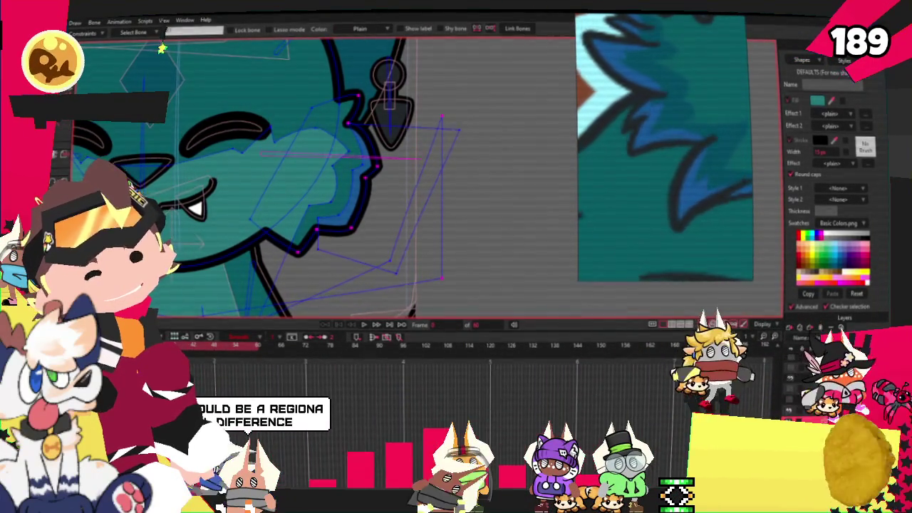
pyautogui.press('g')
pyautogui.scroll(2, 405, 163)
pyautogui.moveTo(473, 164); pyautogui.dragTo(440, 168)
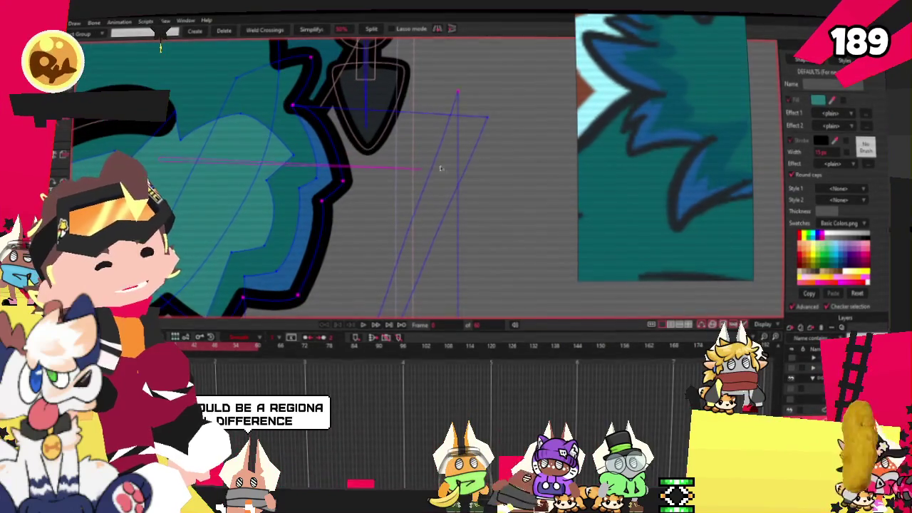
pyautogui.moveTo(435, 116); pyautogui.dragTo(414, 311)
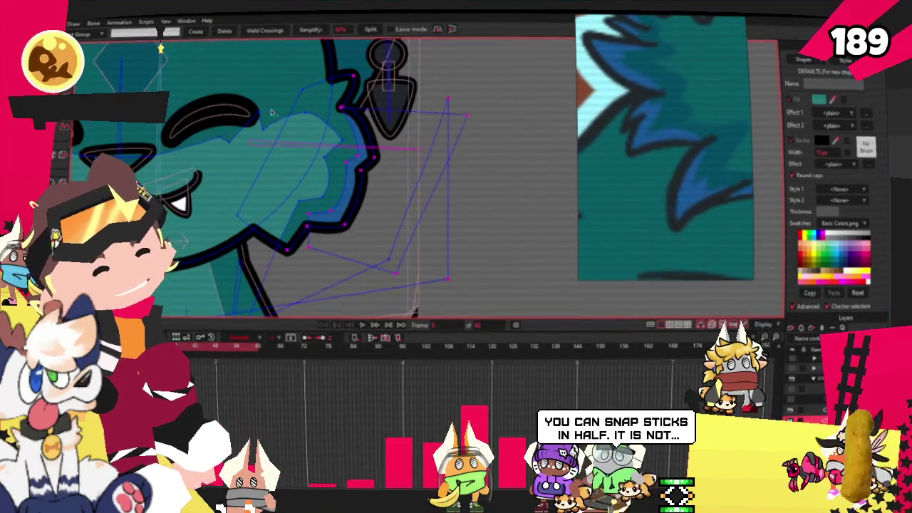
# - Inspect the cheek points using Bind Points, Select Bone and Select Points
pyautogui.press('i')
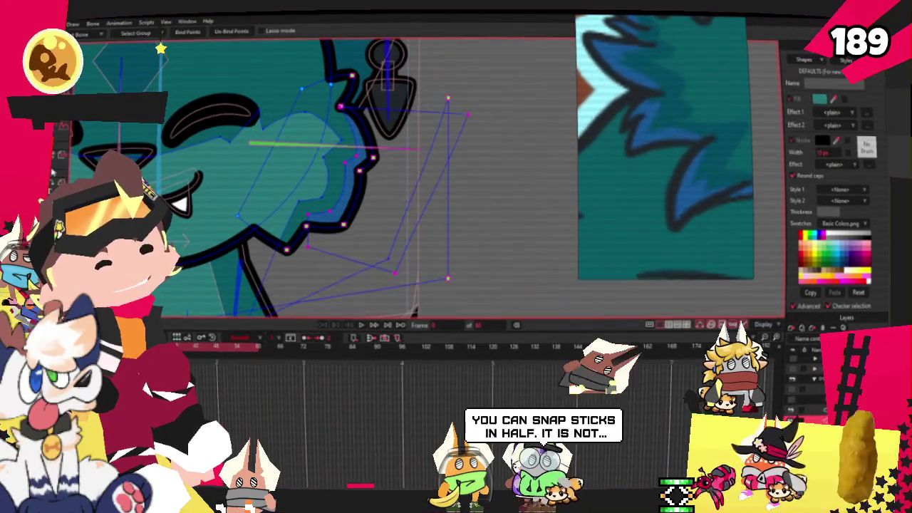
pyautogui.scroll(-5, 401, 140)
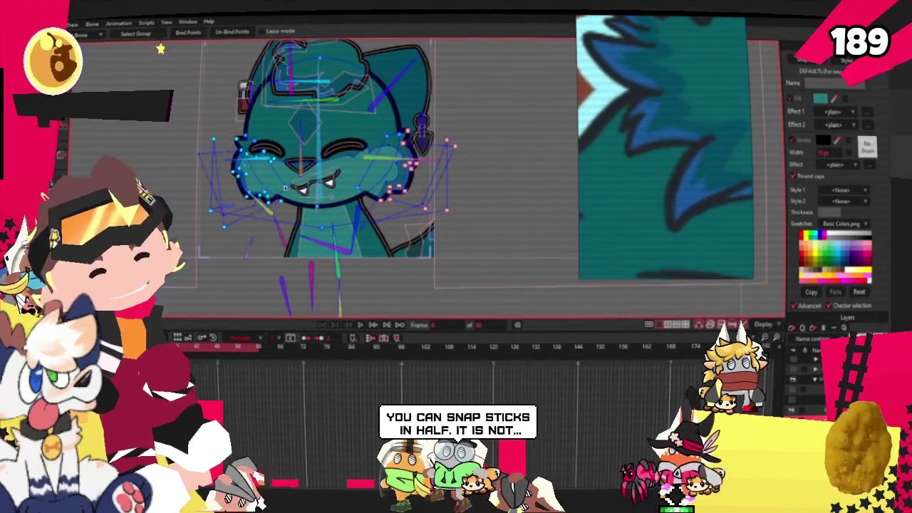
pyautogui.scroll(5, 481, 208)
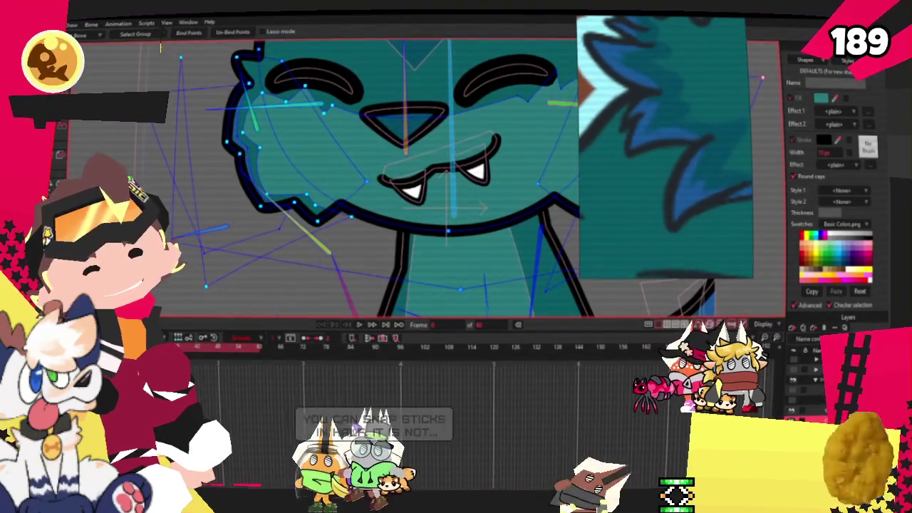
pyautogui.press('z')
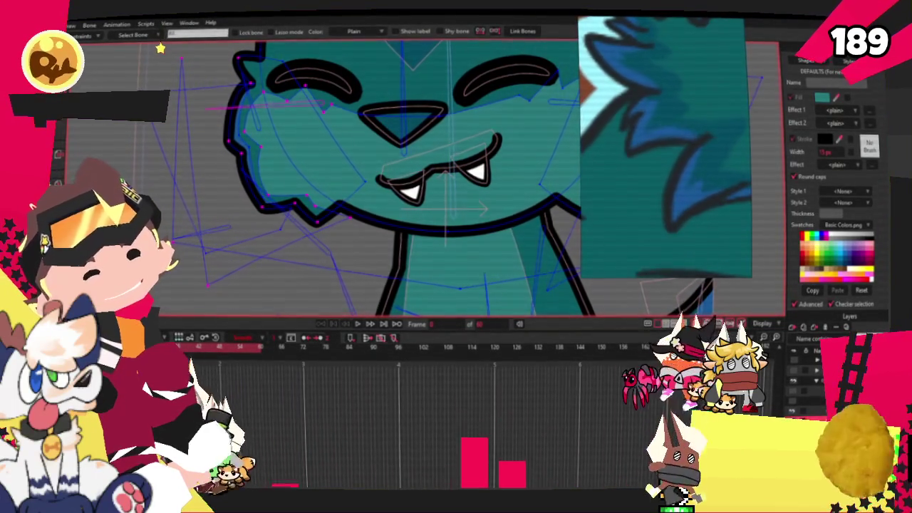
pyautogui.press('g')
pyautogui.scroll(2, 160, 48)
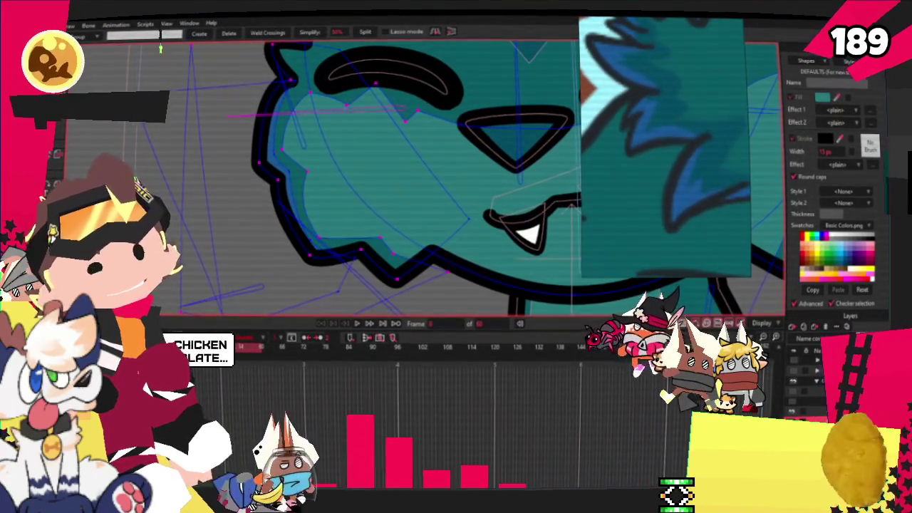
pyautogui.scroll(-1, 160, 48)
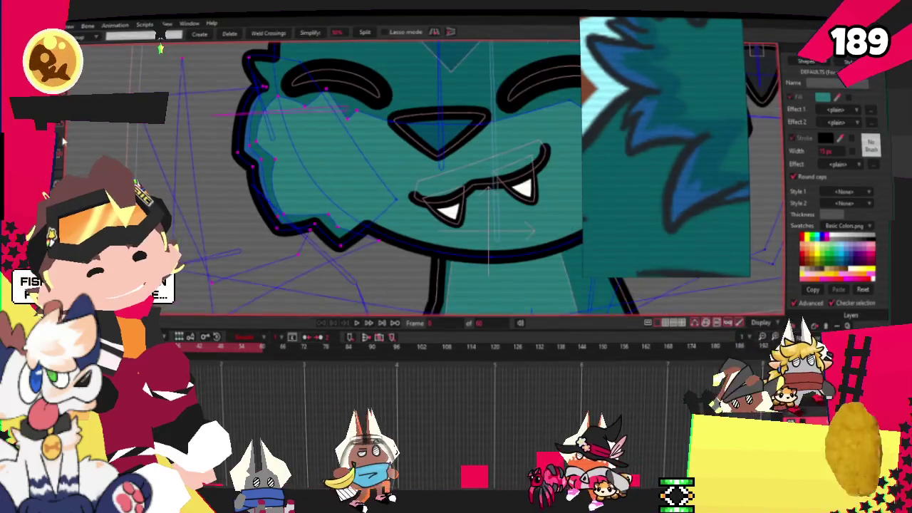
pyautogui.press('i')
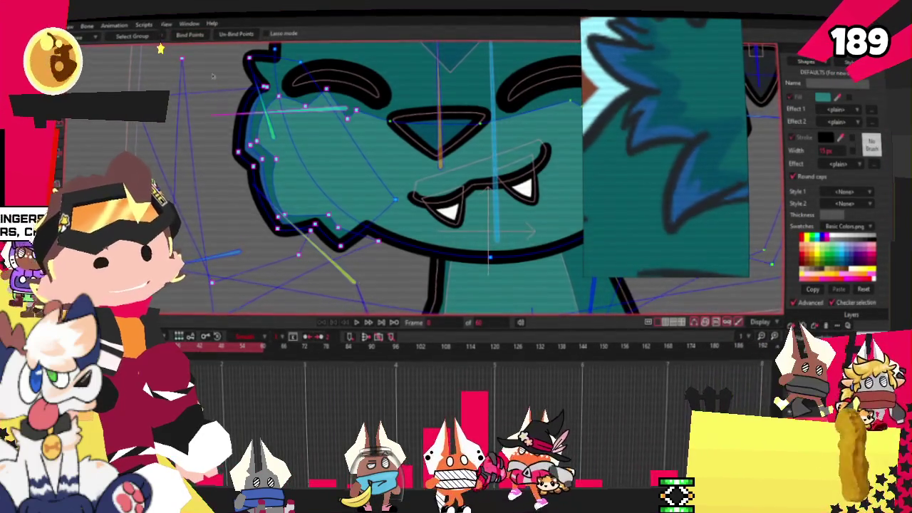
pyautogui.scroll(-1, 225, 137)
pyautogui.scroll(-1, 224, 138)
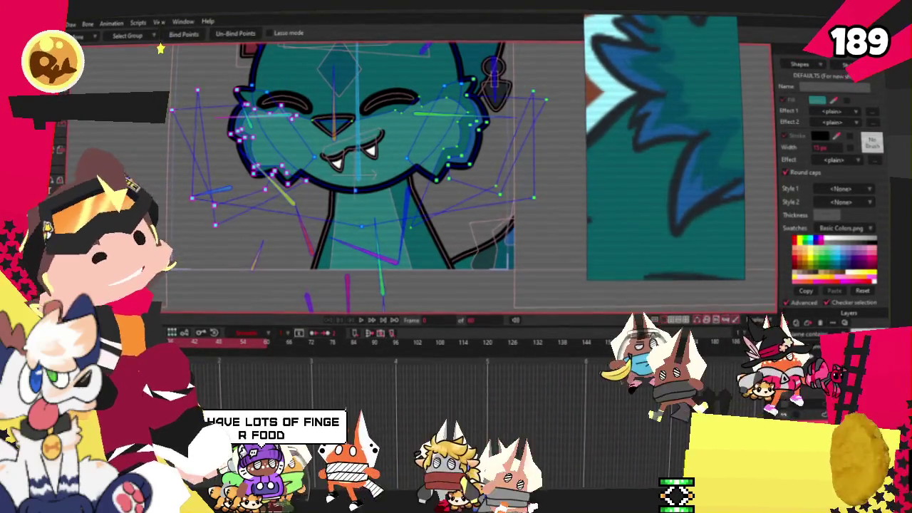
pyautogui.scroll(-3, 285, 156)
pyautogui.scroll(2, 285, 157)
pyautogui.scroll(3, 164, 135)
pyautogui.scroll(-3, 164, 135)
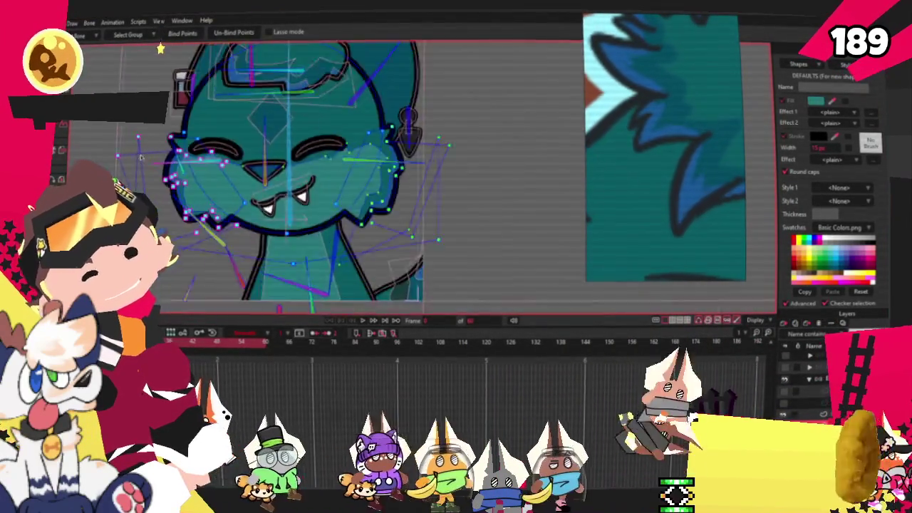
pyautogui.scroll(3, 164, 135)
pyautogui.scroll(2, 164, 135)
pyautogui.press('t')
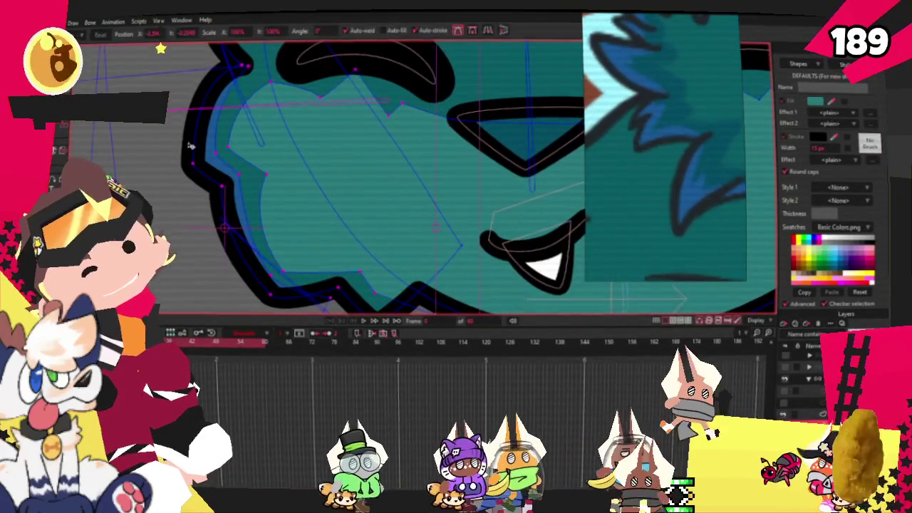
pyautogui.scroll(2, 238, 147)
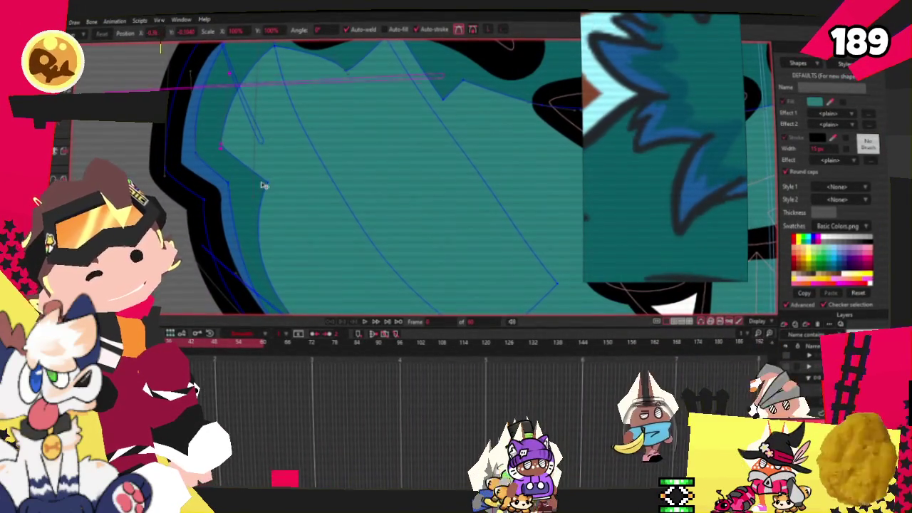
pyautogui.scroll(-3, 278, 200)
pyautogui.scroll(2, 292, 228)
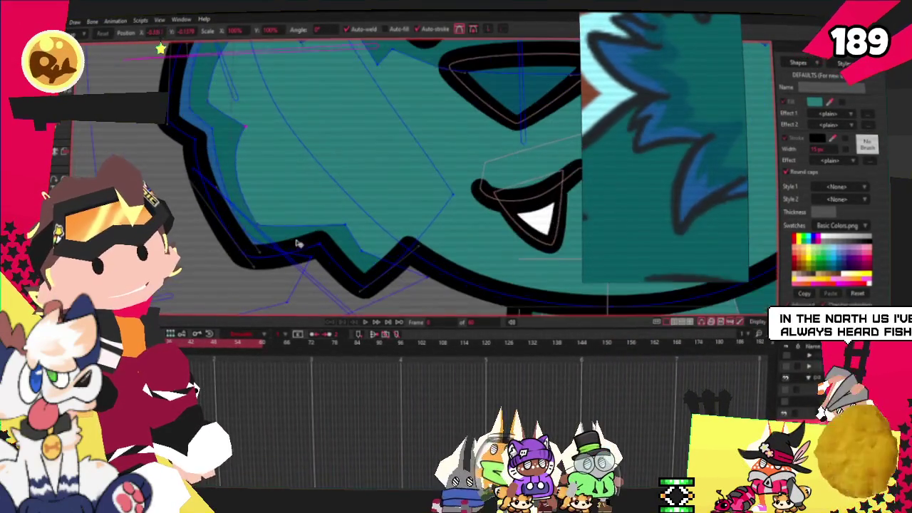
pyautogui.scroll(-1, 211, 172)
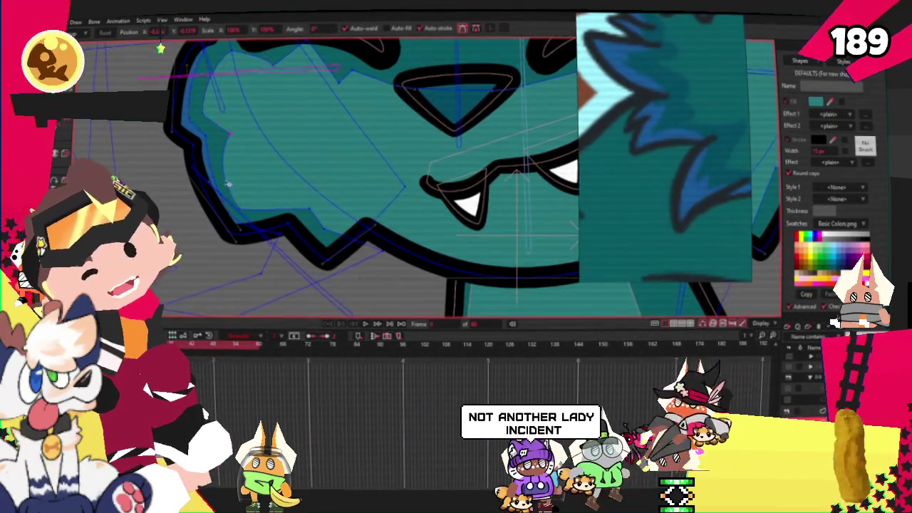
pyautogui.scroll(2, 273, 219)
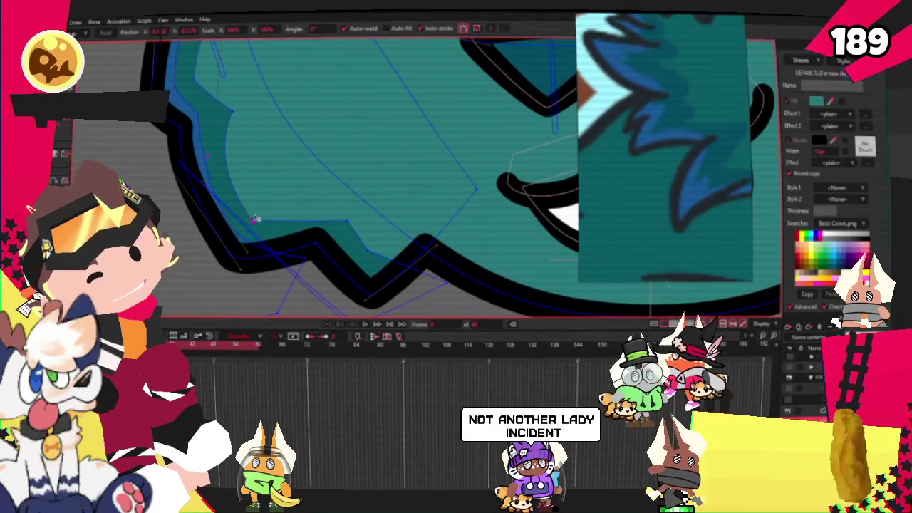
pyautogui.scroll(-2, 241, 208)
pyautogui.scroll(2, 271, 224)
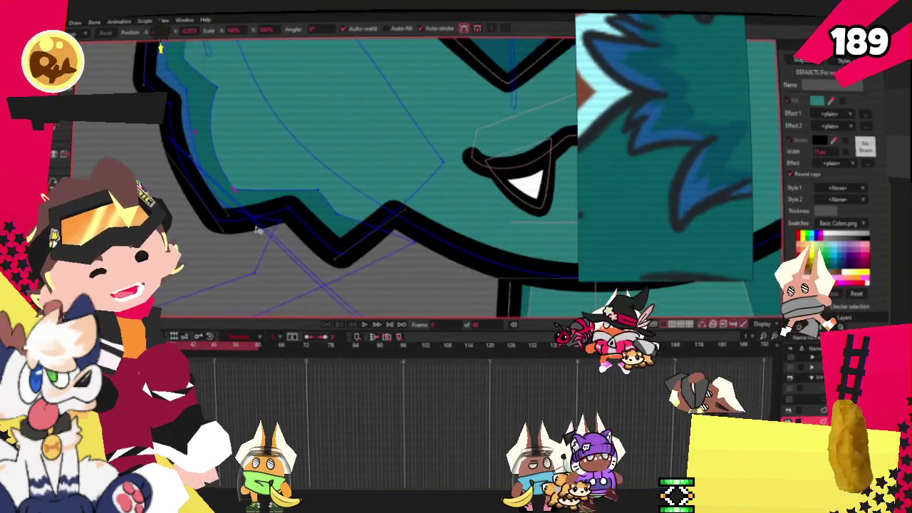
pyautogui.moveTo(269, 246); pyautogui.dragTo(285, 232)
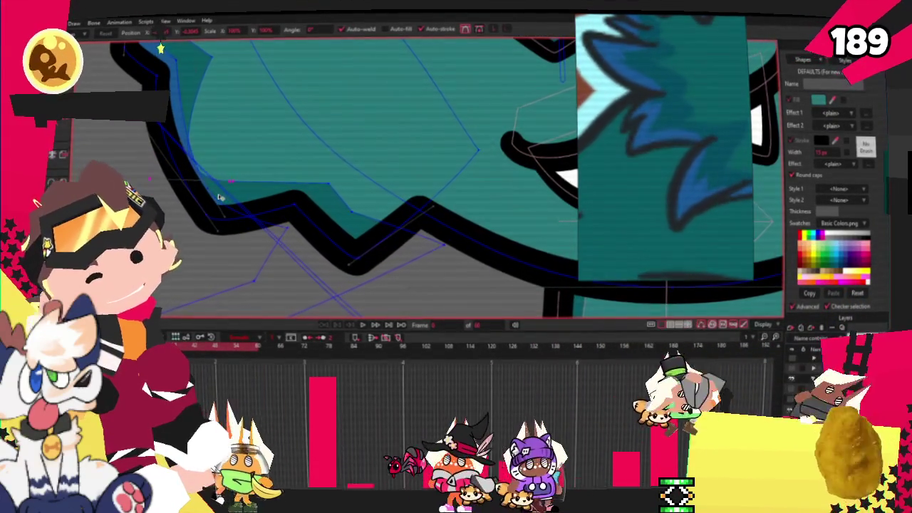
pyautogui.scroll(1, 214, 191)
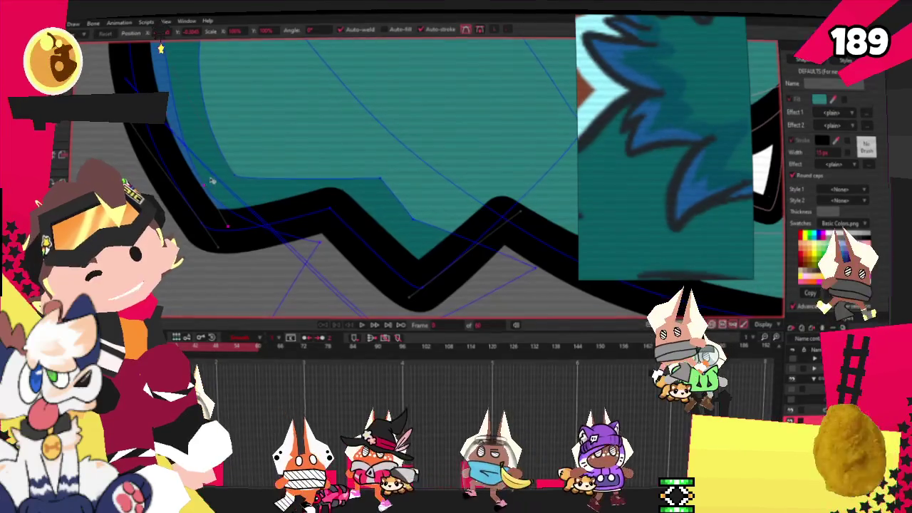
pyautogui.moveTo(200, 178); pyautogui.dragTo(188, 175)
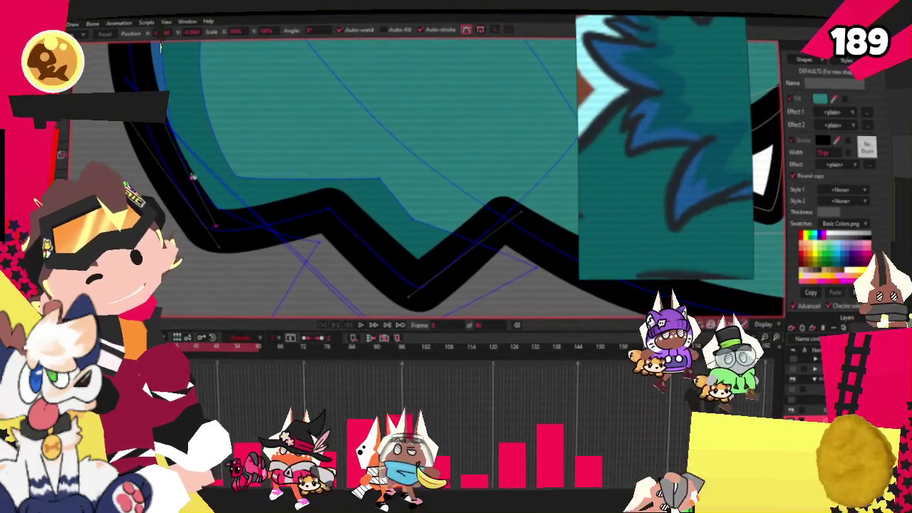
pyautogui.click(267, 270)
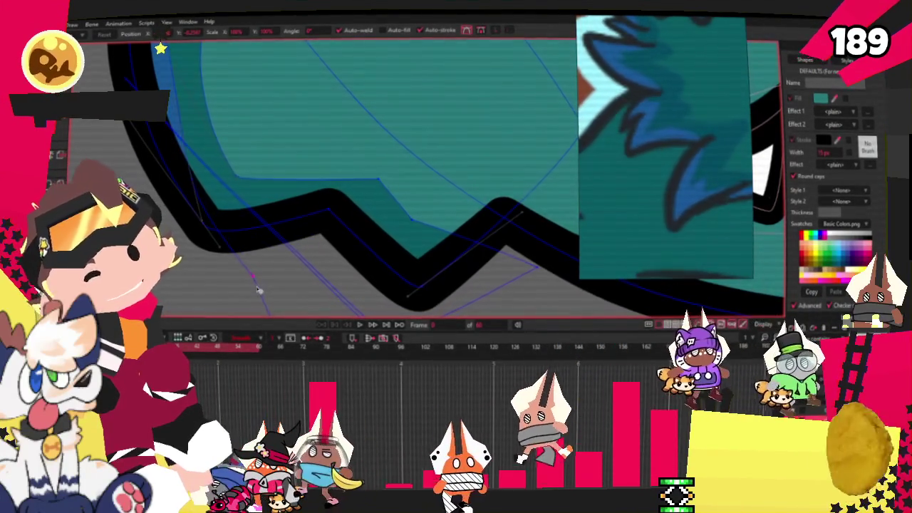
pyautogui.scroll(-2, 217, 251)
pyautogui.scroll(2, 191, 203)
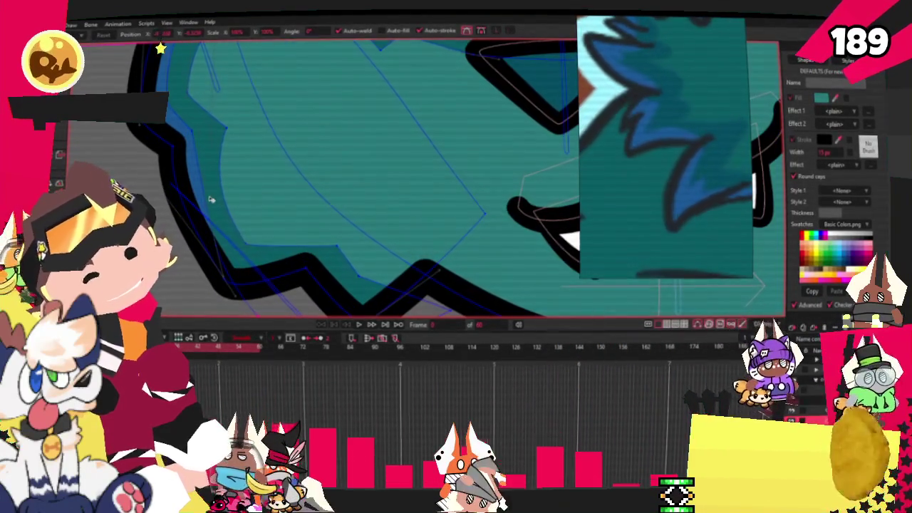
pyautogui.scroll(1, 199, 171)
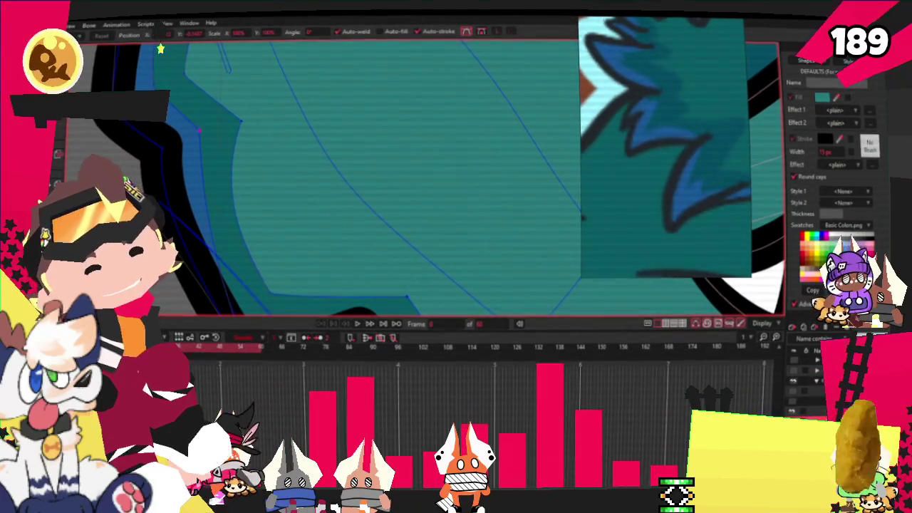
pyautogui.scroll(-2, 194, 134)
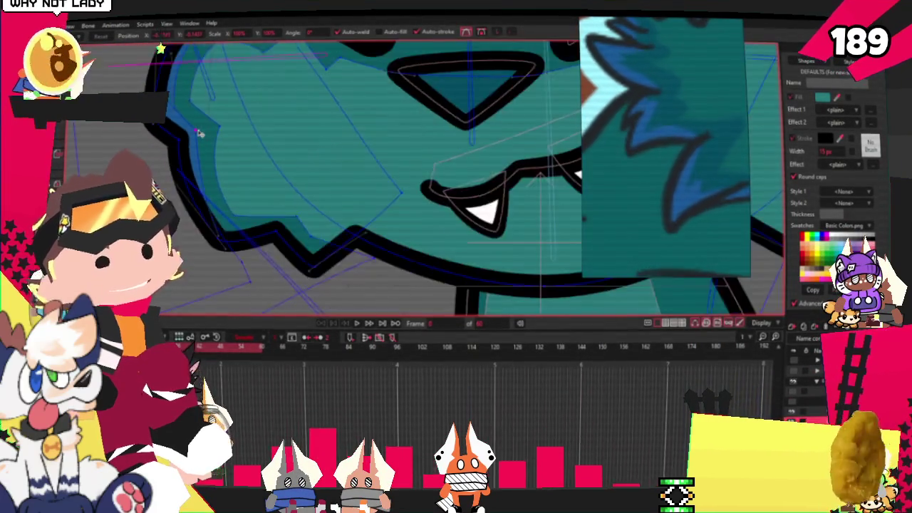
pyautogui.scroll(-1, 206, 131)
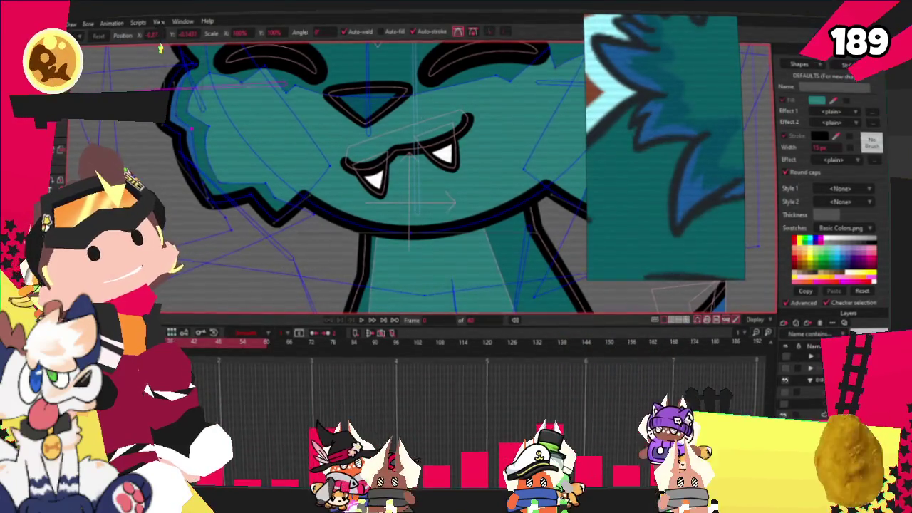
pyautogui.scroll(-2, 363, 263)
pyautogui.scroll(-3, 363, 262)
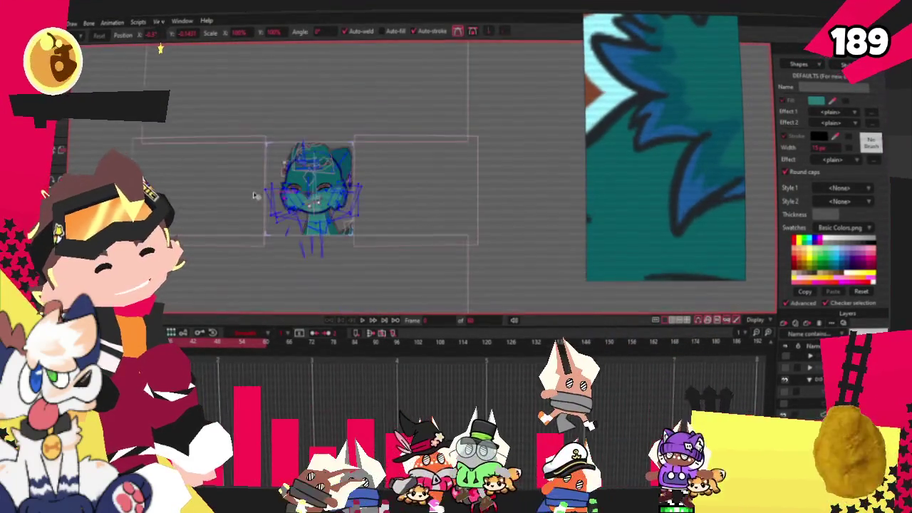
pyautogui.scroll(2, 257, 199)
pyautogui.scroll(3, 257, 200)
pyautogui.click(364, 321)
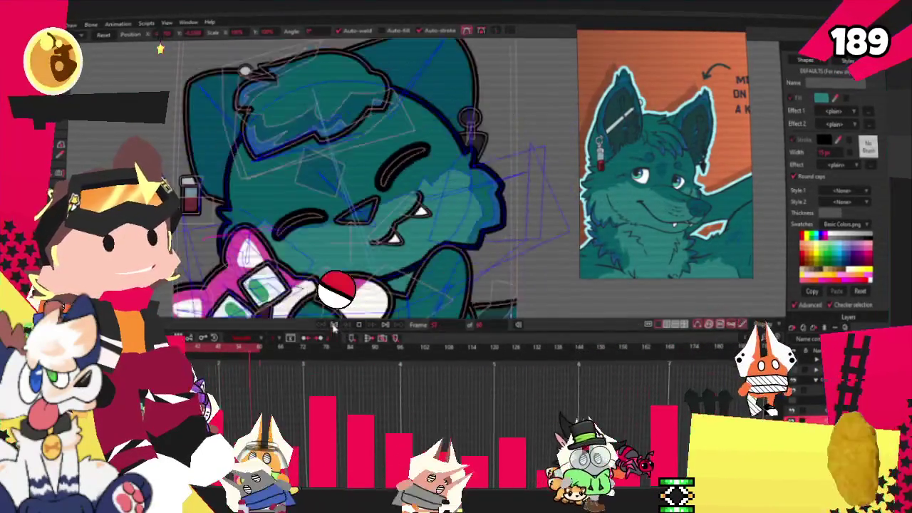
# - Zoom out to see the whole frame after previewing the head-tilt animation
pyautogui.scroll(-3, 355, 287)
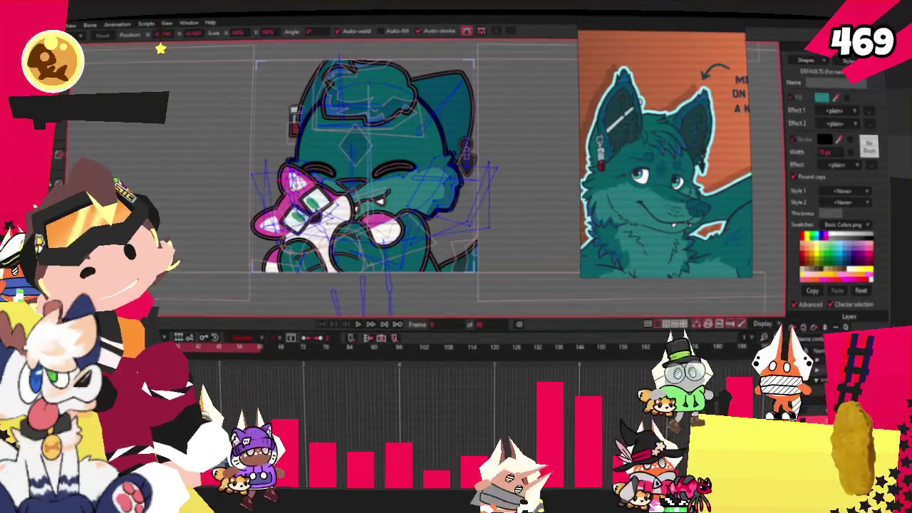
pyautogui.hotkey('alt', 'f')
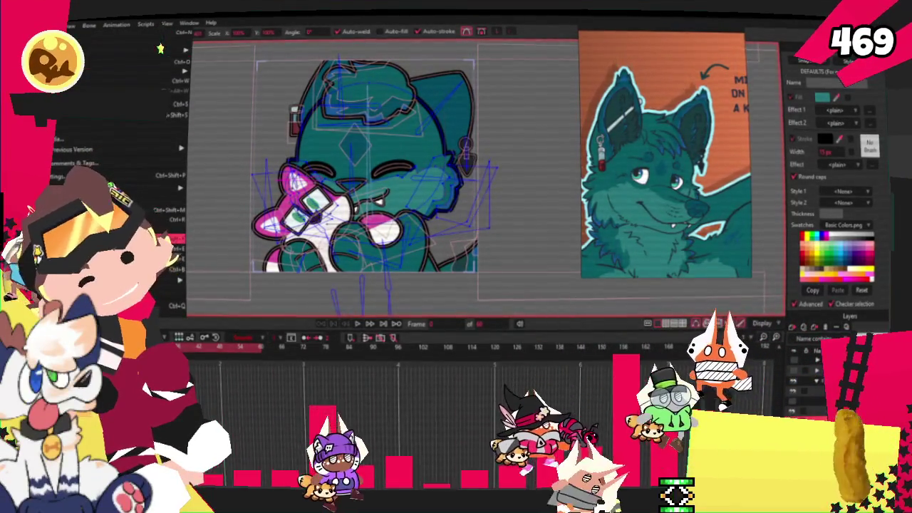
pyautogui.press('Escape')
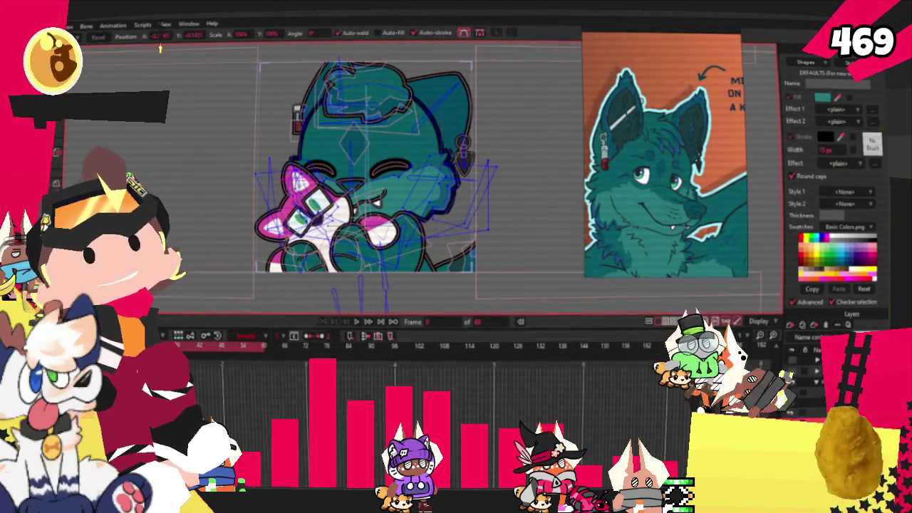
pyautogui.hotkey('alt', 'f')
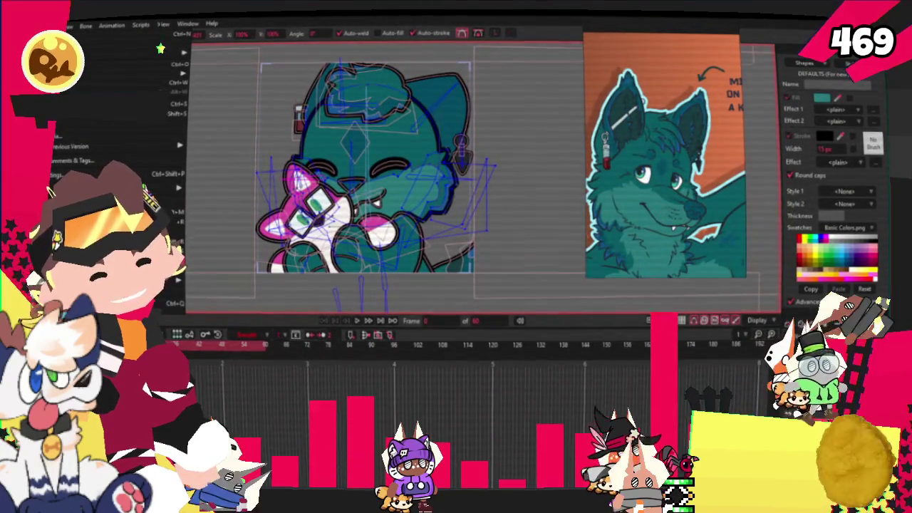
pyautogui.press('Escape')
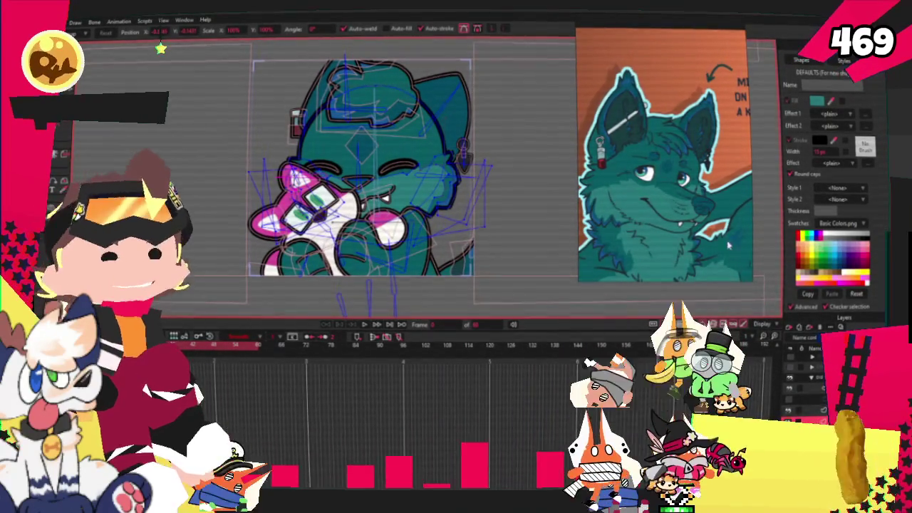
# - Clear the wolf image from the reference panel and drop in the new artwork
pyautogui.rightClick(687, 140)
pyautogui.click(720, 285)
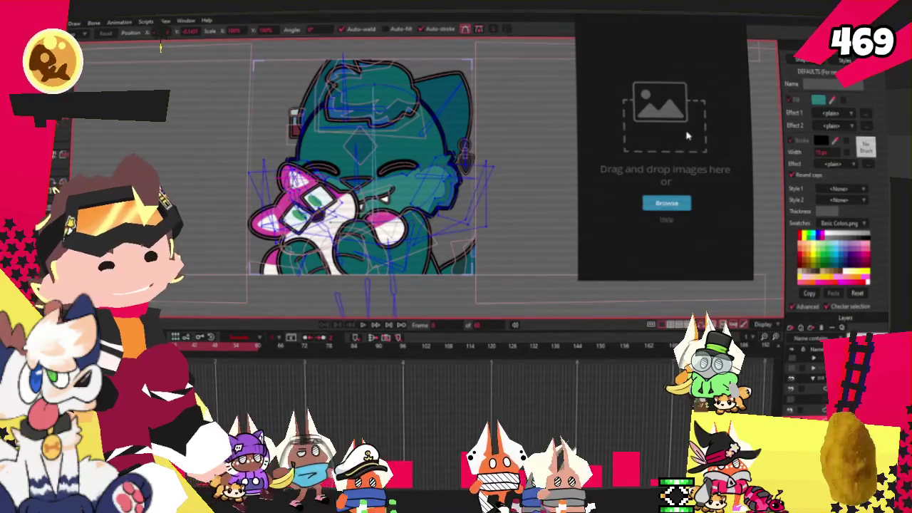
pyautogui.moveTo(675, 144); pyautogui.dragTo(691, 136)
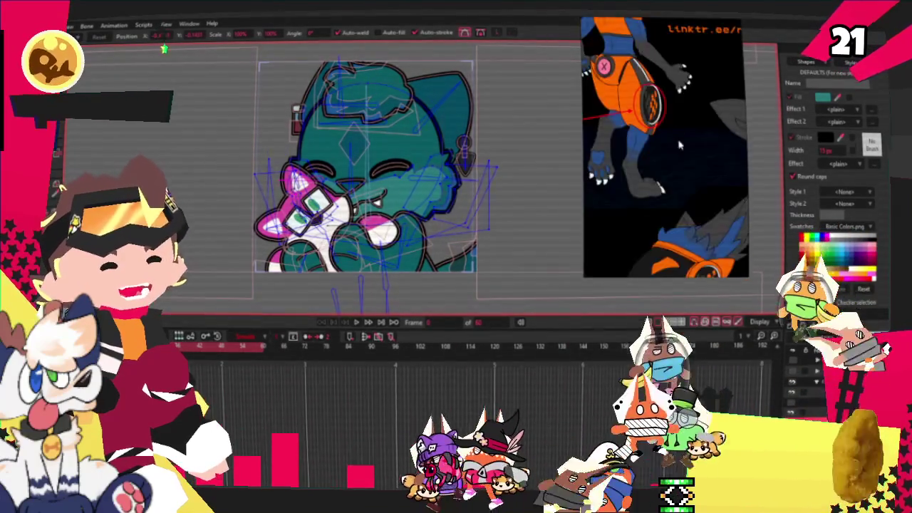
pyautogui.scroll(-3, 672, 145)
pyautogui.scroll(-3, 662, 146)
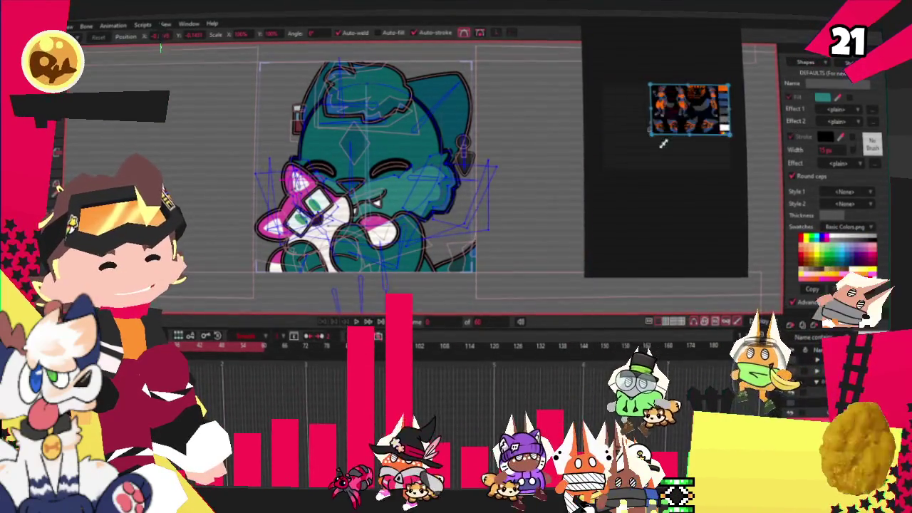
# - Reposition the full-body character sheet image within the reference panel
pyautogui.moveTo(648, 147); pyautogui.dragTo(619, 214)
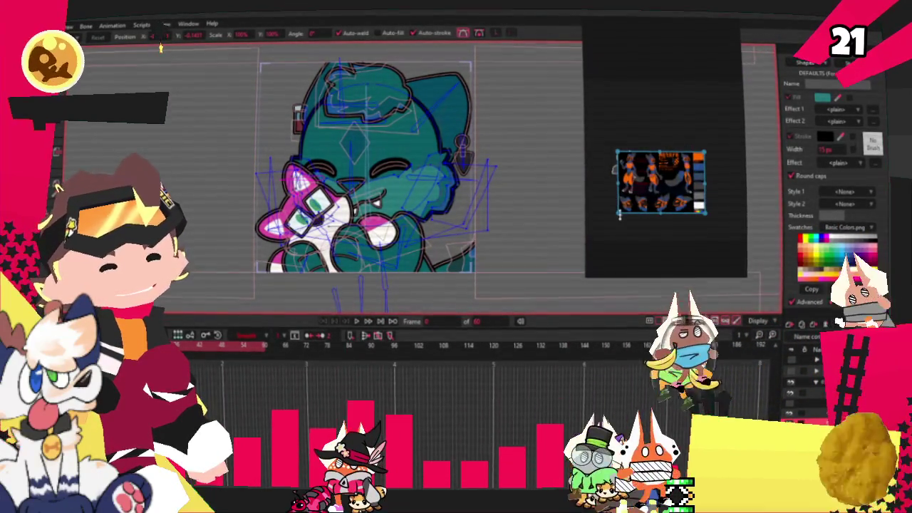
pyautogui.scroll(2, 693, 233)
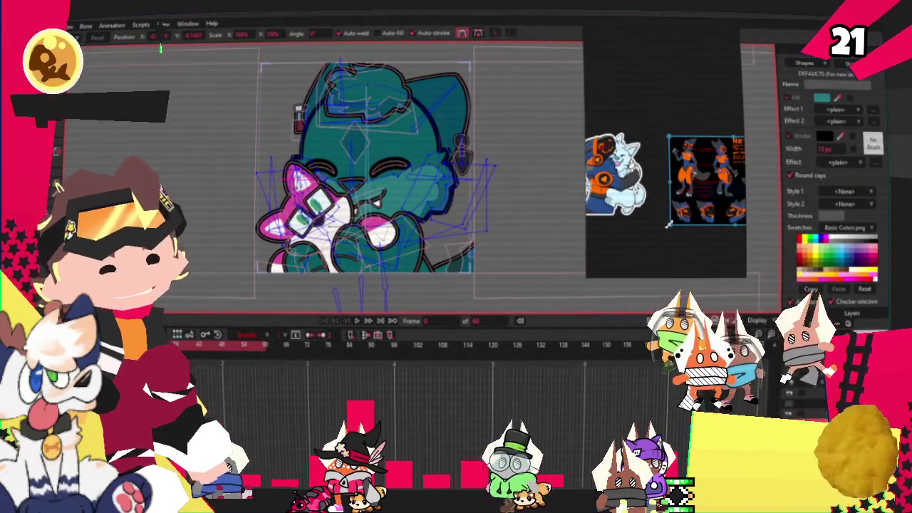
pyautogui.scroll(3, 669, 226)
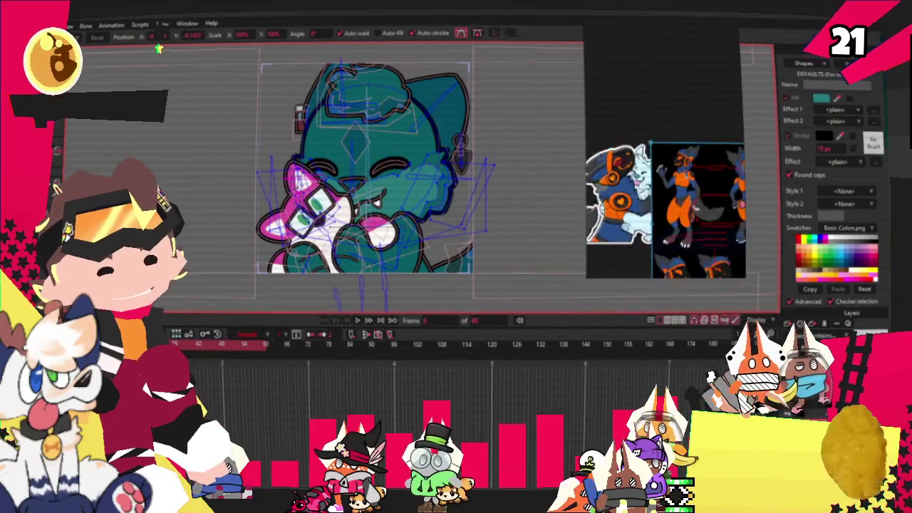
pyautogui.scroll(-2, 666, 207)
pyautogui.scroll(3, 666, 207)
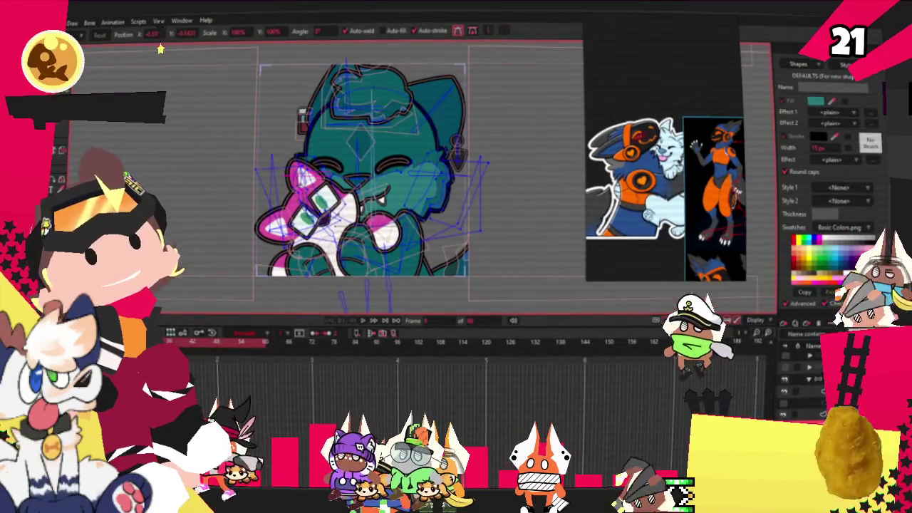
# - Tilt the smaller cat's head bone into a new pose
pyautogui.scroll(-3, 364, 171)
pyautogui.scroll(2, 363, 171)
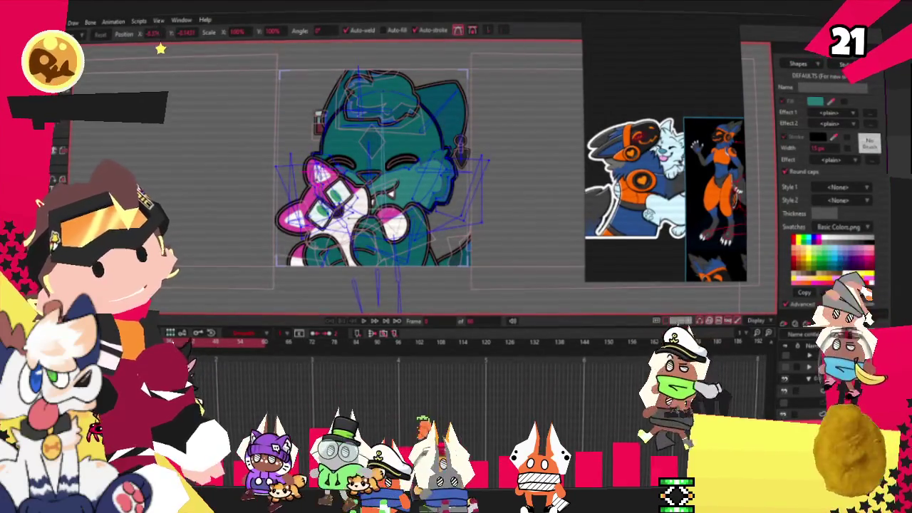
pyautogui.hotkey('alt', 'f')
pyautogui.press('Escape')
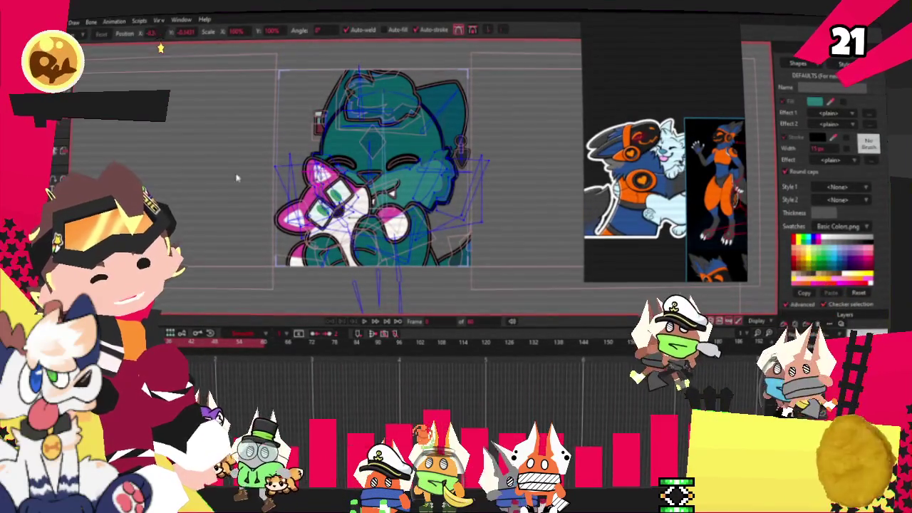
pyautogui.scroll(-2, 377, 171)
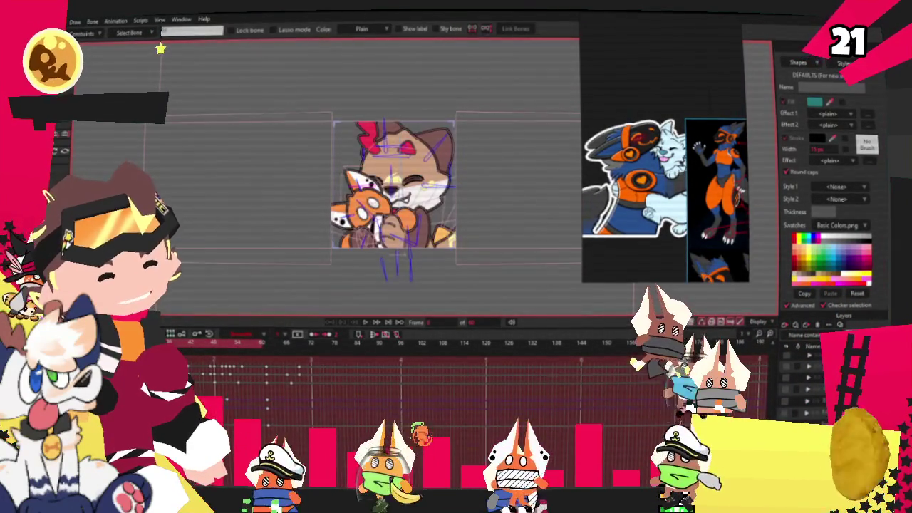
pyautogui.scroll(2, 458, 211)
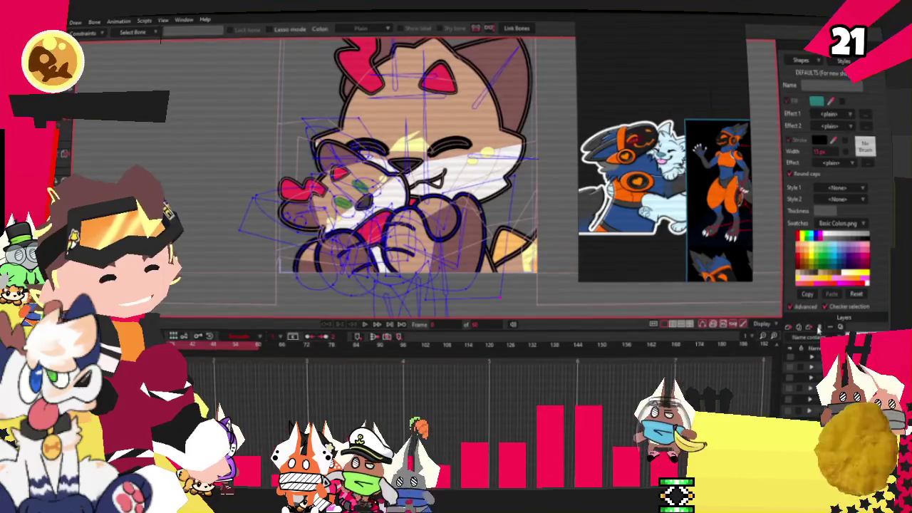
pyautogui.moveTo(513, 214); pyautogui.dragTo(550, 264)
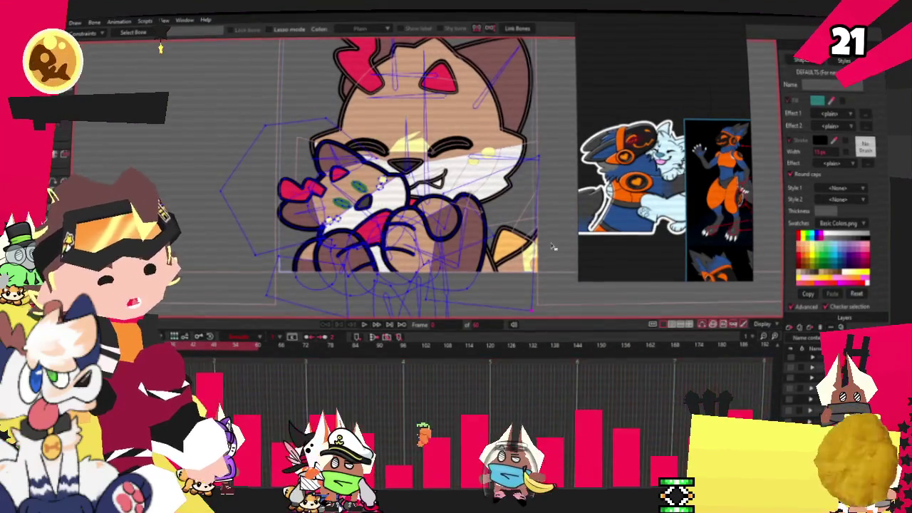
# - Delete the red shapes beside the small cat's ear, keeping its green cheek marks
pyautogui.scroll(1, 413, 178)
pyautogui.scroll(1, 414, 178)
pyautogui.scroll(1, 414, 178)
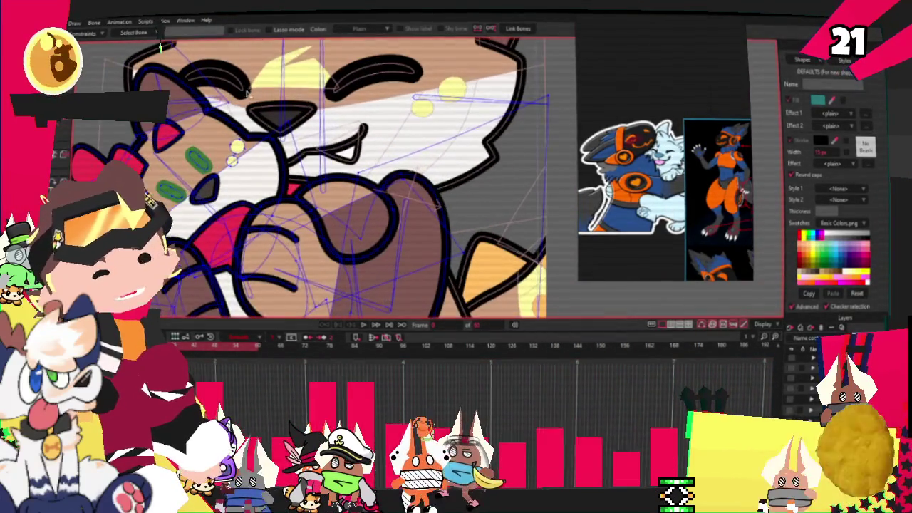
pyautogui.press('g')
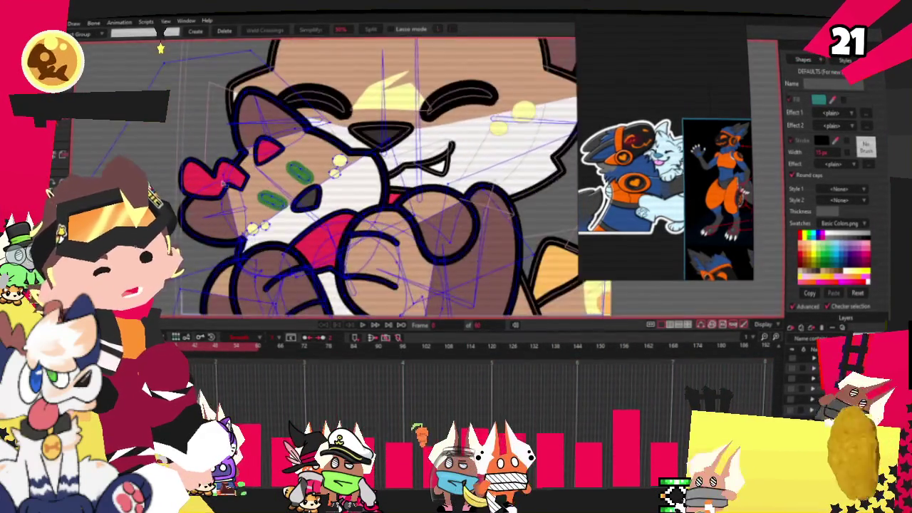
pyautogui.scroll(2, 194, 179)
pyautogui.press('Delete')
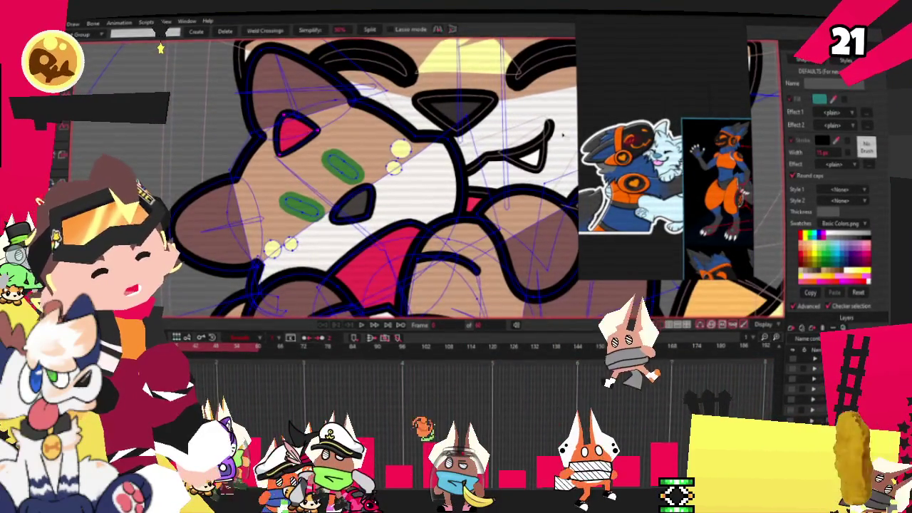
pyautogui.scroll(1, 350, 186)
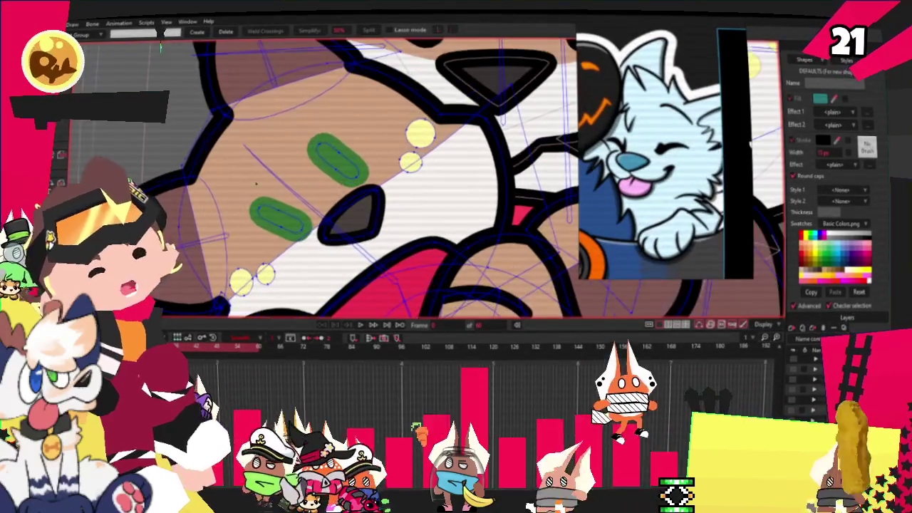
# - Fill the cat's nose with light blue sampled from the wolf reference's nose
pyautogui.press('q')
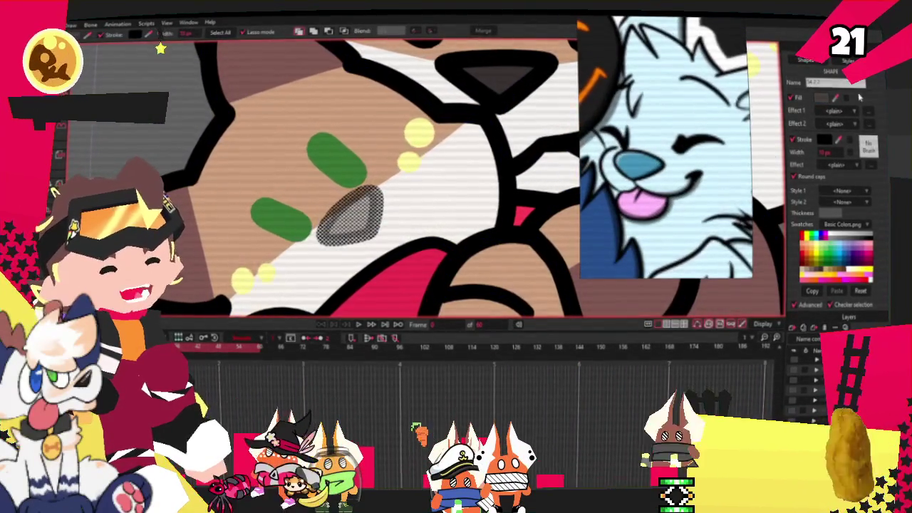
pyautogui.click(839, 100)
pyautogui.click(631, 170)
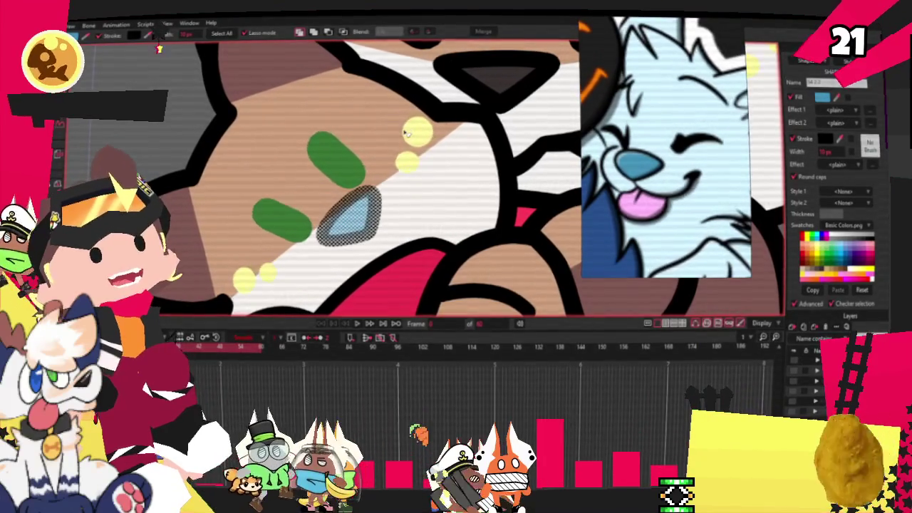
pyautogui.scroll(-2, 223, 237)
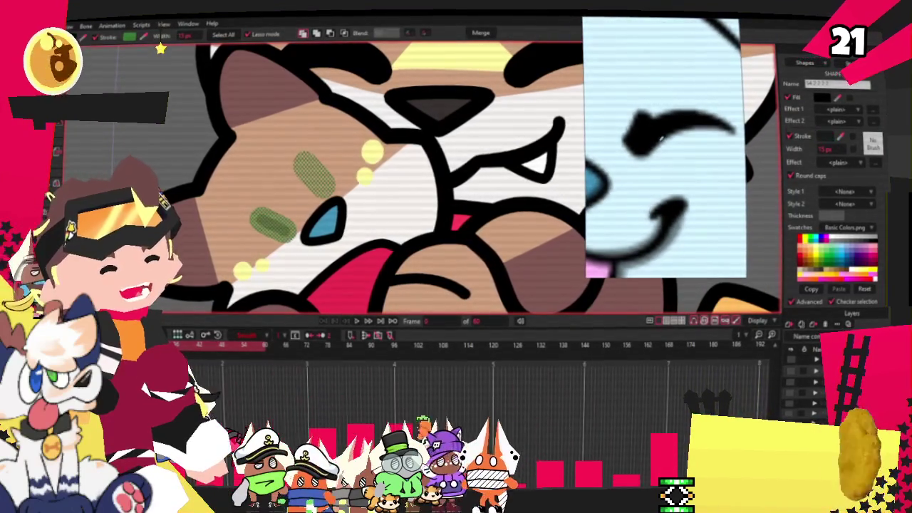
# - Select the cat's cheek and face fill shapes for the light-blue recolour
pyautogui.scroll(-3, 559, 113)
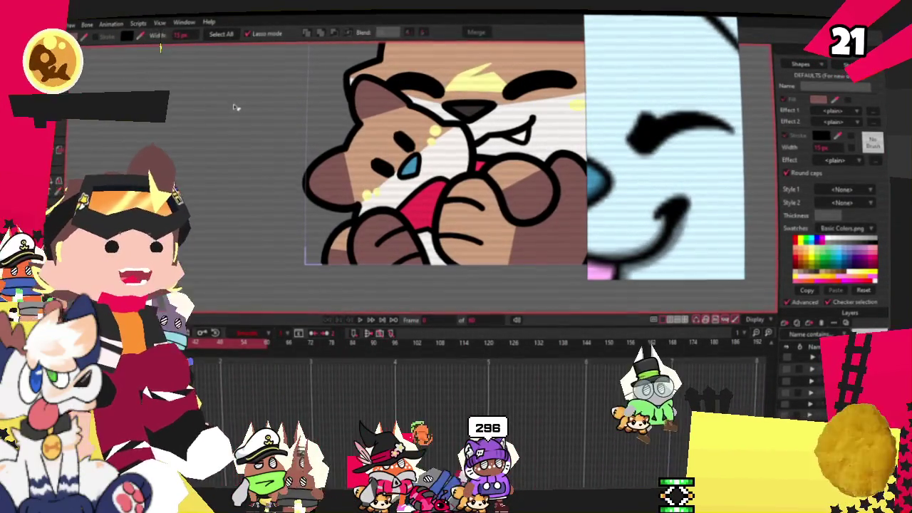
pyautogui.scroll(5, 379, 125)
pyautogui.click(378, 126)
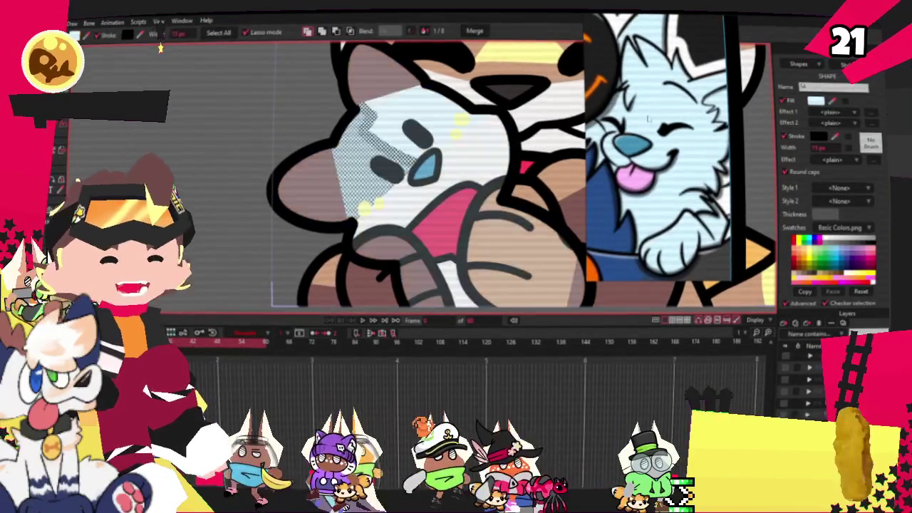
pyautogui.click(423, 202)
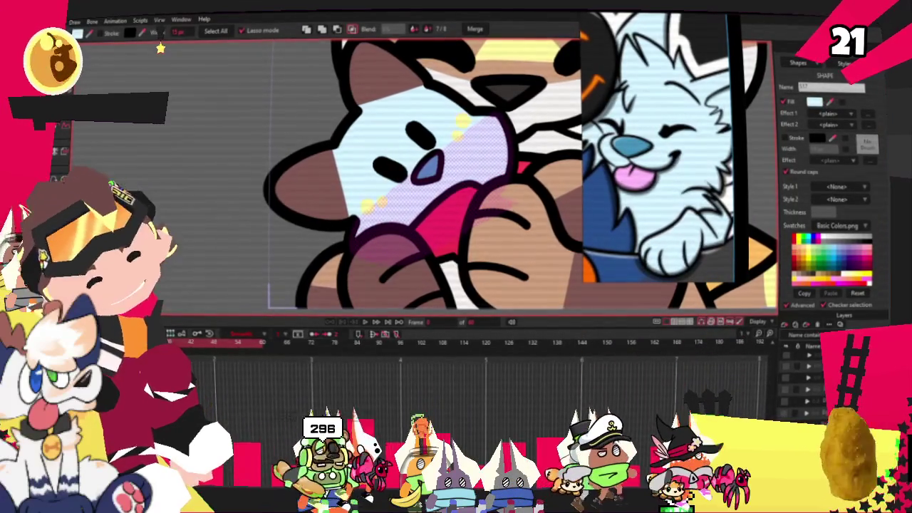
pyautogui.press('g')
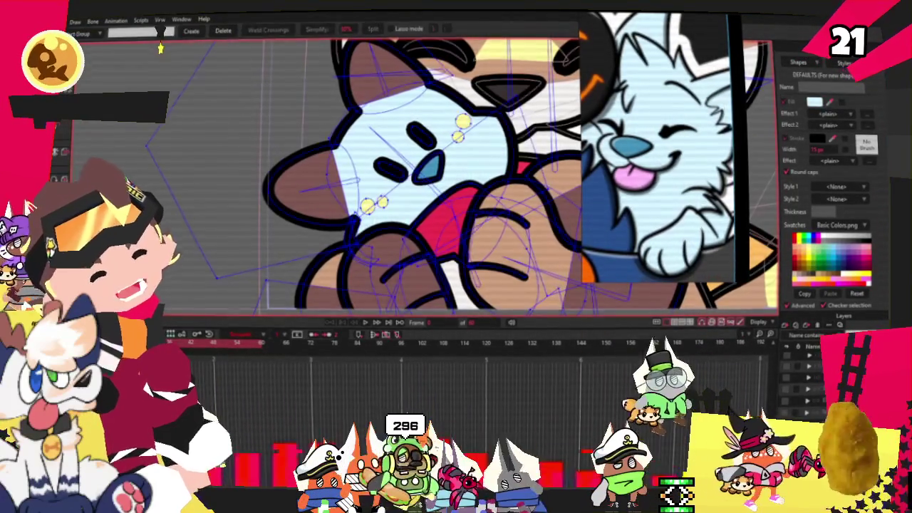
pyautogui.scroll(3, 370, 167)
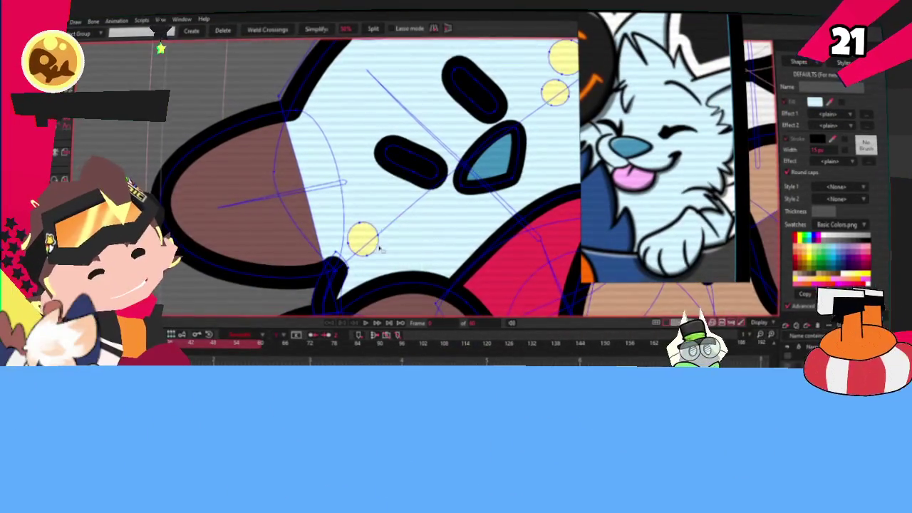
pyautogui.scroll(-1, 442, 125)
pyautogui.scroll(1, 448, 119)
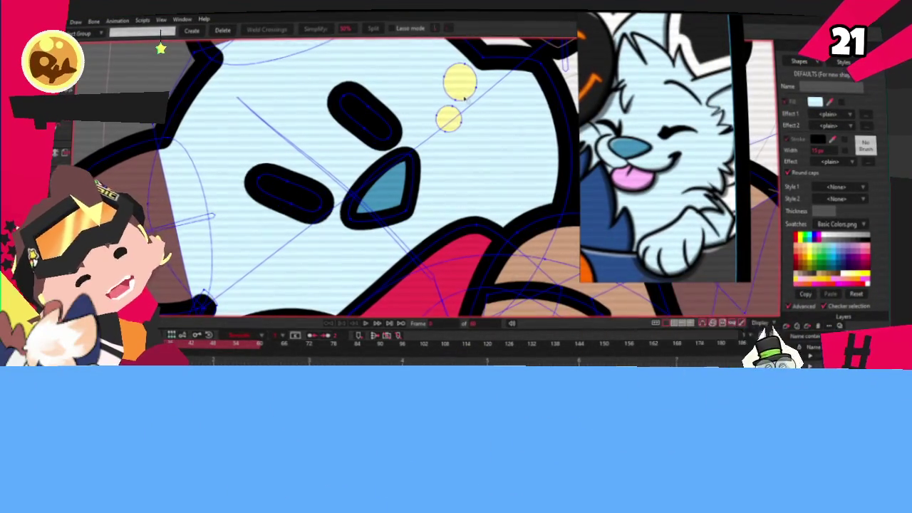
pyautogui.scroll(-2, 449, 118)
pyautogui.scroll(-1, 460, 80)
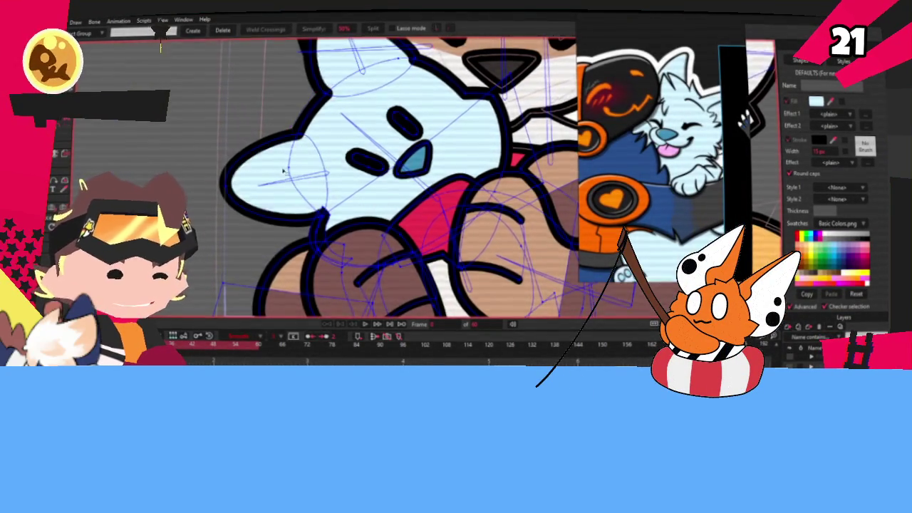
pyautogui.scroll(-2, 282, 171)
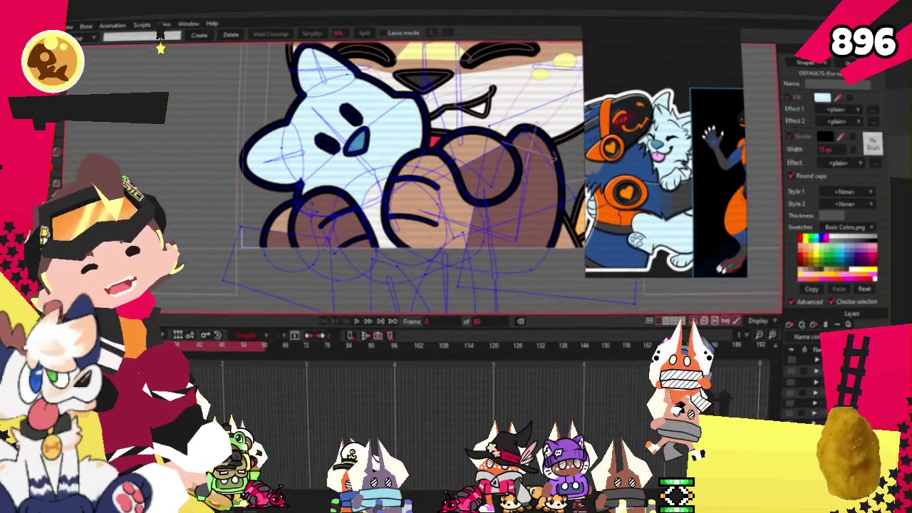
pyautogui.press('q')
# - Fill the round pink shape at the raised paw with light blue, then deselect
pyautogui.scroll(3, 212, 252)
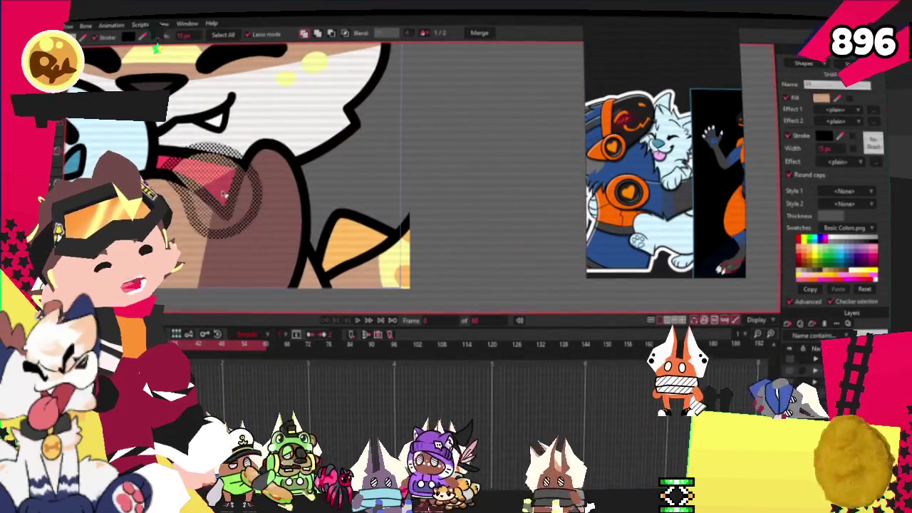
pyautogui.scroll(-3, 309, 184)
pyautogui.scroll(2, 310, 184)
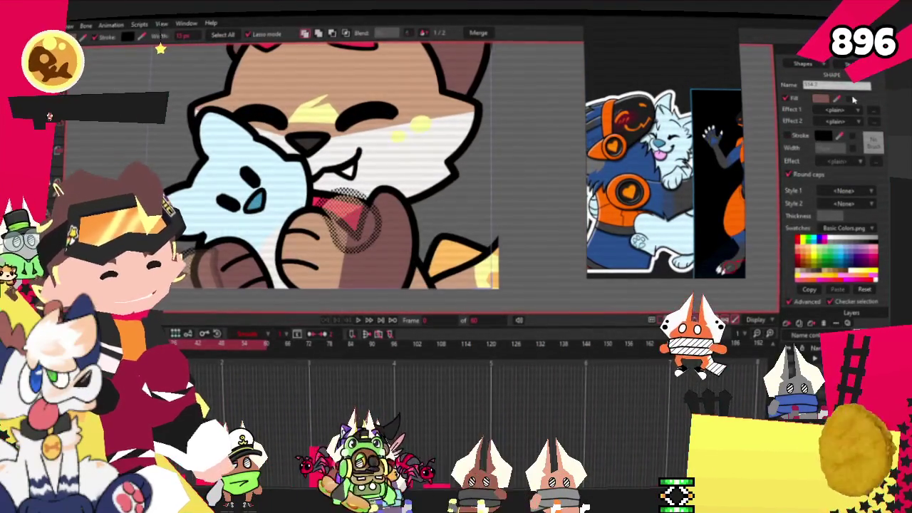
pyautogui.click(349, 220)
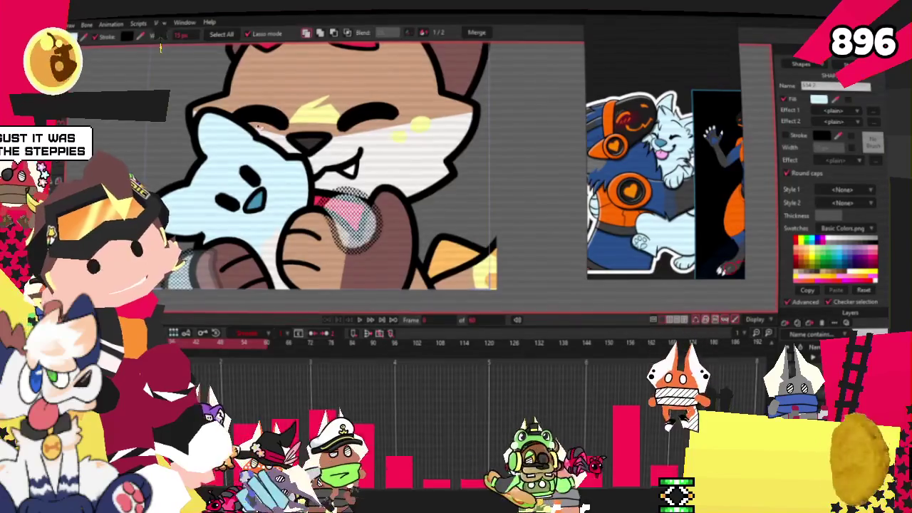
pyautogui.press('Delete')
pyautogui.scroll(-2, 400, 123)
pyautogui.scroll(2, 400, 122)
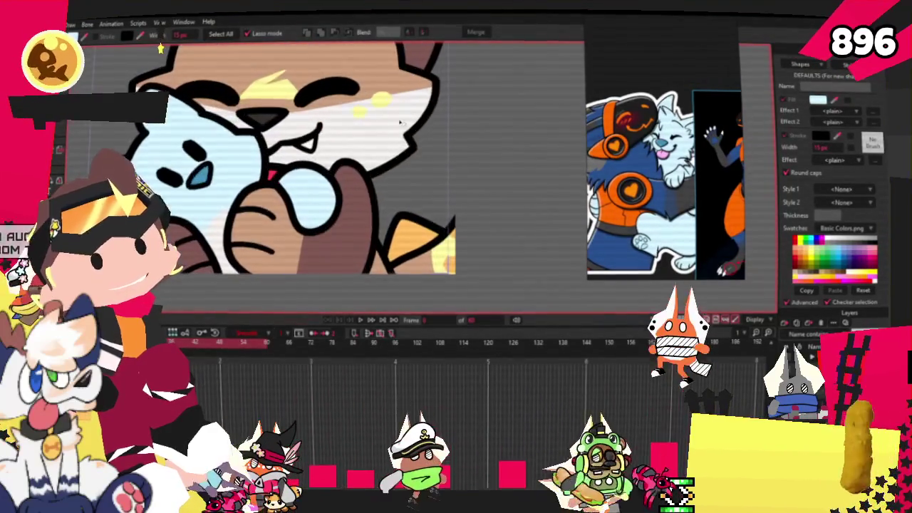
pyautogui.scroll(-2, 401, 122)
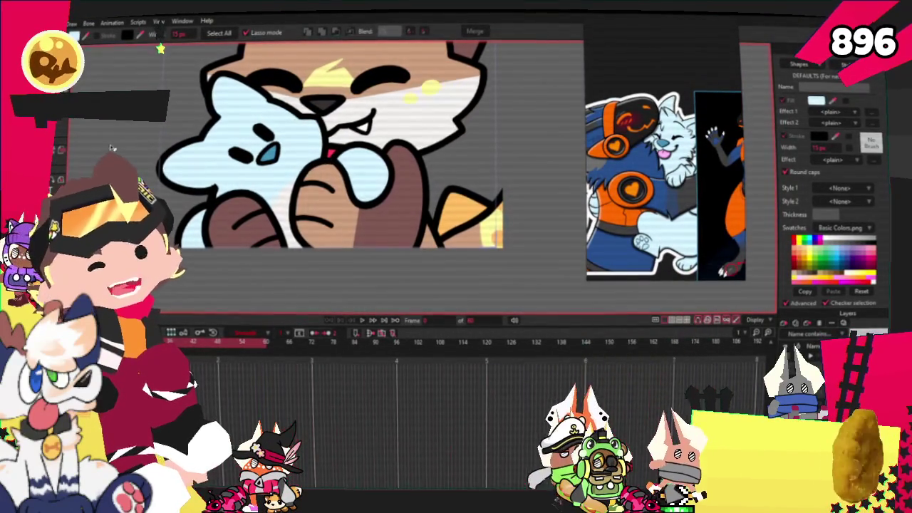
pyautogui.scroll(2, 342, 185)
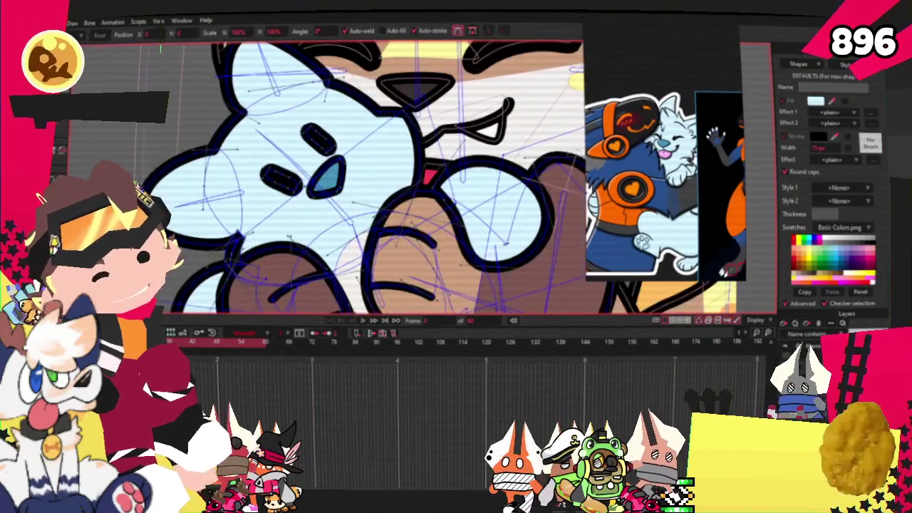
# - Drag the nose's corner point upward to enlarge the blue nose triangle
pyautogui.scroll(2, 342, 185)
pyautogui.click(353, 193)
pyautogui.moveTo(354, 190); pyautogui.dragTo(358, 174)
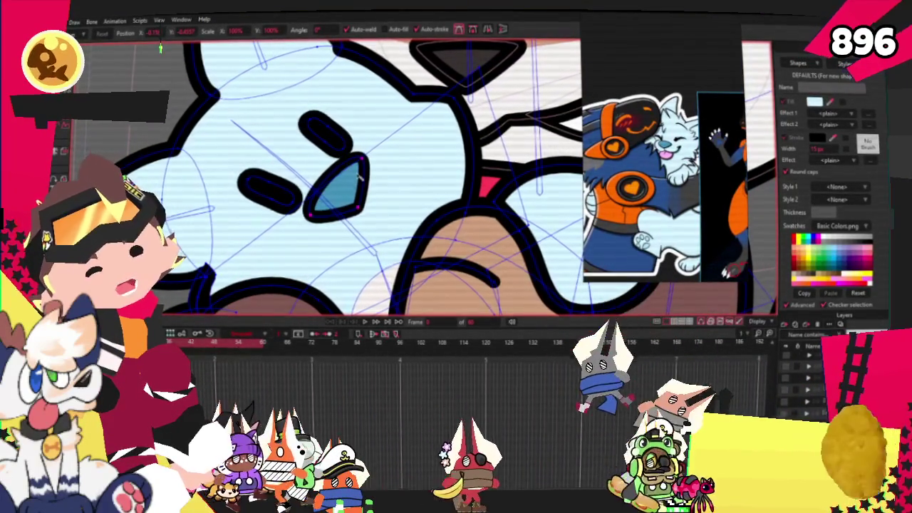
pyautogui.scroll(1, 358, 177)
pyautogui.scroll(1, 356, 177)
# - Select all the nose points and nudge them into a cleaner triangle
pyautogui.click(352, 176)
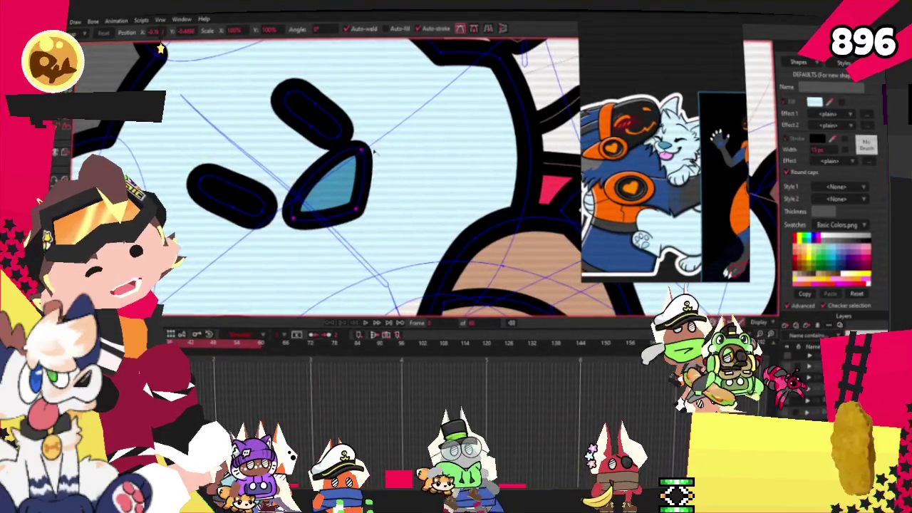
pyautogui.click(352, 183)
pyautogui.scroll(-2, 352, 182)
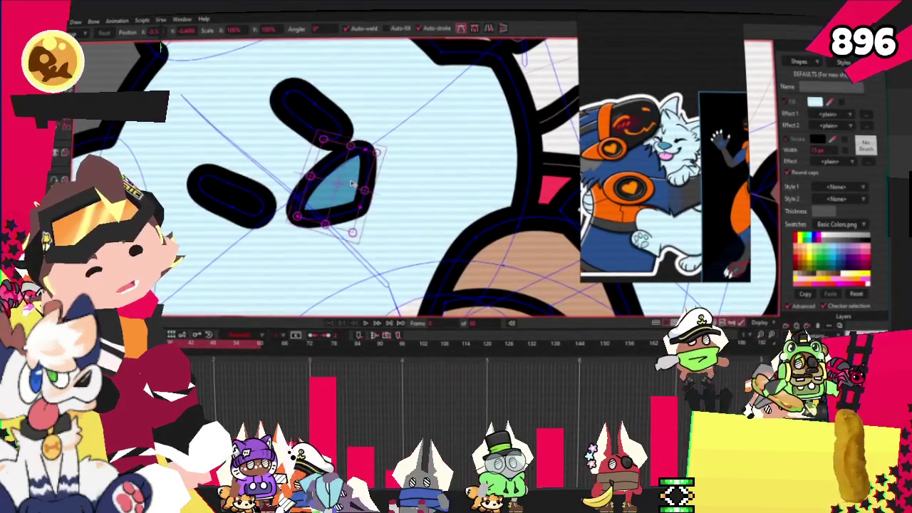
pyautogui.scroll(-1, 359, 171)
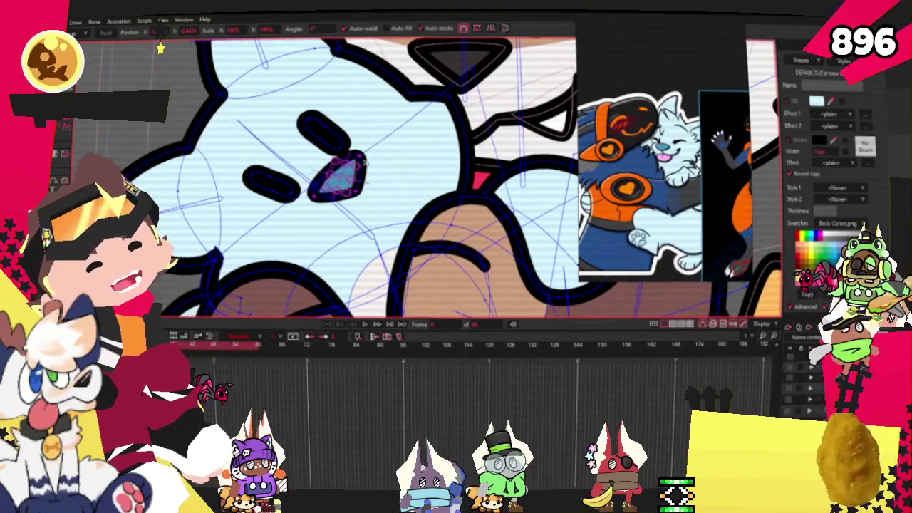
pyautogui.scroll(-2, 641, 157)
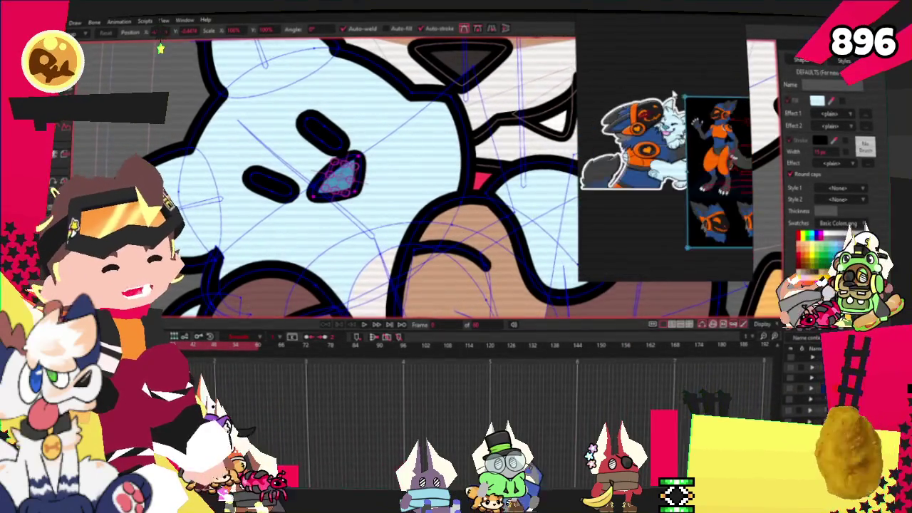
pyautogui.scroll(-2, 258, 191)
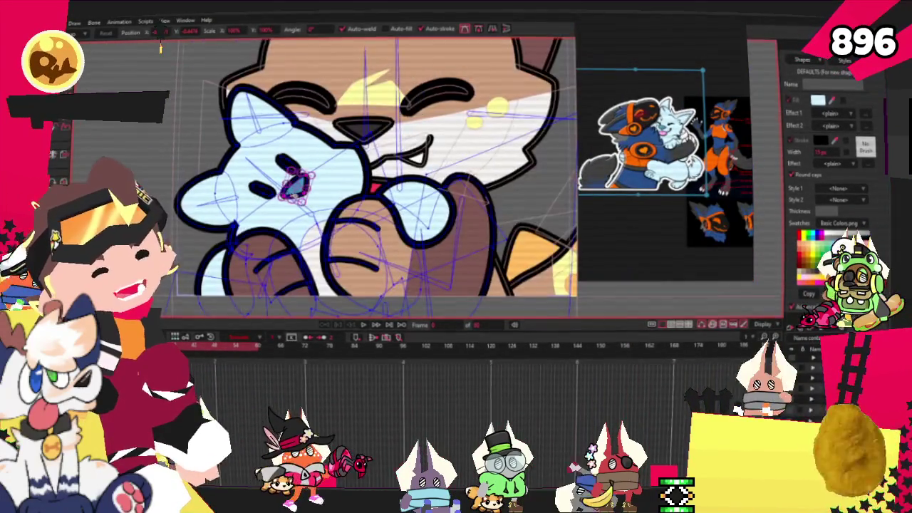
pyautogui.scroll(1, 385, 214)
pyautogui.scroll(3, 663, 157)
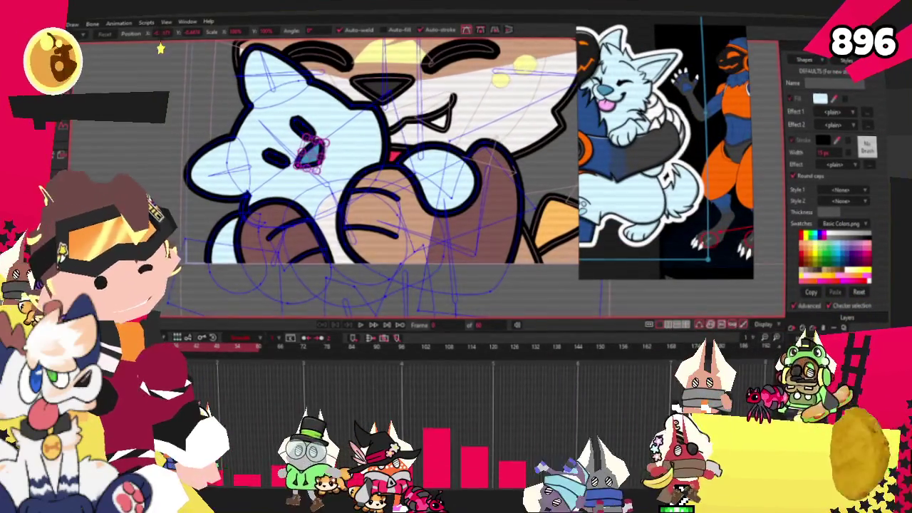
# - Recolour the brown paw, round fist and arm pieces a dark blue-grey
pyautogui.press('g')
pyautogui.click(281, 216)
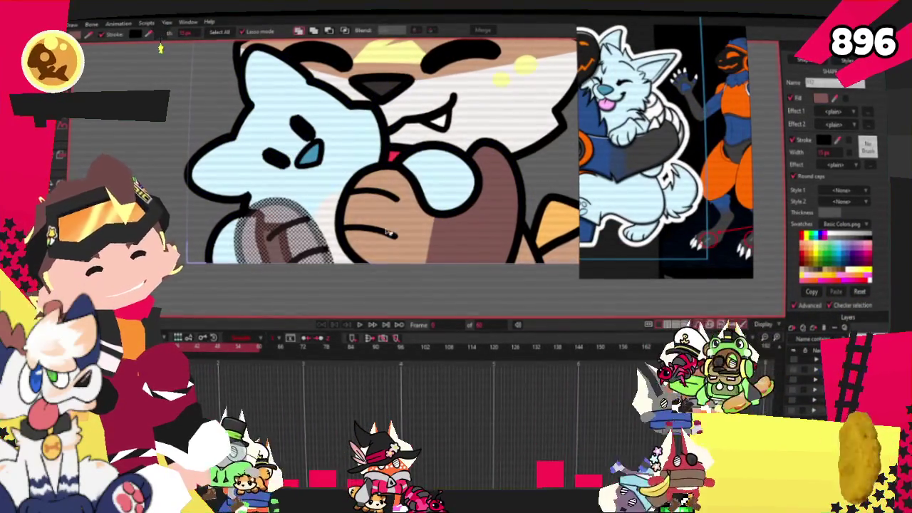
pyautogui.click(448, 187)
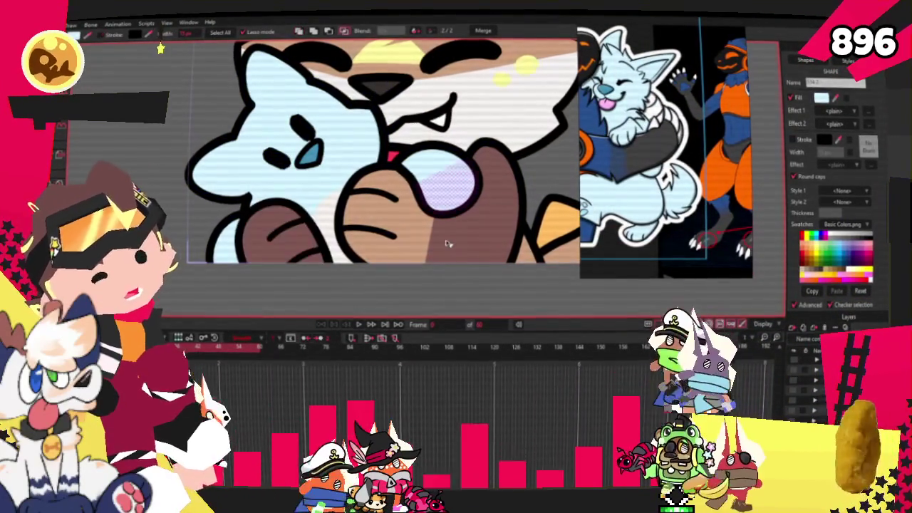
pyautogui.click(470, 228)
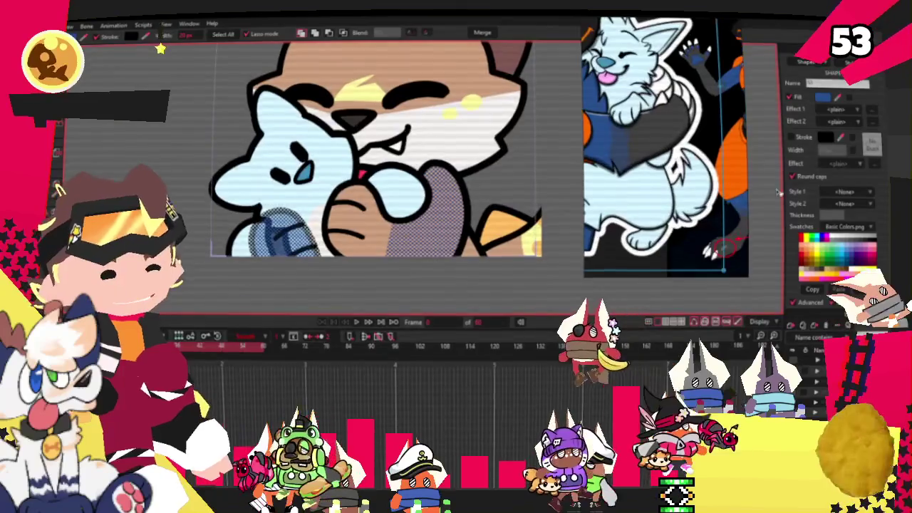
pyautogui.click(342, 245)
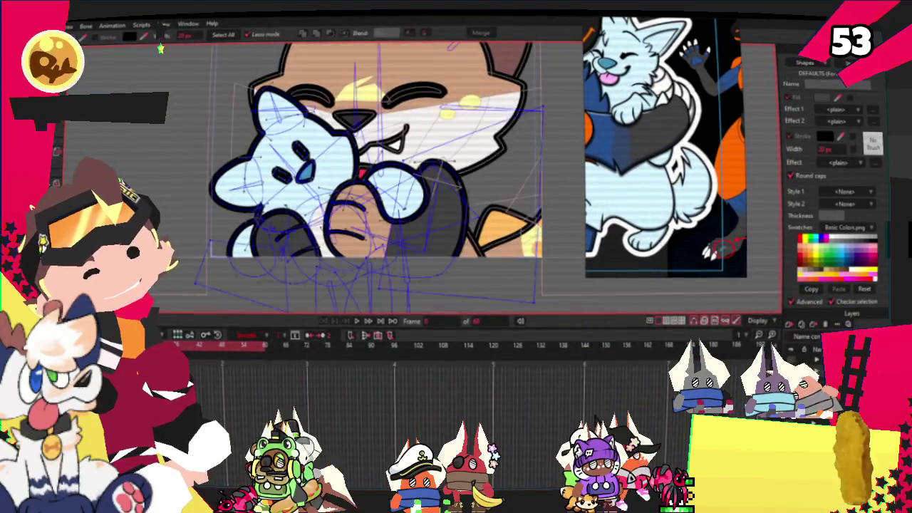
pyautogui.scroll(2, 371, 171)
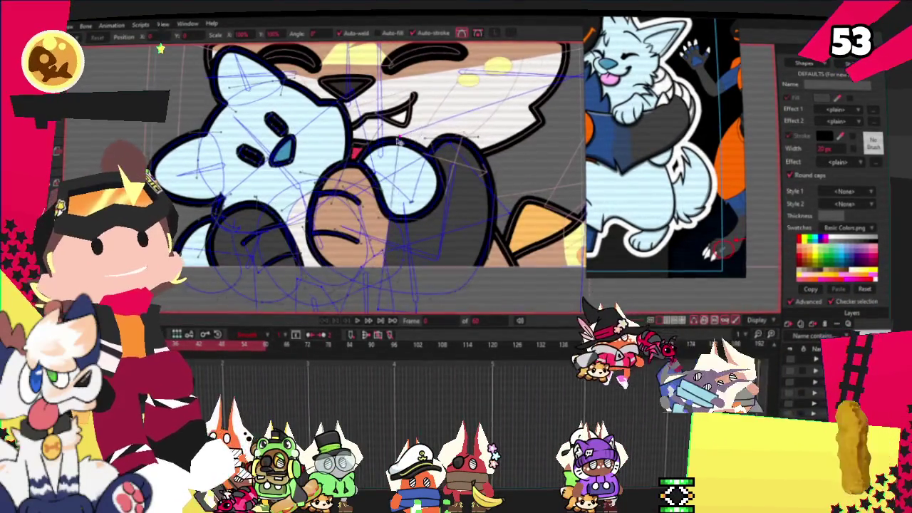
pyautogui.scroll(2, 375, 171)
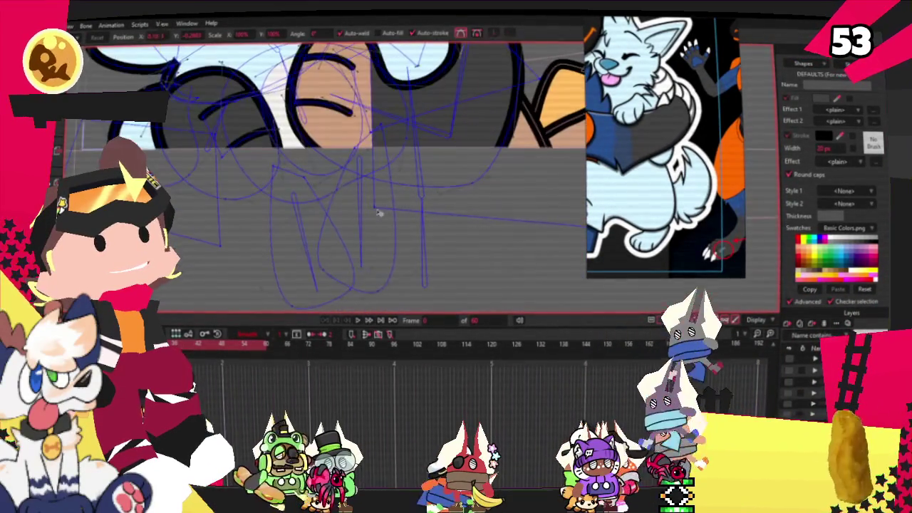
pyautogui.scroll(2, 321, 202)
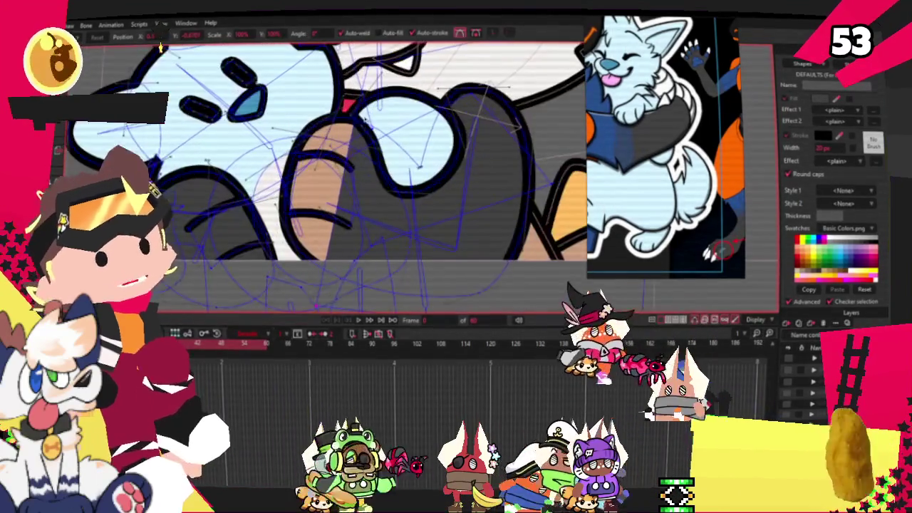
pyautogui.scroll(2, 321, 171)
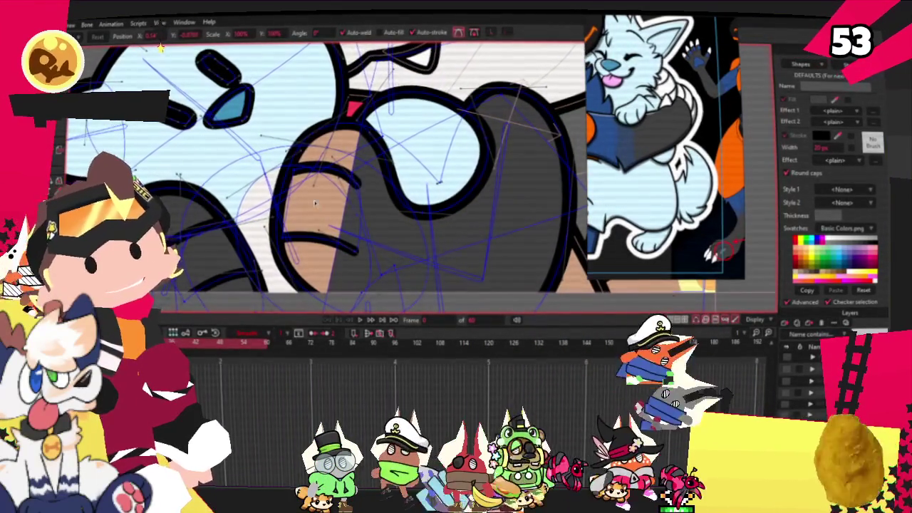
pyautogui.scroll(-1, 522, 179)
pyautogui.scroll(-1, 401, 141)
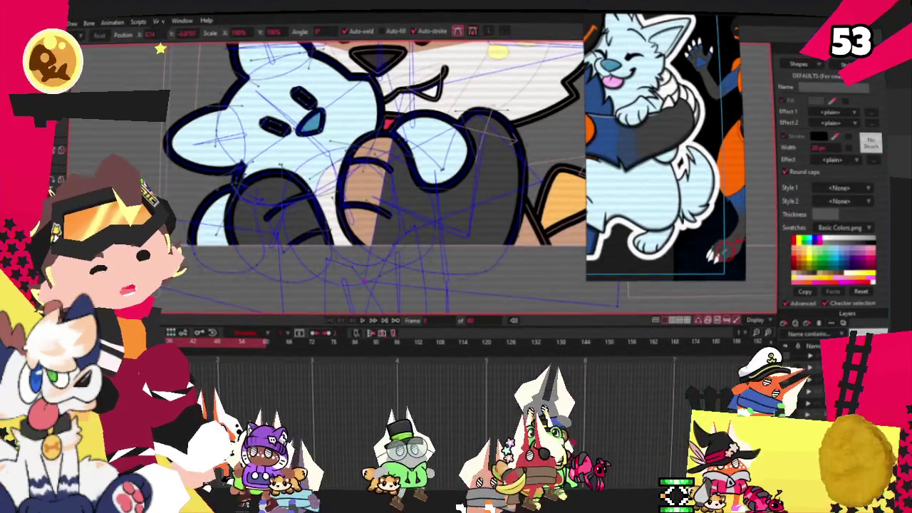
pyautogui.press('e')
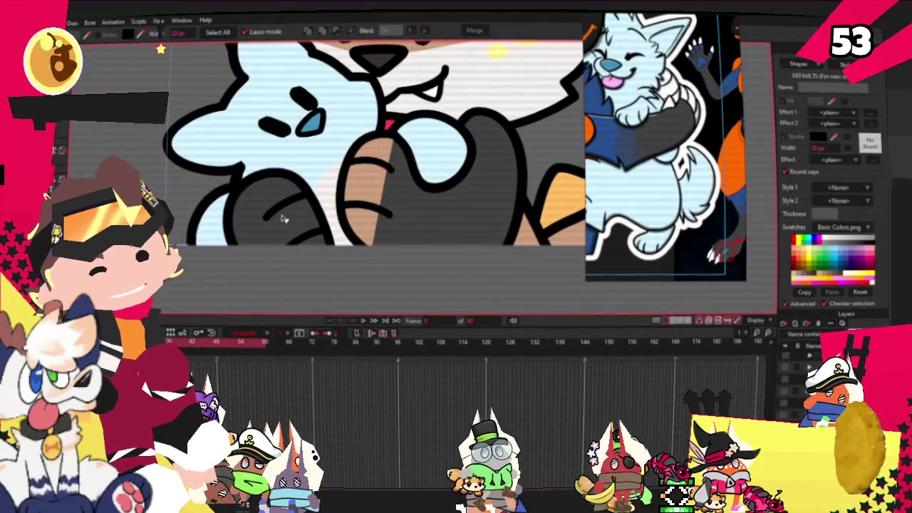
# - Fill the tan arm shape with grey
pyautogui.scroll(2, 706, 139)
pyautogui.scroll(3, 706, 139)
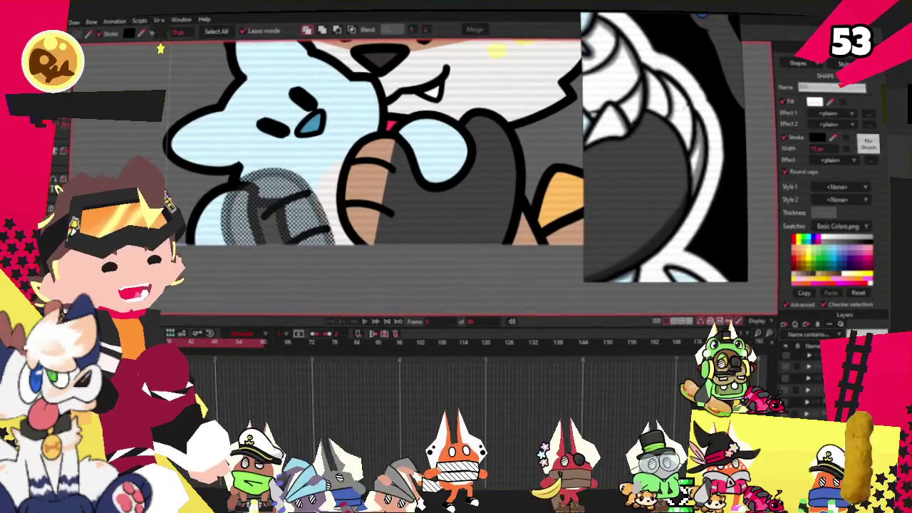
pyautogui.scroll(-2, 348, 170)
pyautogui.scroll(-2, 342, 142)
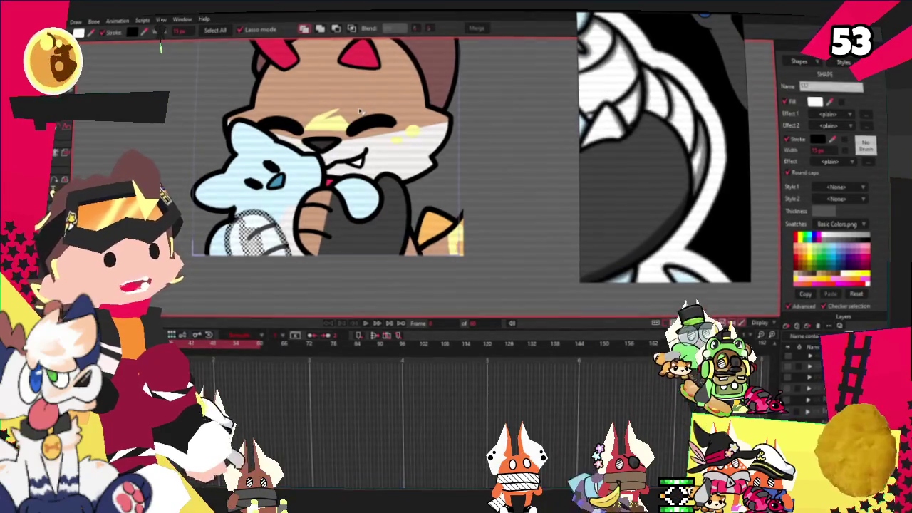
pyautogui.scroll(2, 356, 128)
pyautogui.scroll(2, 313, 228)
pyautogui.click(308, 239)
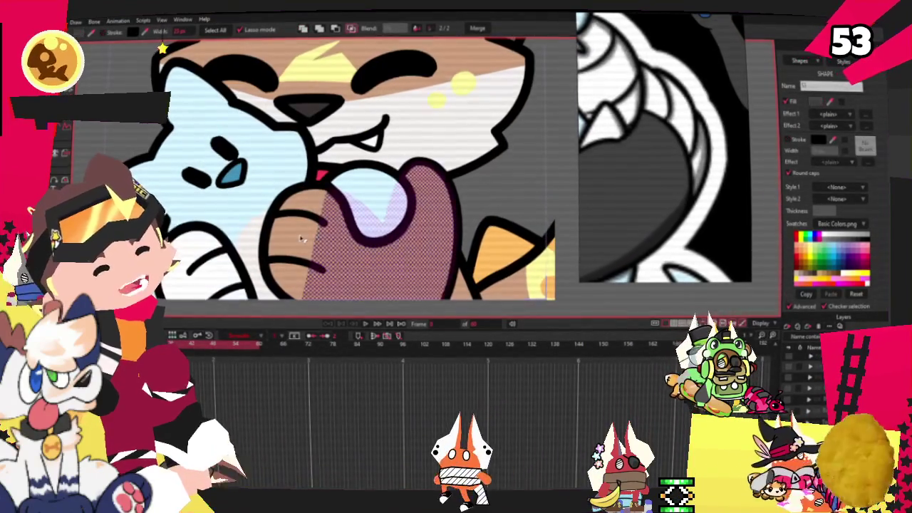
pyautogui.click(308, 238)
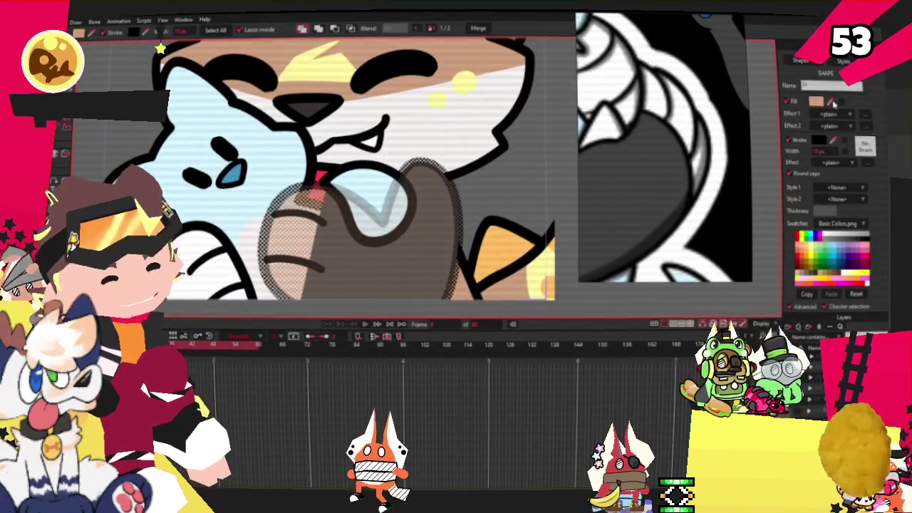
pyautogui.click(456, 116)
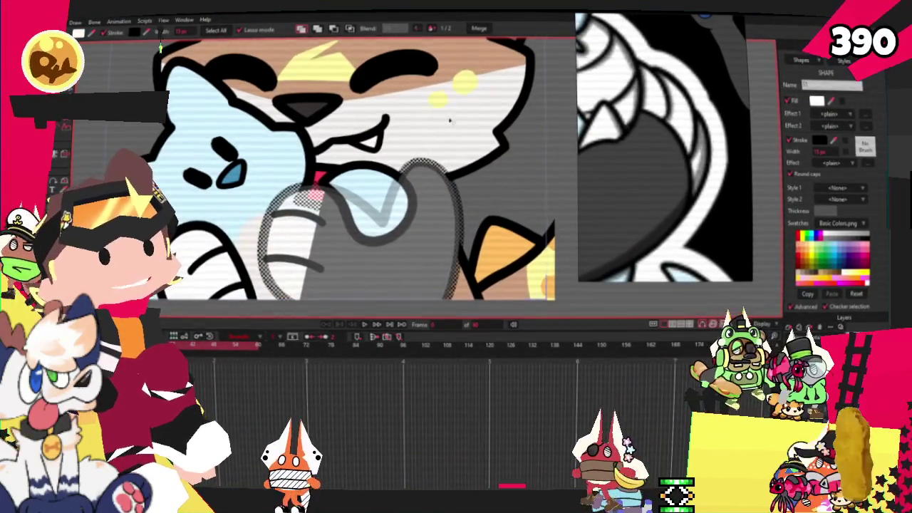
# - Remove the stray grey shape over the character's lower left side
pyautogui.scroll(-1, 454, 128)
pyautogui.scroll(-1, 449, 146)
pyautogui.scroll(-1, 449, 146)
pyautogui.scroll(2, 309, 184)
pyautogui.press('r')
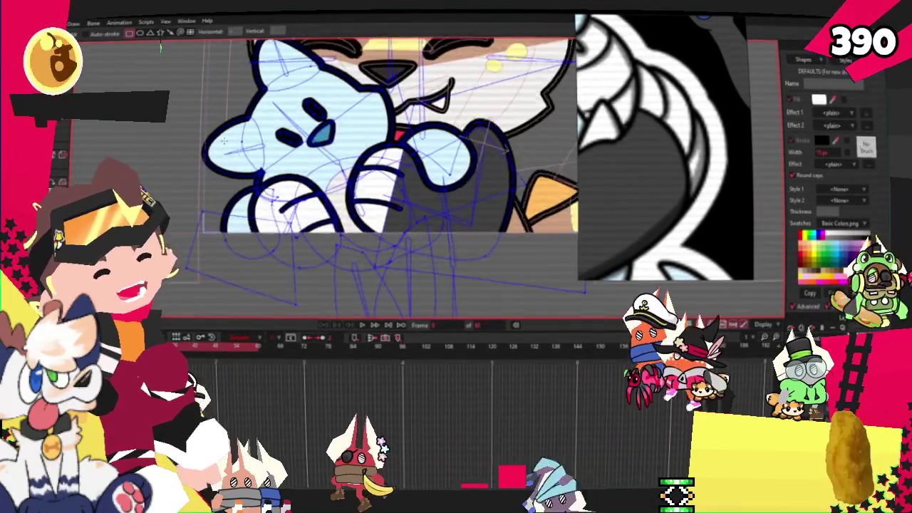
pyautogui.scroll(1, 223, 135)
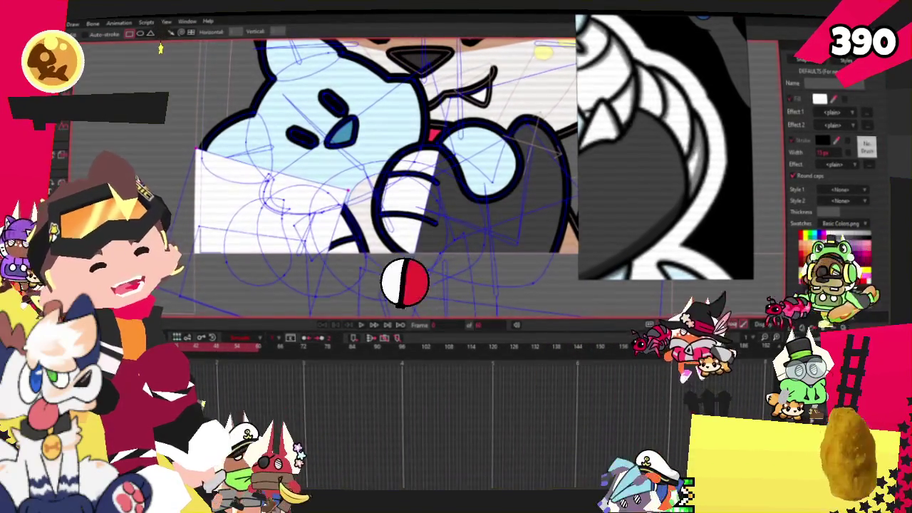
pyautogui.press('q')
pyautogui.scroll(1, 285, 214)
pyautogui.scroll(1, 285, 213)
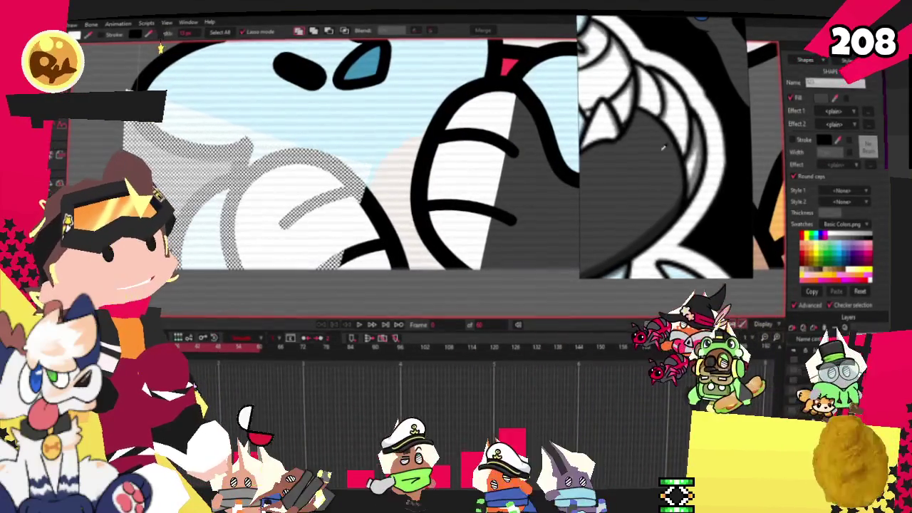
pyautogui.scroll(-2, 333, 182)
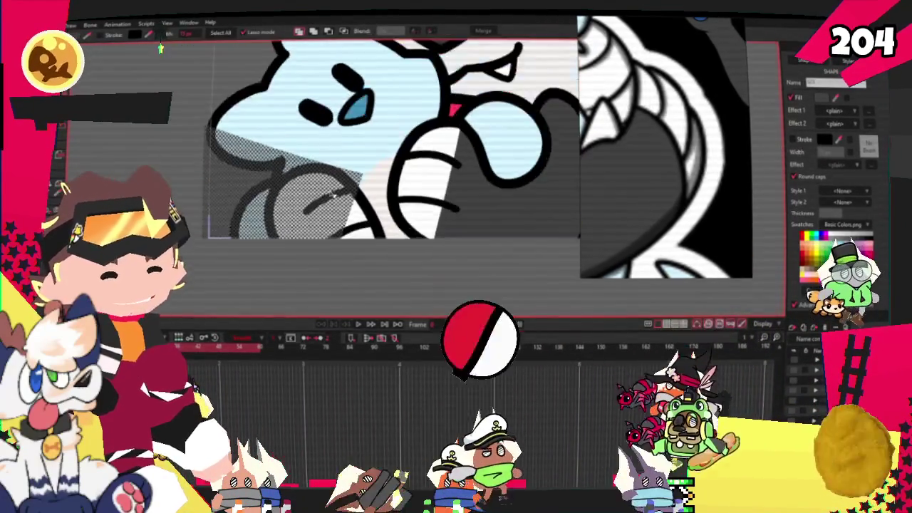
pyautogui.scroll(-1, 293, 111)
pyautogui.scroll(2, 314, 125)
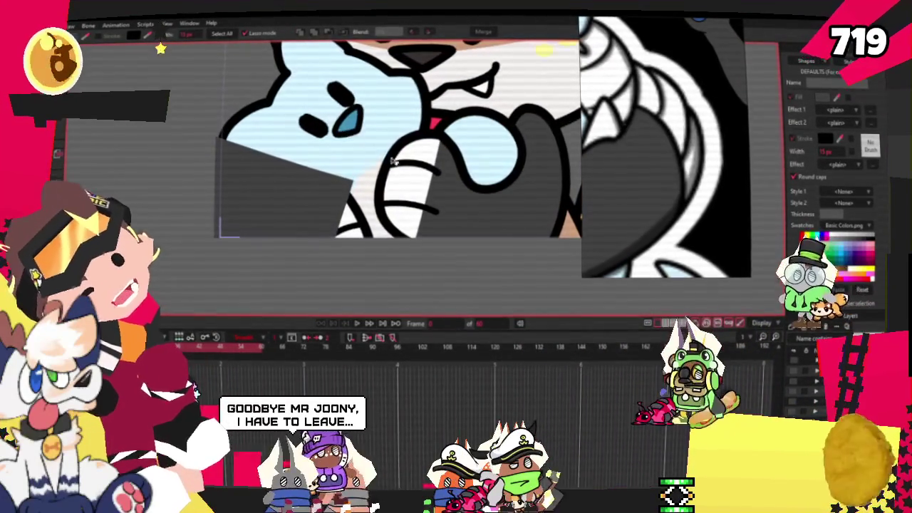
pyautogui.click(323, 191)
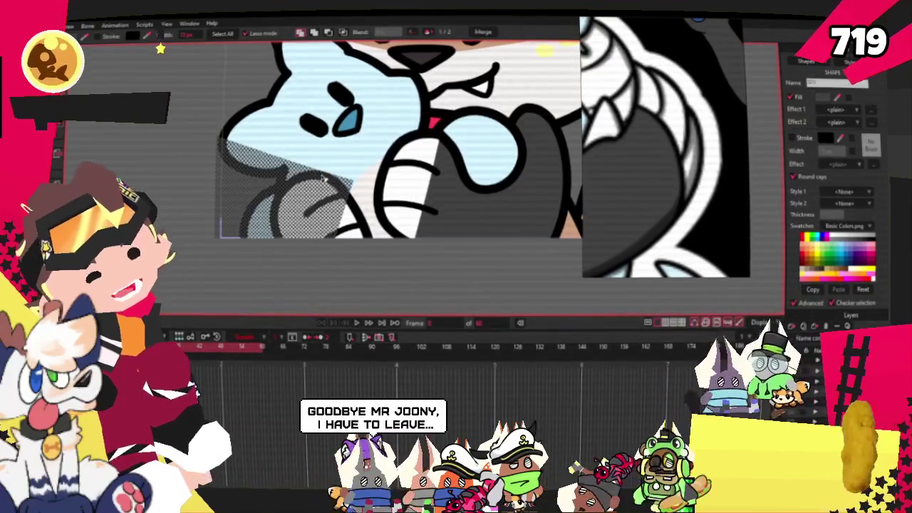
pyautogui.click(206, 85)
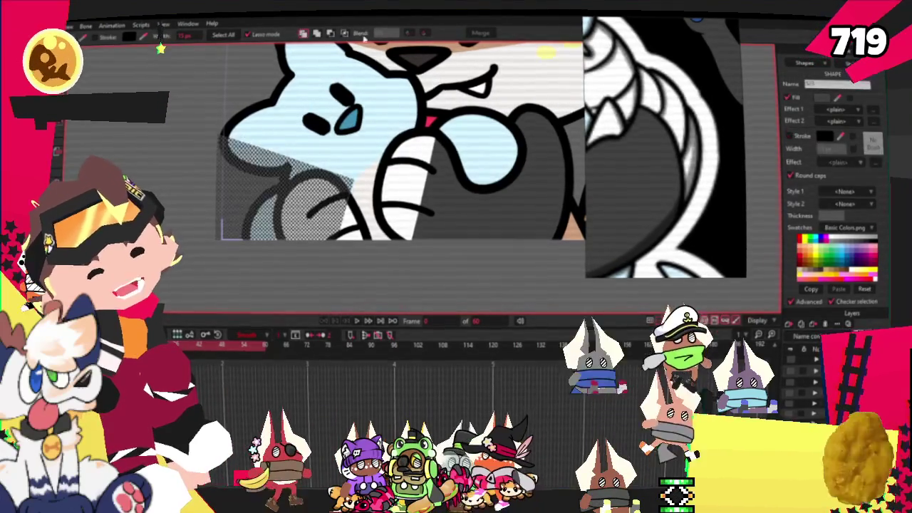
pyautogui.hotkey('ctrl', 'z')
pyautogui.scroll(2, 285, 150)
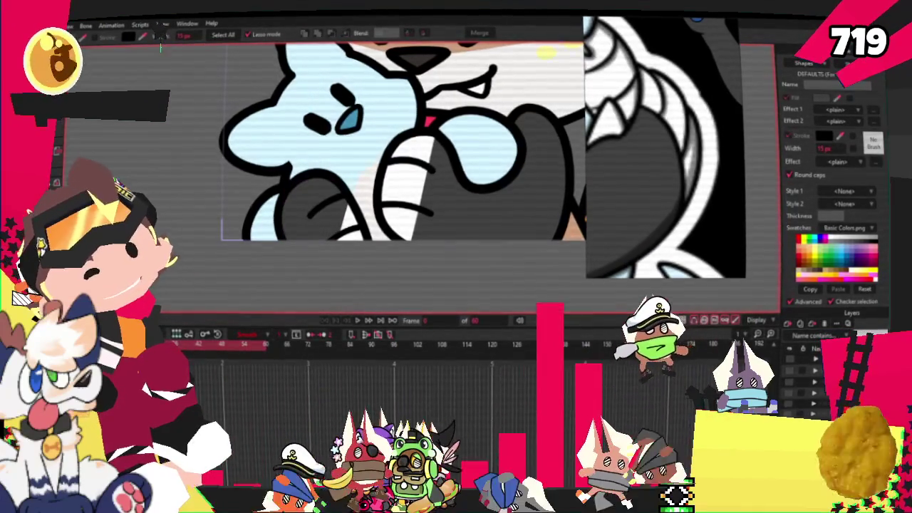
pyautogui.press('t')
pyautogui.hotkey('ctrl', 'a')
pyautogui.scroll(-3, 319, 283)
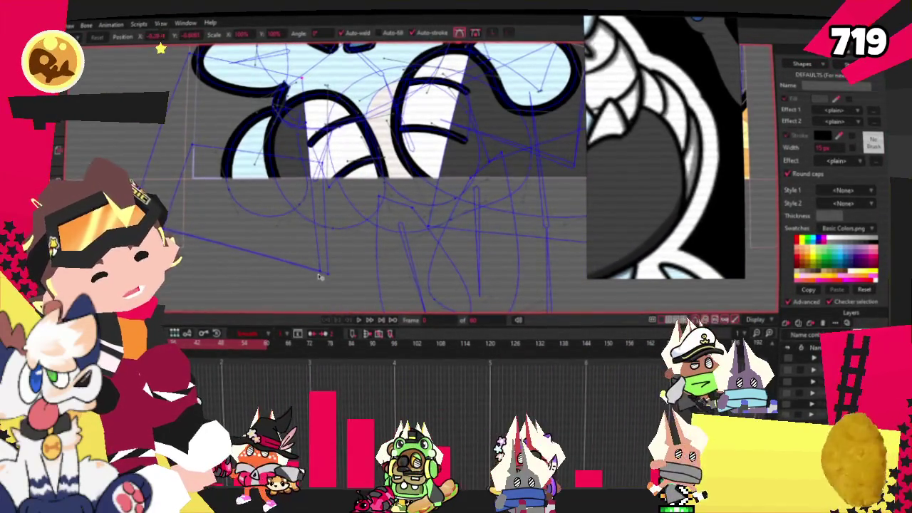
pyautogui.scroll(-2, 370, 271)
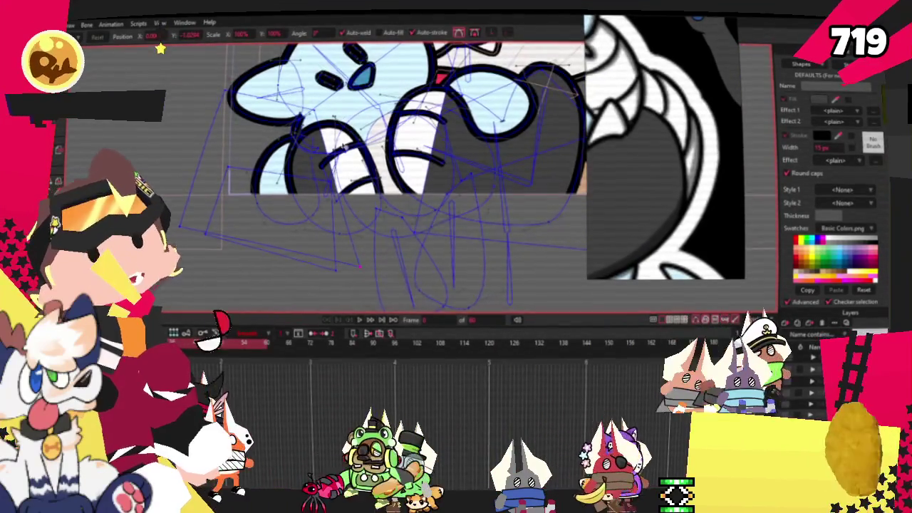
pyautogui.scroll(2, 385, 264)
pyautogui.scroll(-3, 380, 171)
pyautogui.scroll(2, 383, 176)
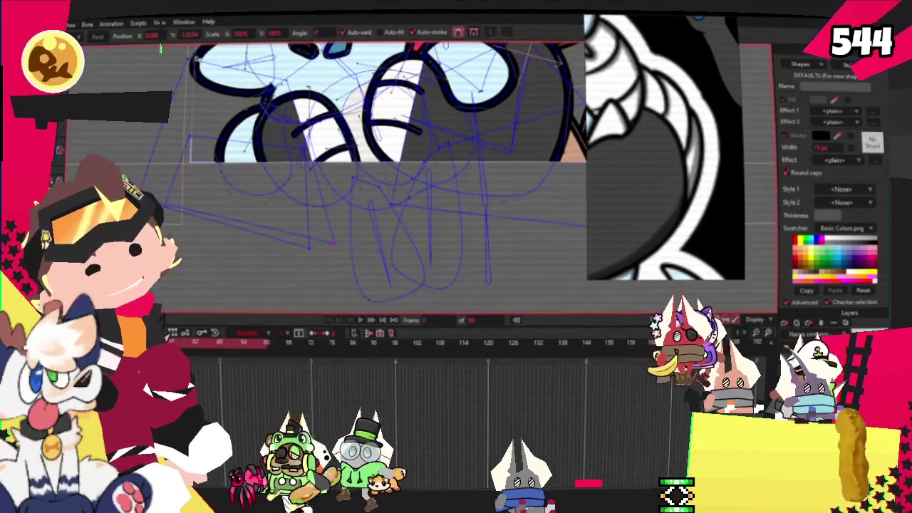
pyautogui.scroll(2, 205, 127)
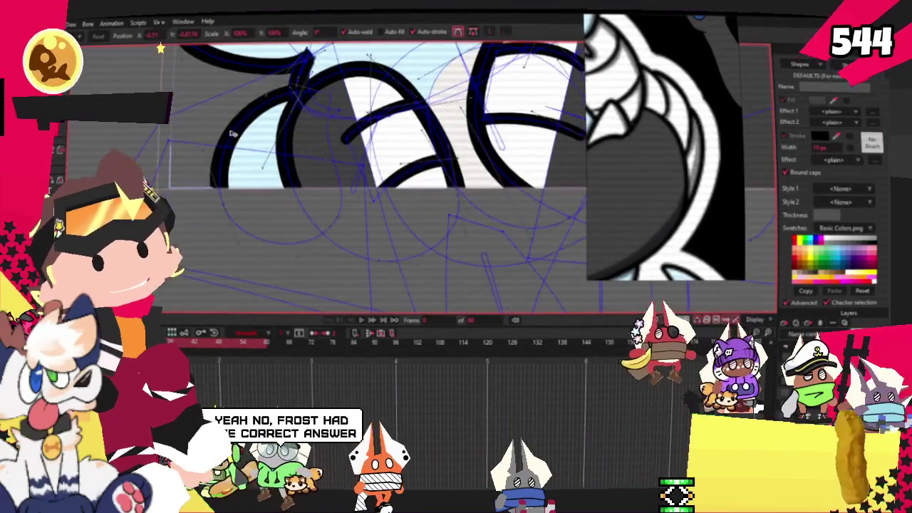
pyautogui.scroll(-2, 283, 189)
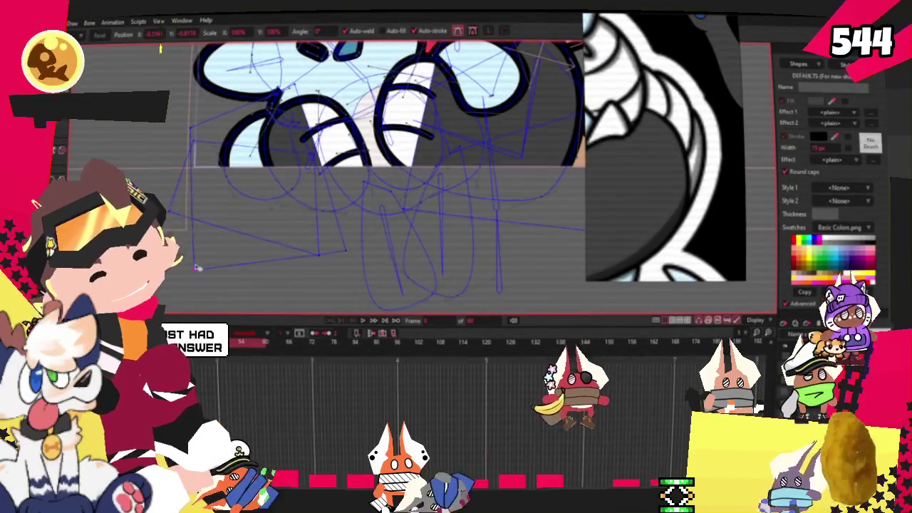
pyautogui.scroll(-1, 238, 235)
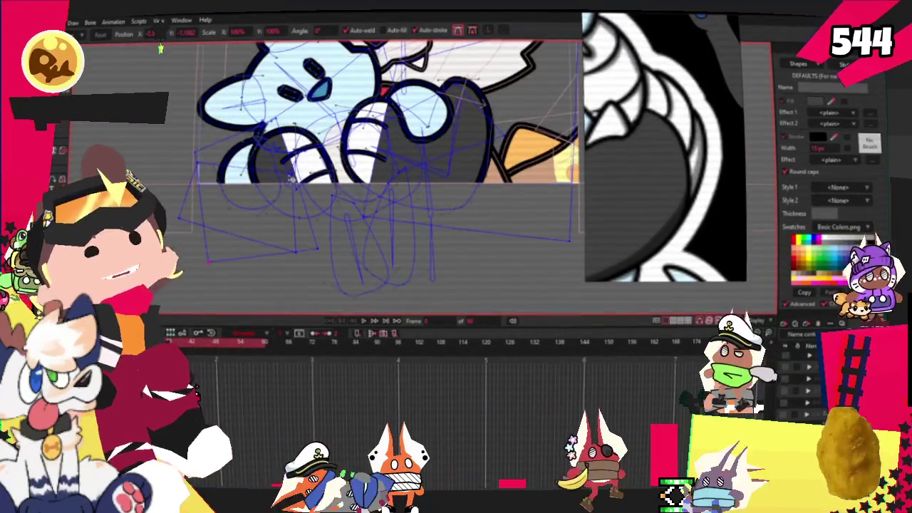
pyautogui.scroll(-2, 283, 152)
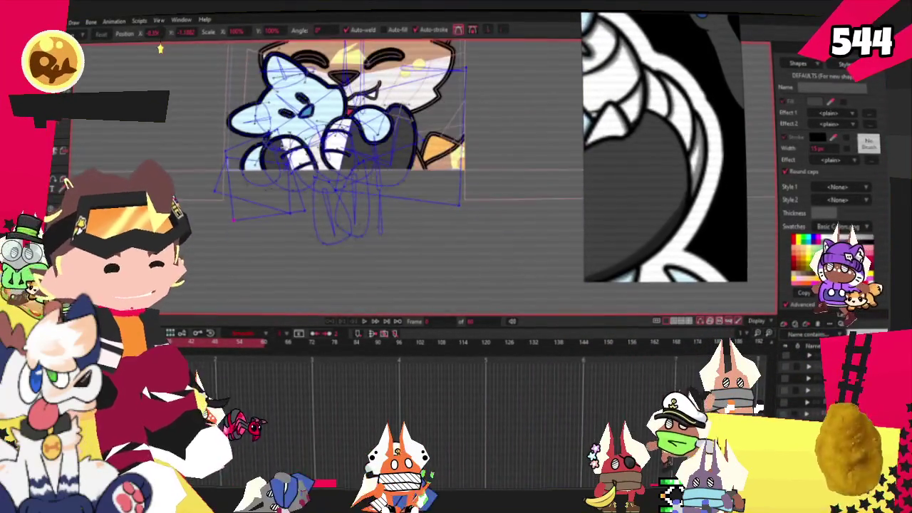
pyautogui.scroll(3, 277, 125)
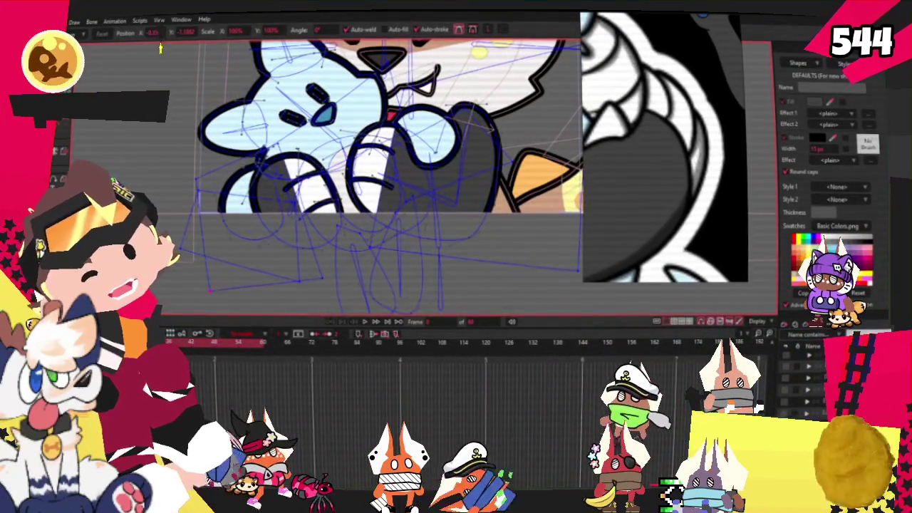
pyautogui.press('b')
pyautogui.scroll(2, 218, 164)
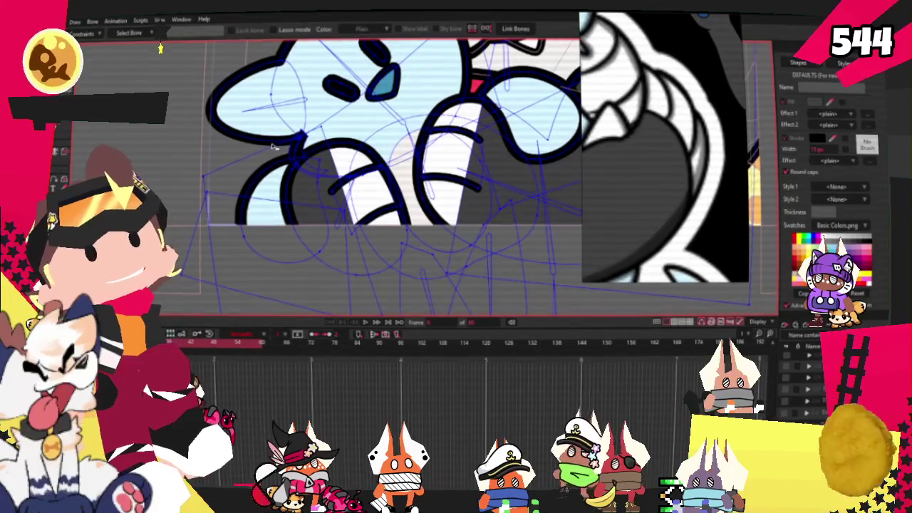
# - Select a rig bone and move on to the Bind Points tool with bones shown in colour
pyautogui.scroll(1, 349, 192)
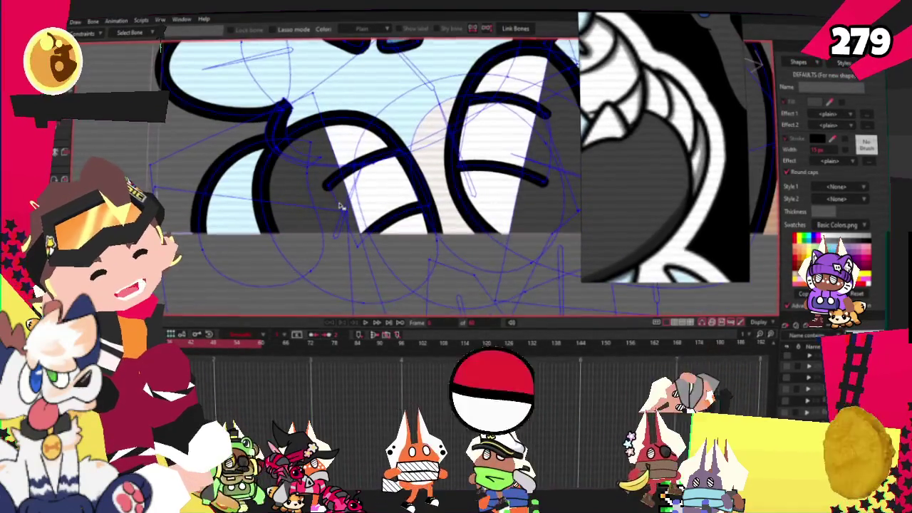
pyautogui.click(354, 188)
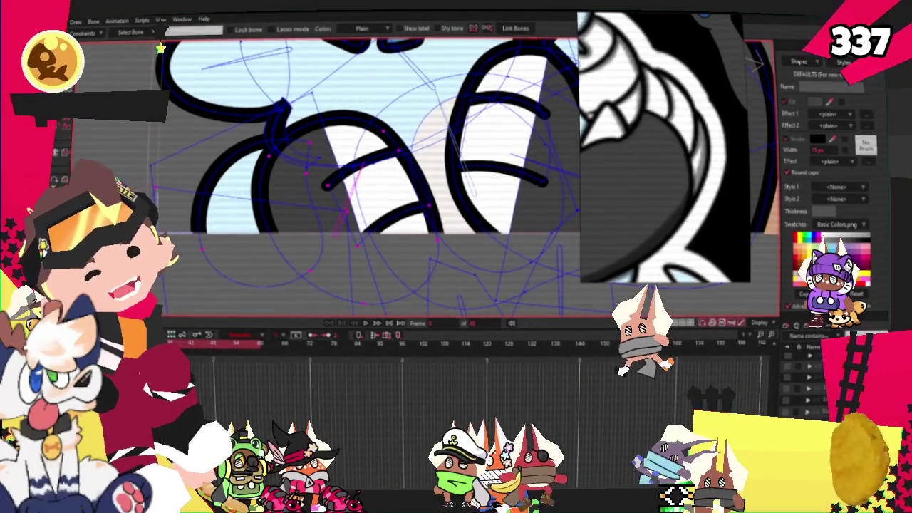
pyautogui.press('g')
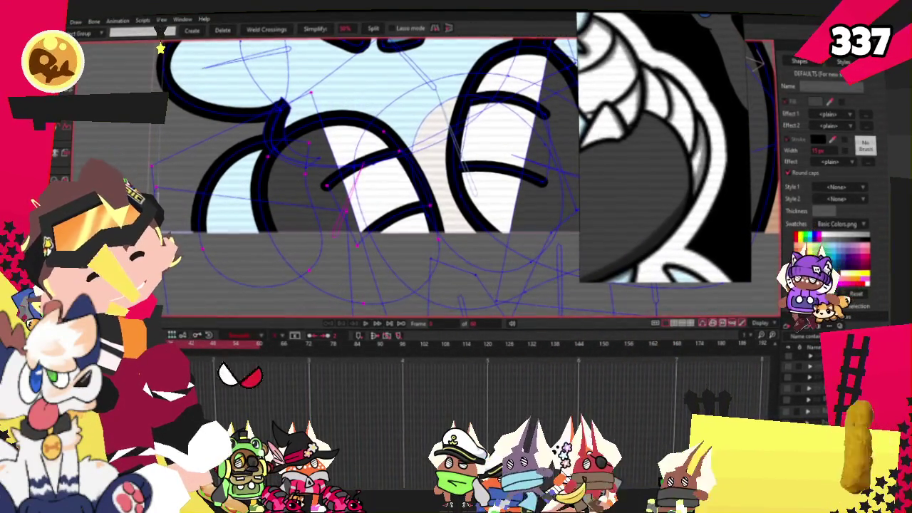
pyautogui.press('i')
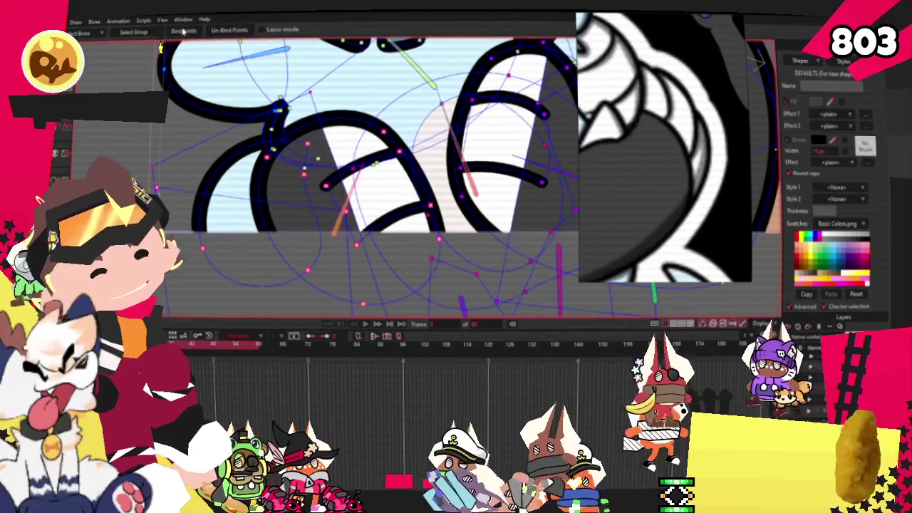
pyautogui.scroll(-3, 178, 56)
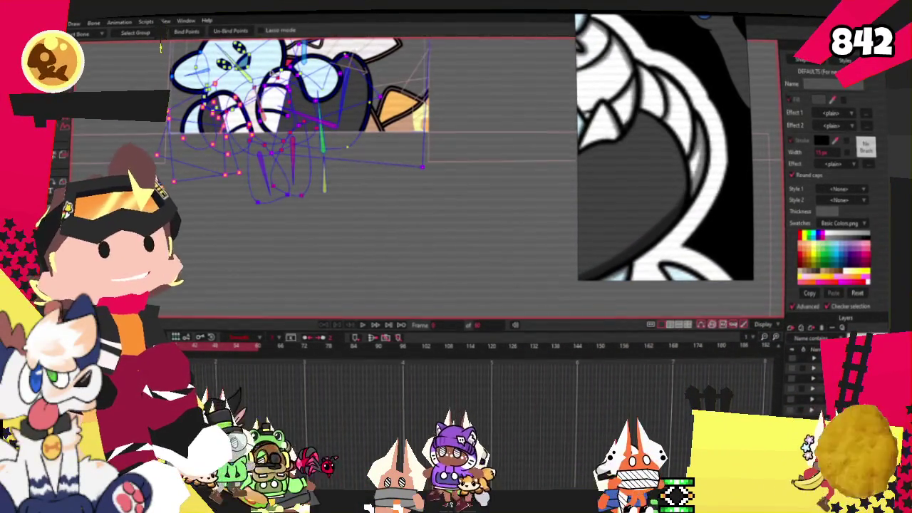
pyautogui.scroll(3, 299, 143)
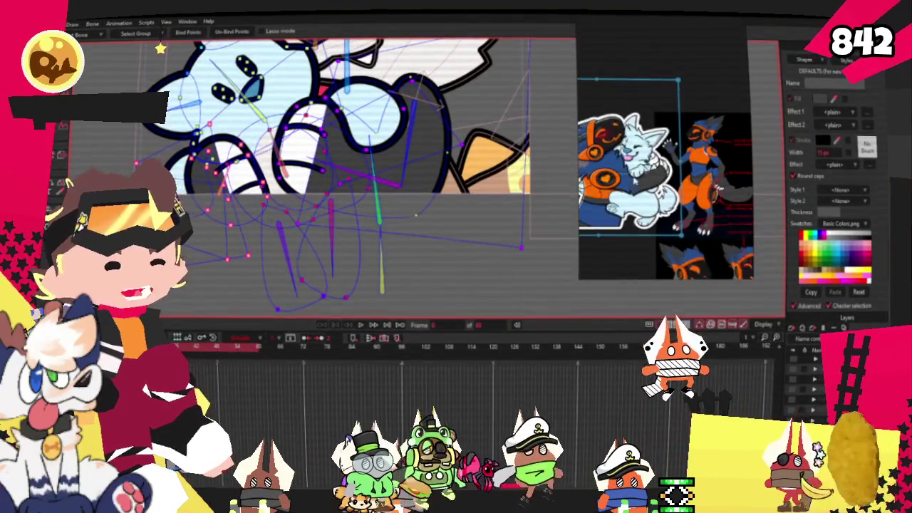
pyautogui.scroll(1, 385, 162)
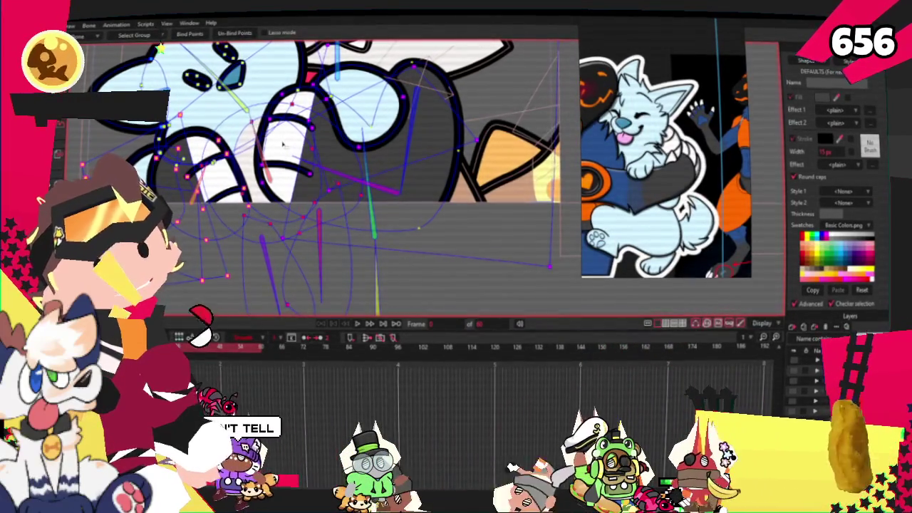
pyautogui.scroll(-1, 283, 144)
pyautogui.scroll(1, 303, 92)
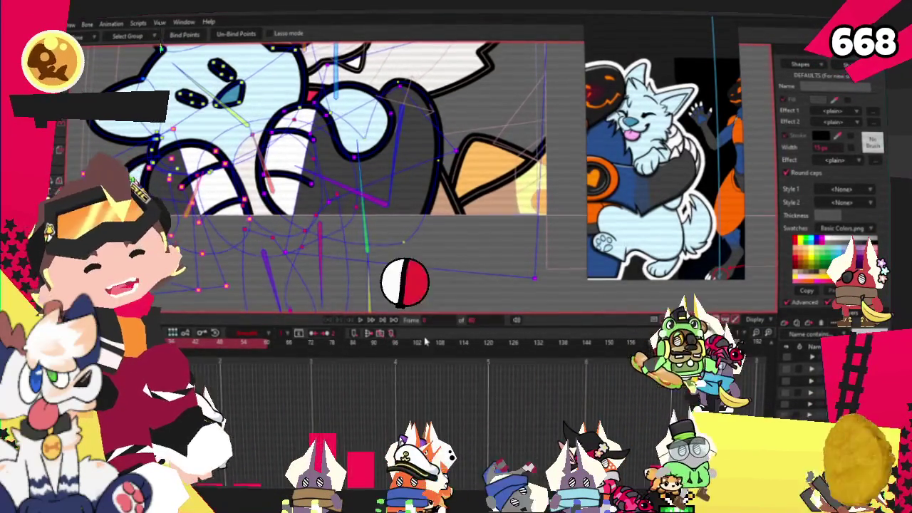
# - Lasso-select the grey shaded patch on the cat's arm
pyautogui.press('s')
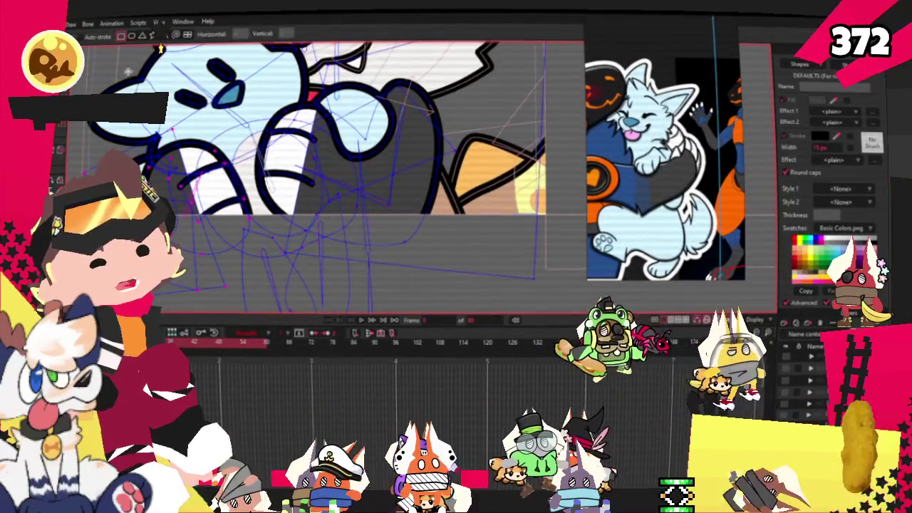
pyautogui.scroll(3, 410, 206)
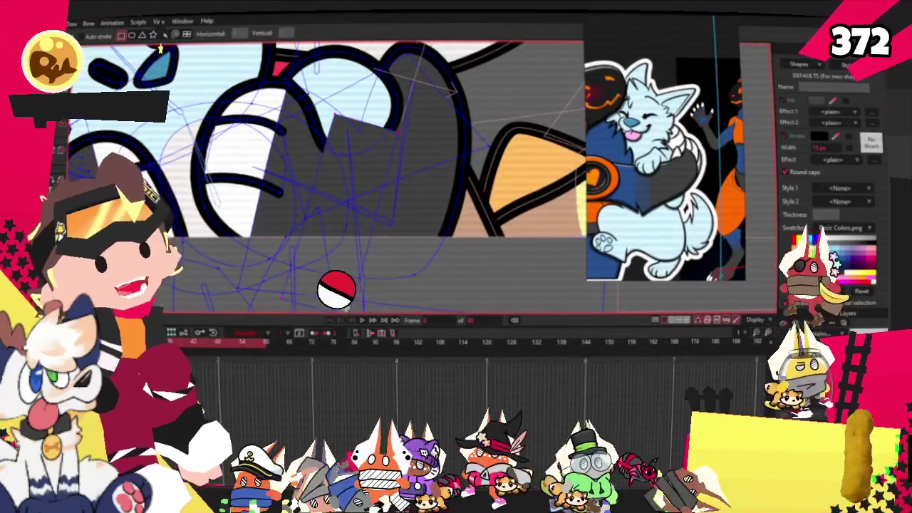
pyautogui.scroll(-4, 347, 134)
pyautogui.scroll(1, 397, 146)
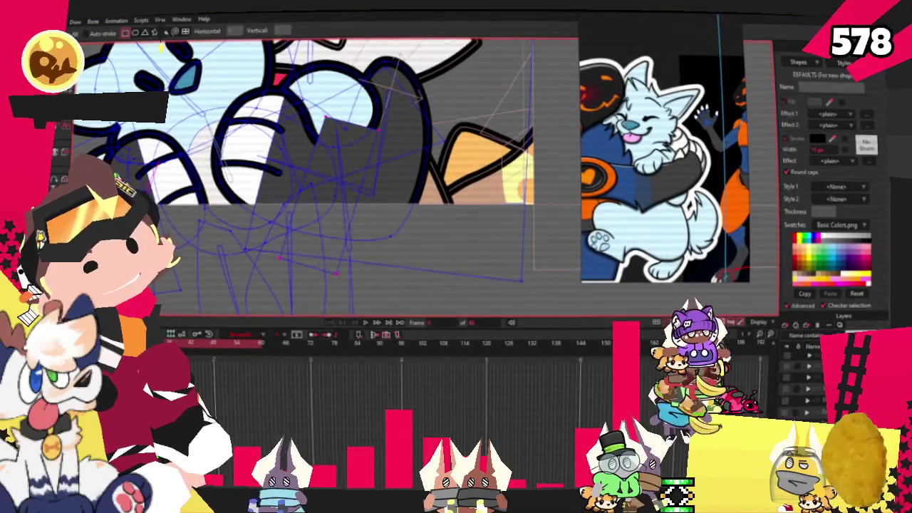
pyautogui.scroll(1, 307, 139)
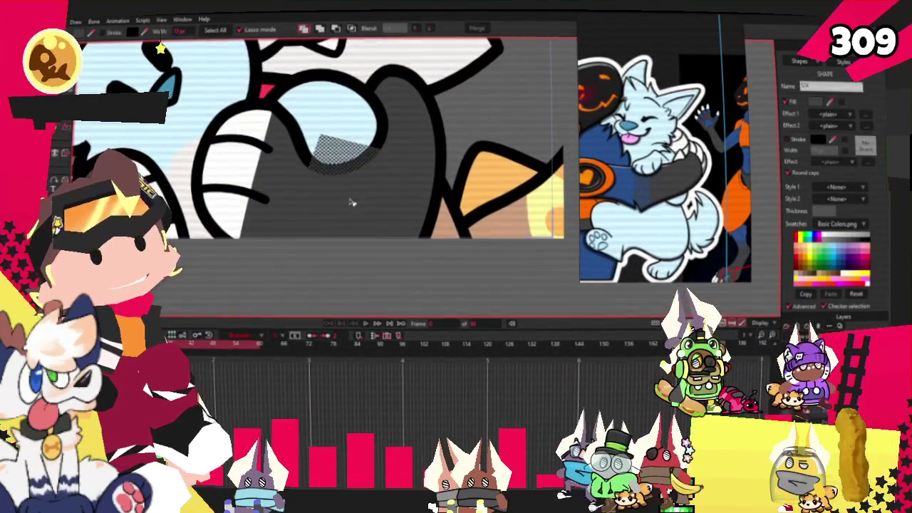
pyautogui.scroll(-1, 352, 201)
pyautogui.moveTo(366, 161); pyautogui.dragTo(325, 136)
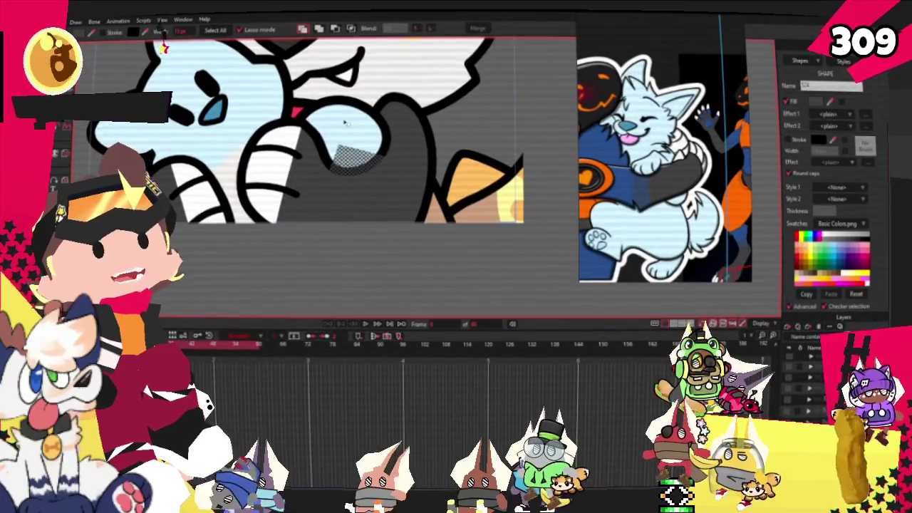
# - Zoom the reference view in on the wolf's blue arm
pyautogui.scroll(1, 324, 136)
pyautogui.scroll(-1, 253, 117)
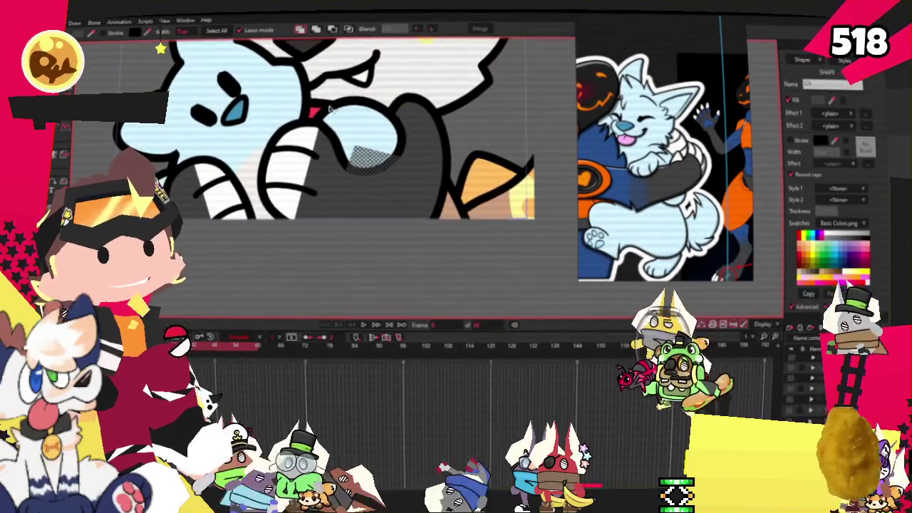
pyautogui.scroll(-1, 329, 107)
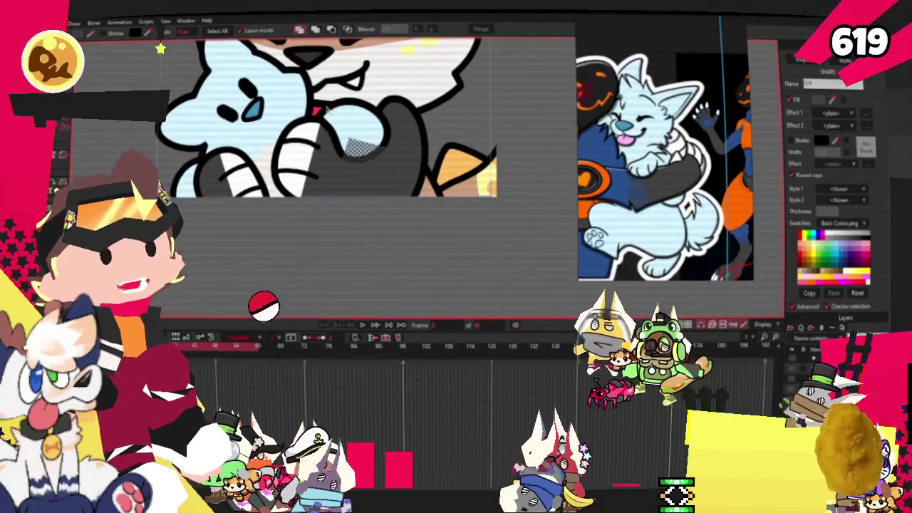
pyautogui.scroll(-1, 328, 113)
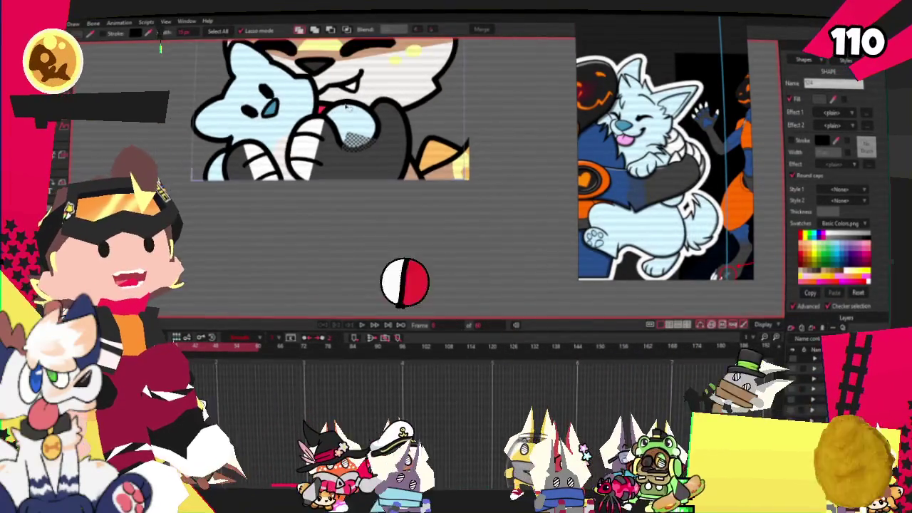
pyautogui.scroll(1, 320, 94)
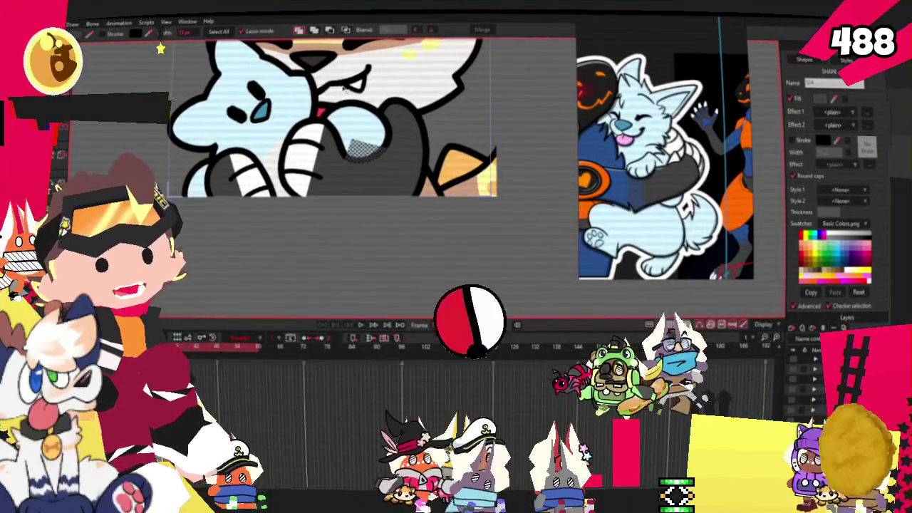
pyautogui.scroll(-1, 338, 112)
pyautogui.scroll(1, 338, 113)
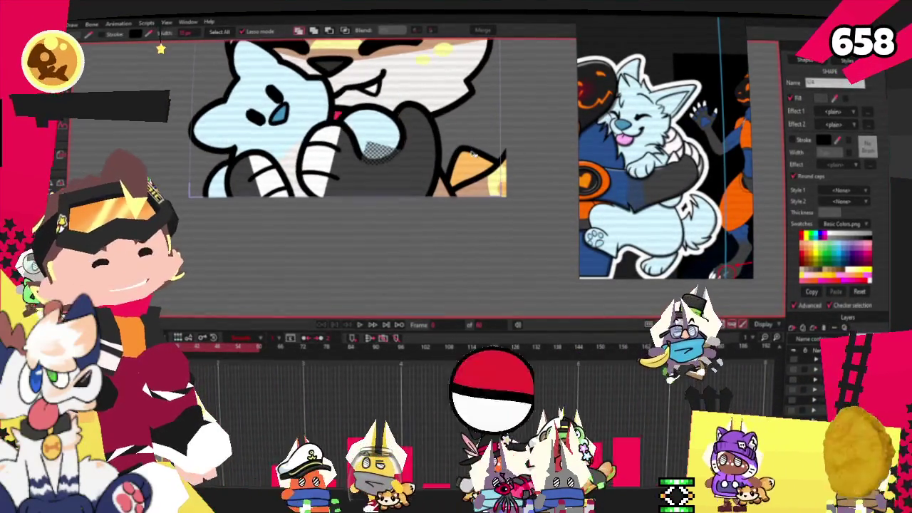
pyautogui.scroll(2, 615, 194)
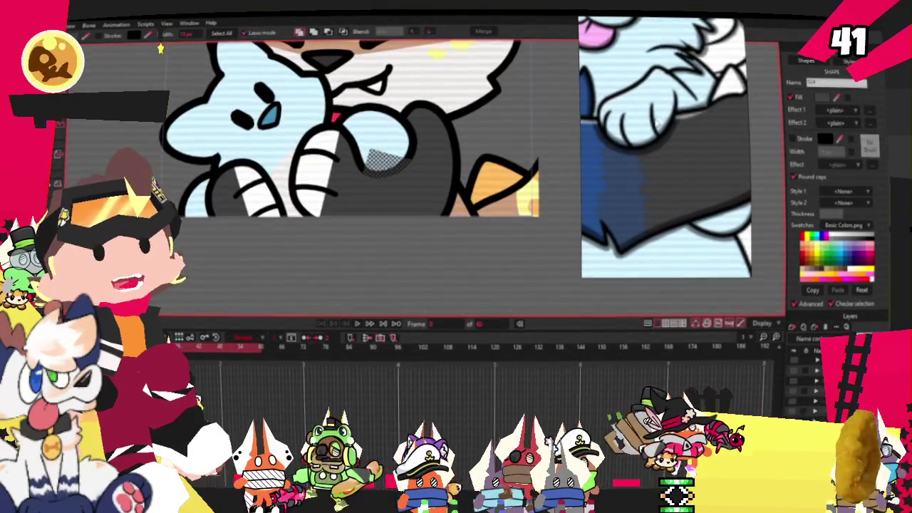
# - Fill the arm's shaded patch with dark blue sampled from the wolf's arm
pyautogui.click(608, 171)
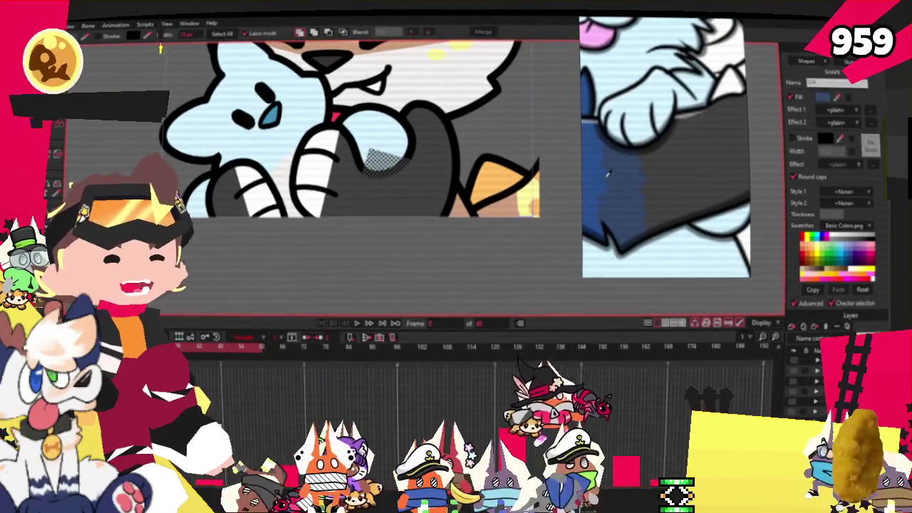
pyautogui.click(624, 175)
pyautogui.scroll(-2, 403, 120)
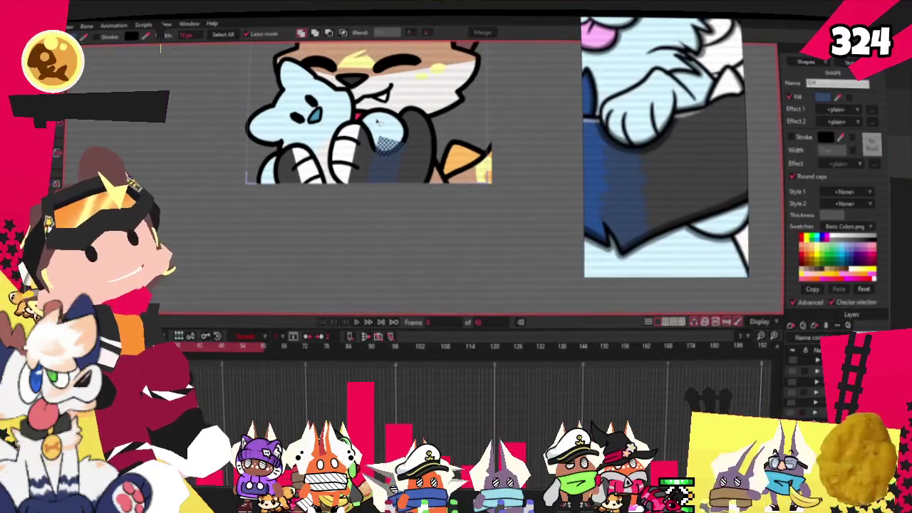
pyautogui.scroll(2, 397, 171)
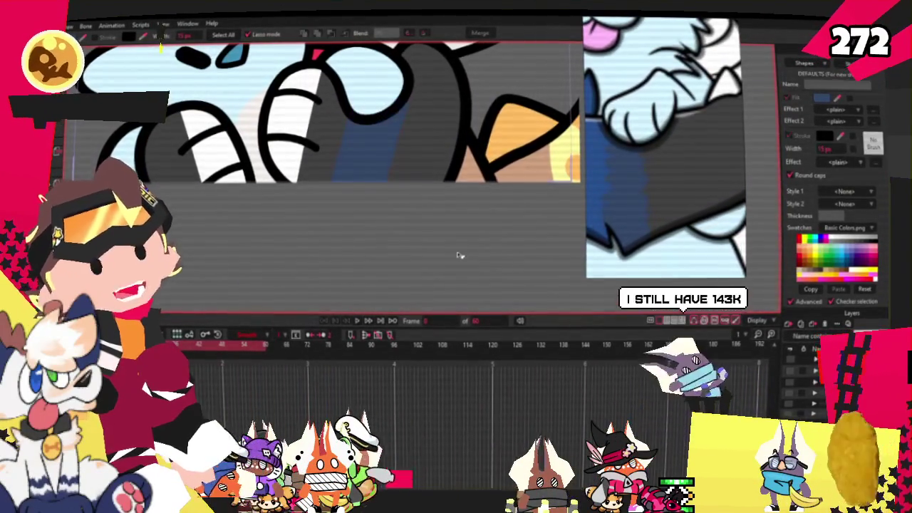
pyautogui.scroll(-2, 460, 255)
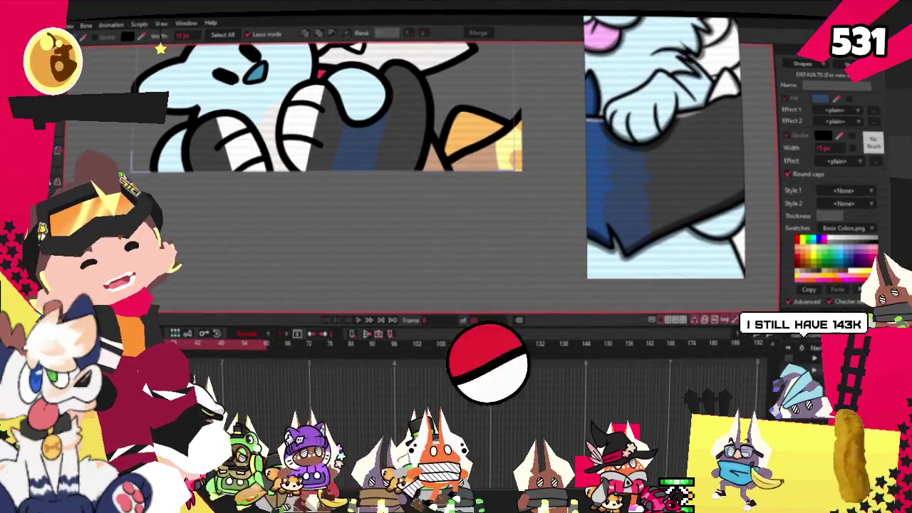
pyautogui.hotkey('ctrl', 'a')
# - Drag a point of the blue shading shape to reshape the patch under the round outline
pyautogui.press('t')
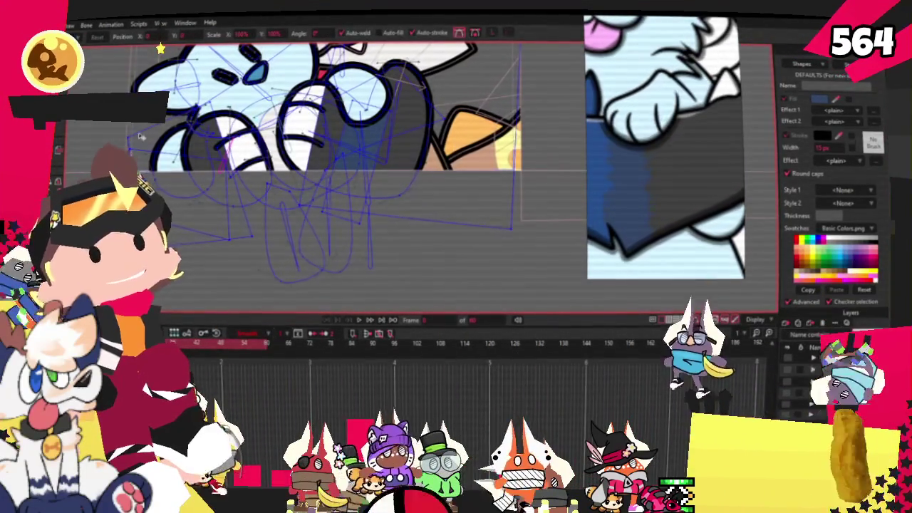
pyautogui.scroll(2, 349, 129)
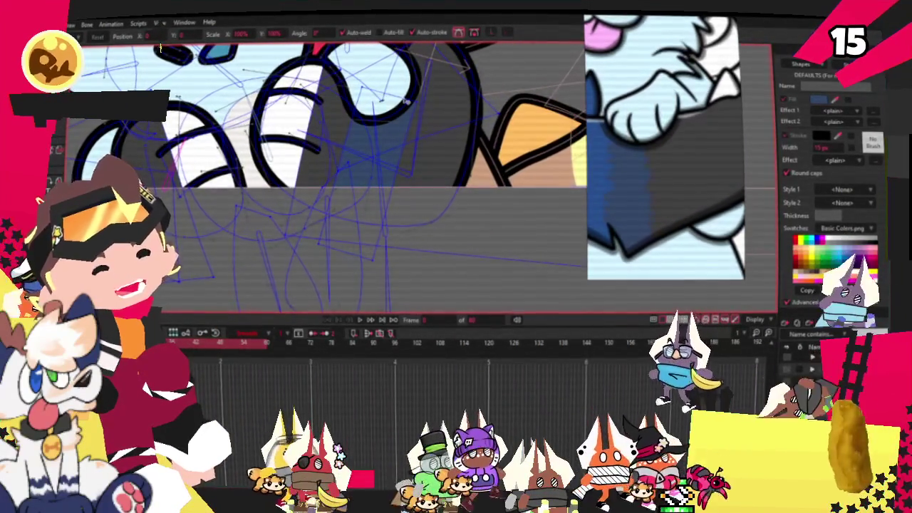
pyautogui.scroll(2, 405, 102)
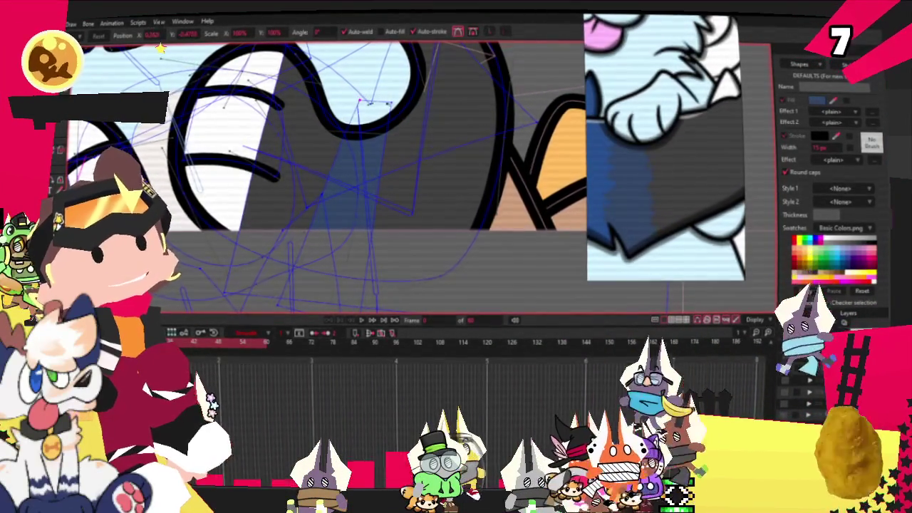
pyautogui.scroll(2, 389, 103)
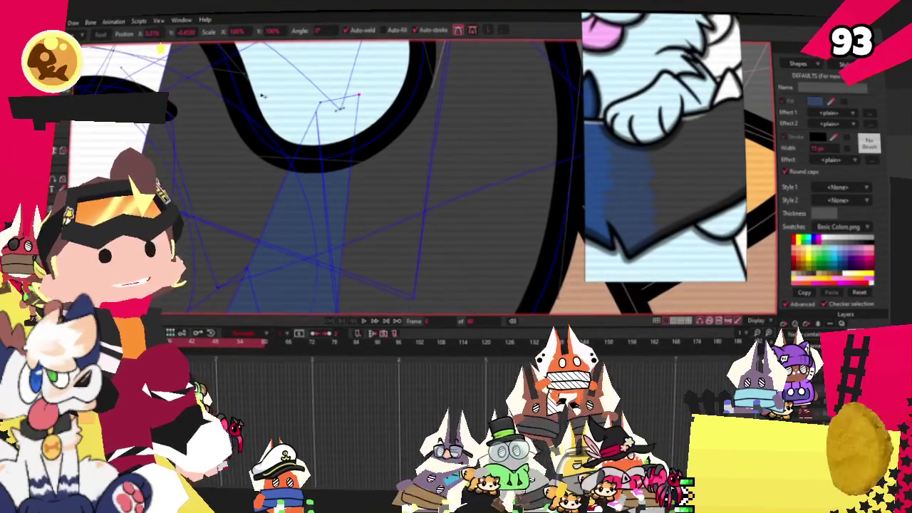
pyautogui.scroll(-3, 314, 128)
pyautogui.scroll(-2, 314, 143)
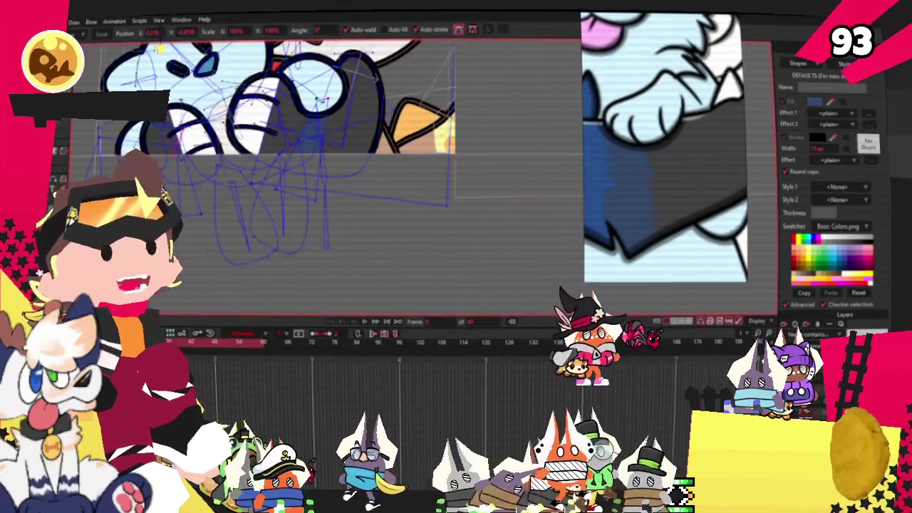
pyautogui.scroll(4, 328, 228)
pyautogui.scroll(2, 324, 242)
pyautogui.moveTo(320, 266); pyautogui.dragTo(428, 257)
# - Select other paths and points along the arm's round outline
pyautogui.scroll(2, 291, 253)
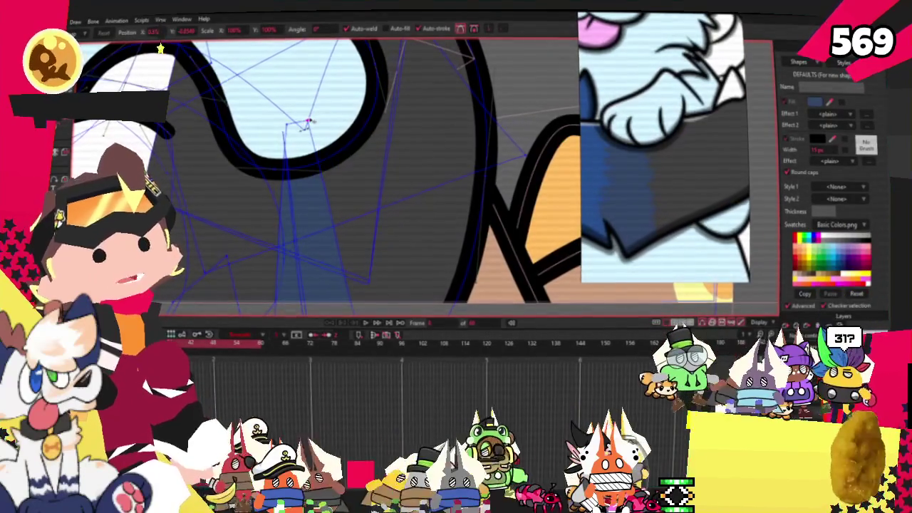
pyautogui.scroll(-3, 309, 123)
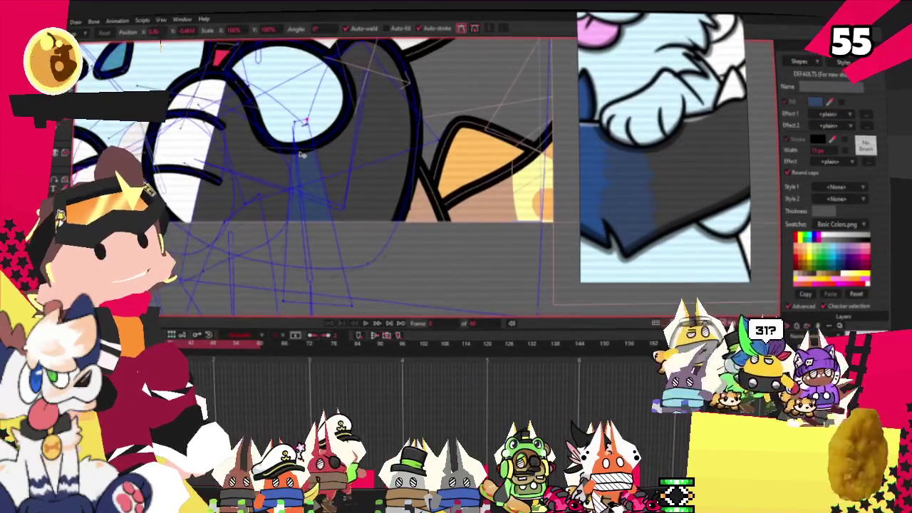
pyautogui.scroll(1, 306, 163)
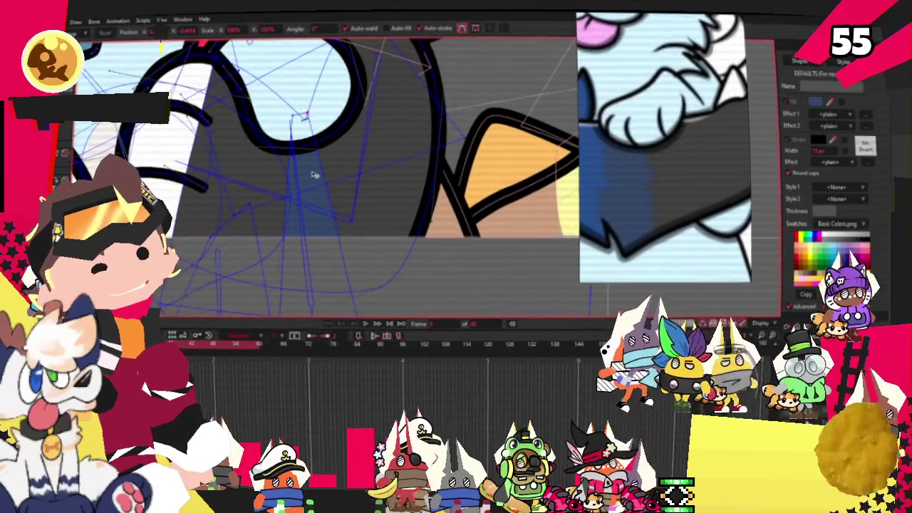
pyautogui.click(318, 157)
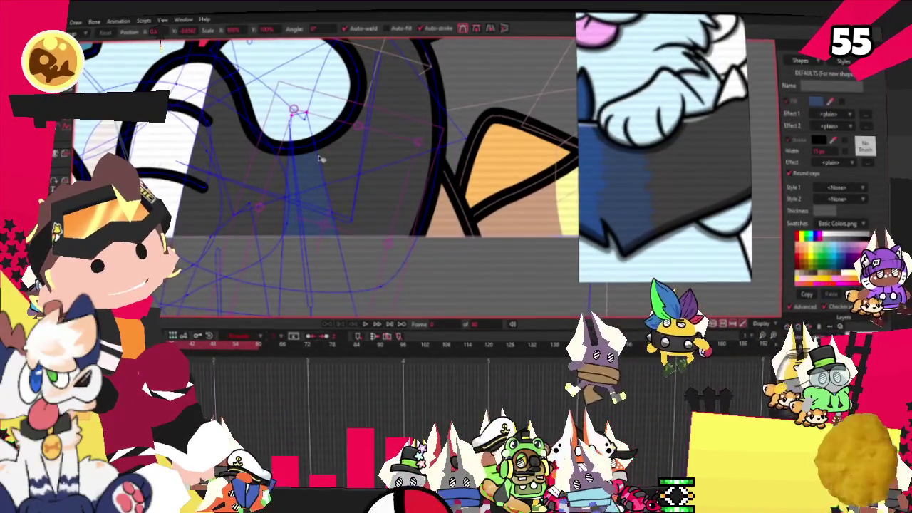
pyautogui.click(318, 158)
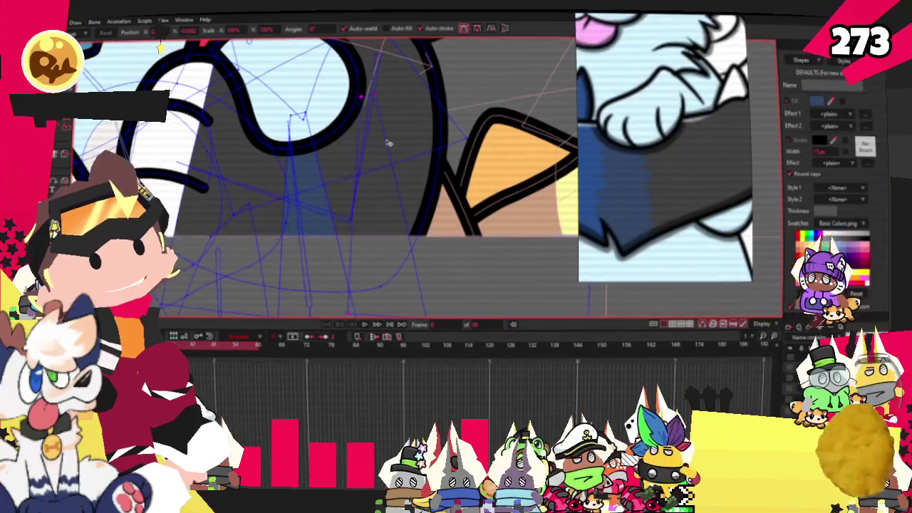
pyautogui.click(342, 146)
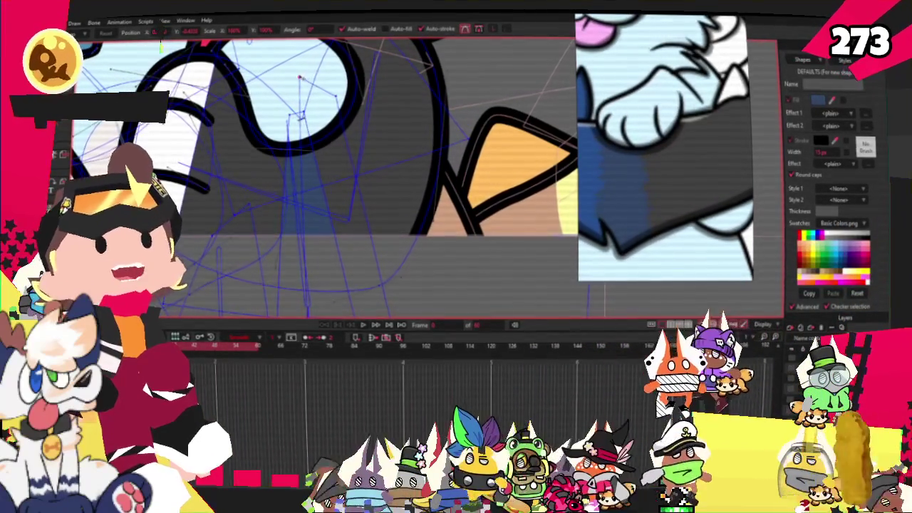
pyautogui.scroll(-2, 289, 71)
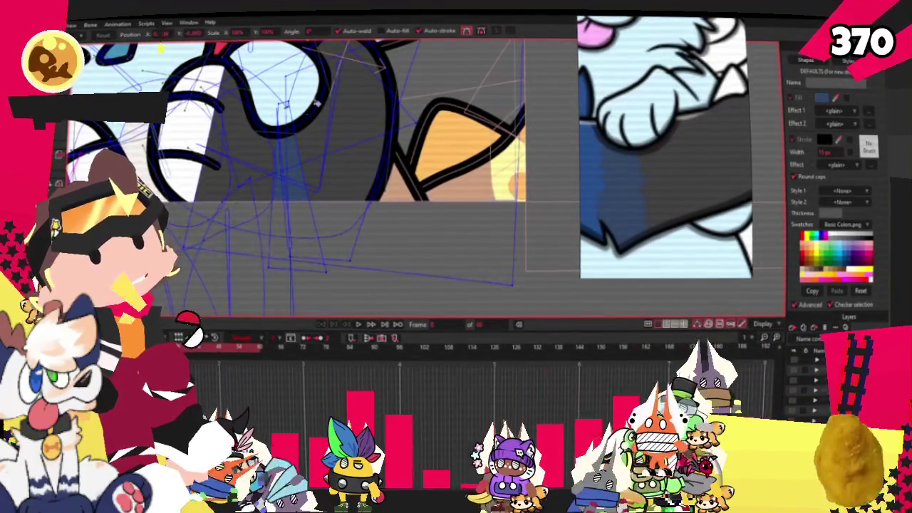
pyautogui.scroll(-2, 334, 196)
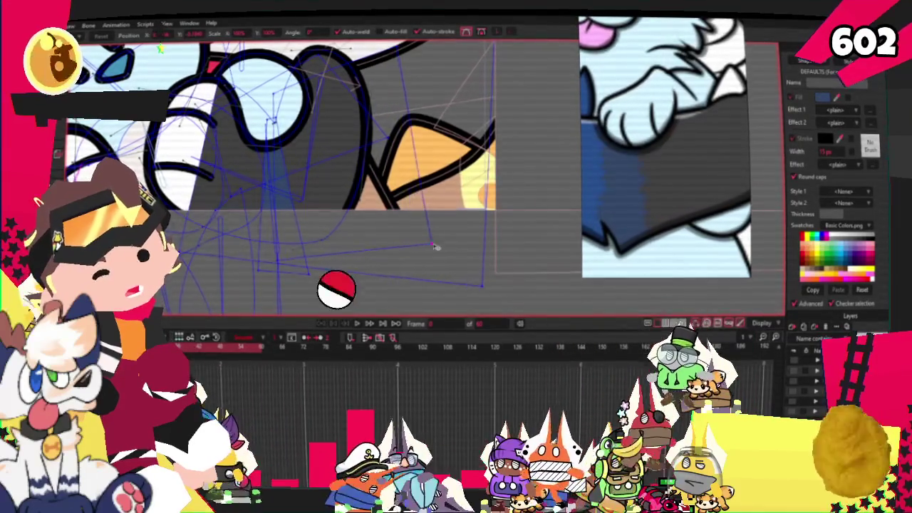
pyautogui.scroll(1, 408, 246)
pyautogui.scroll(1, 408, 246)
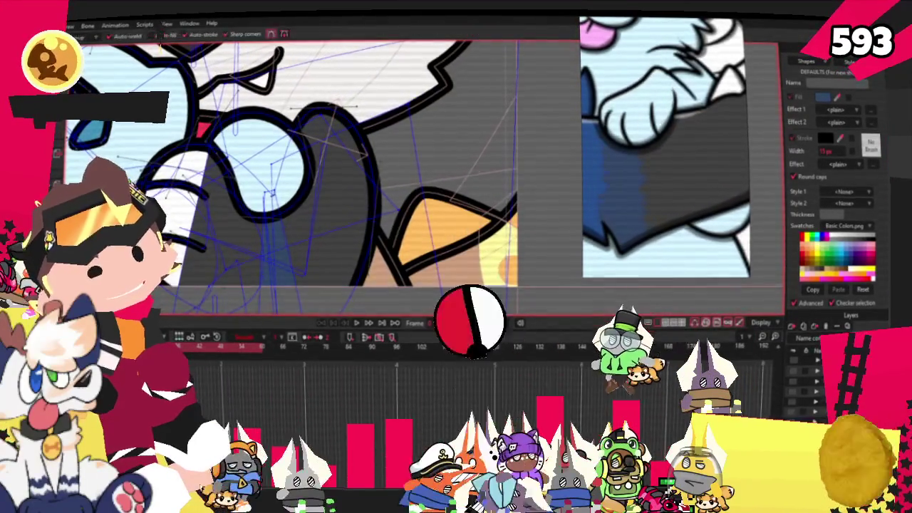
pyautogui.press('a')
pyautogui.scroll(1, 419, 123)
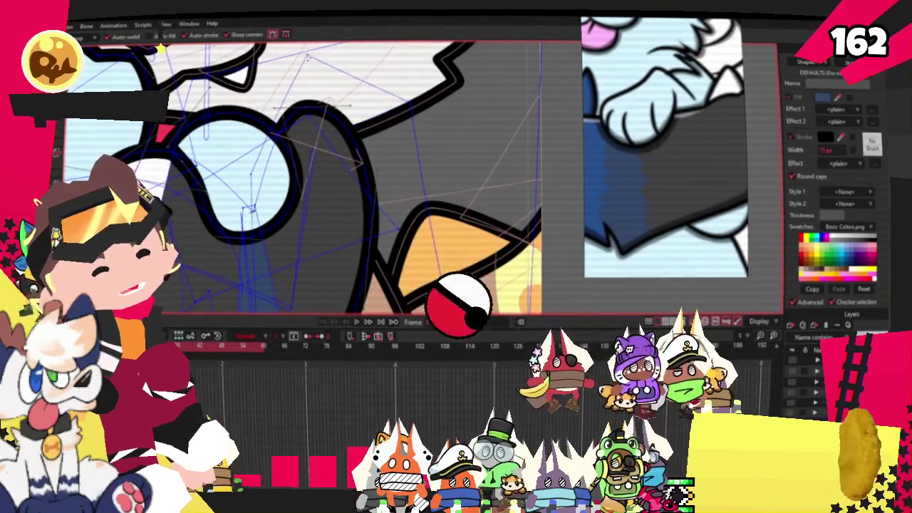
pyautogui.scroll(-1, 332, 99)
pyautogui.scroll(-1, 332, 99)
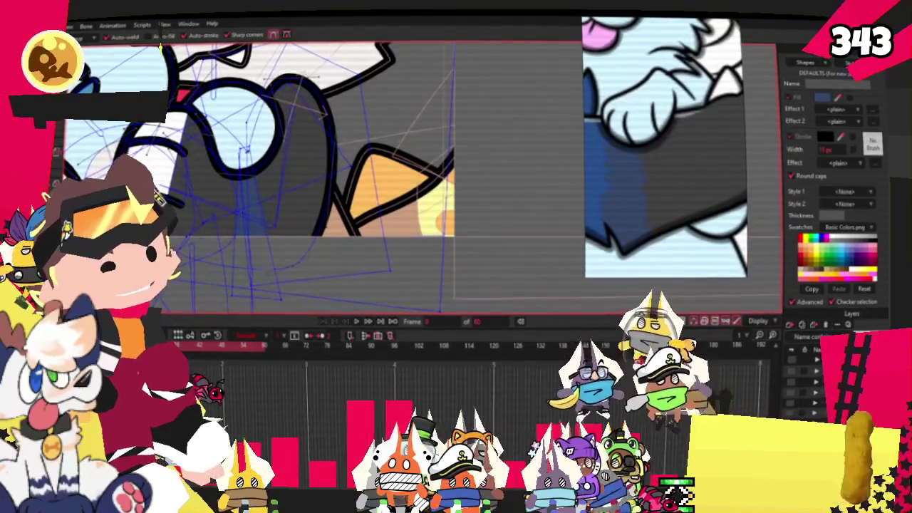
pyautogui.press('q')
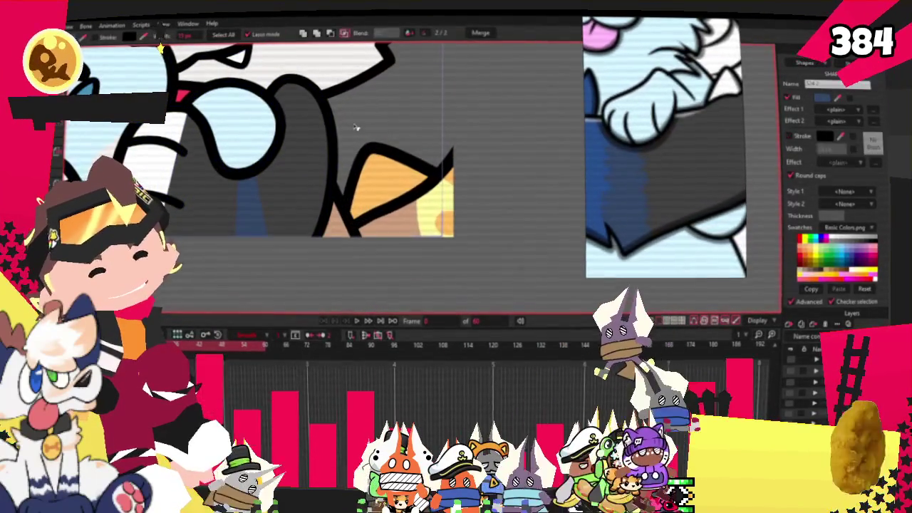
pyautogui.scroll(-1, 346, 103)
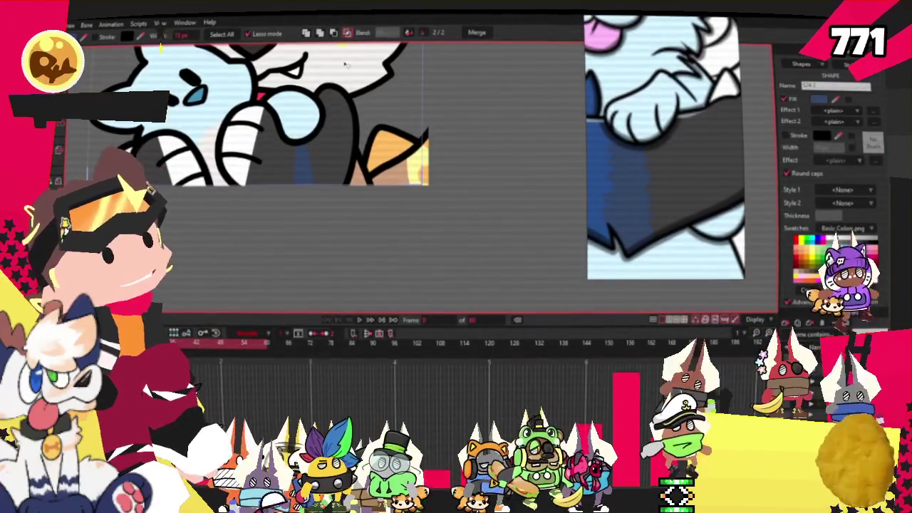
pyautogui.scroll(-2, 361, 51)
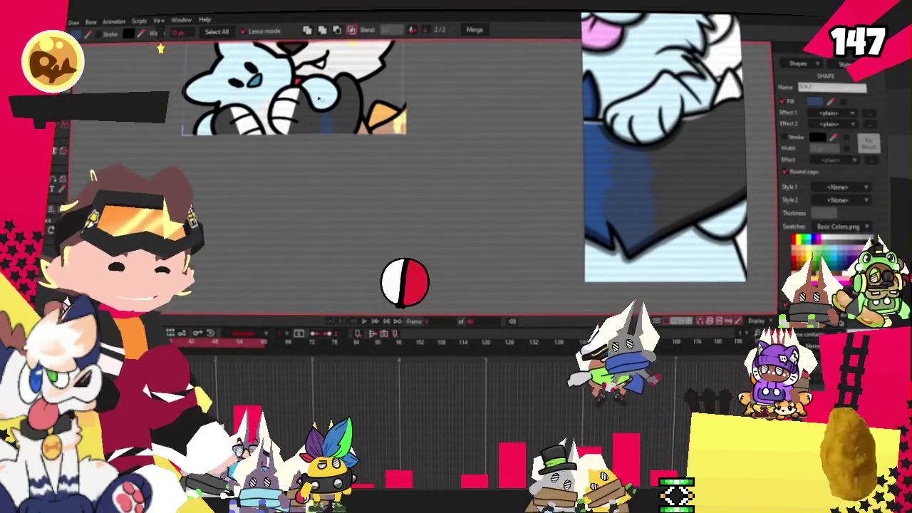
pyautogui.scroll(3, 383, 183)
pyautogui.scroll(2, 351, 87)
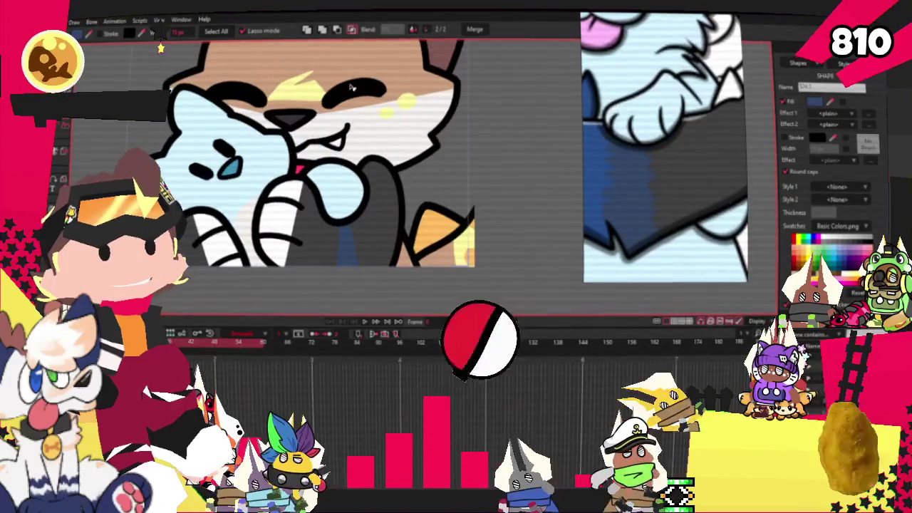
pyautogui.scroll(3, 351, 87)
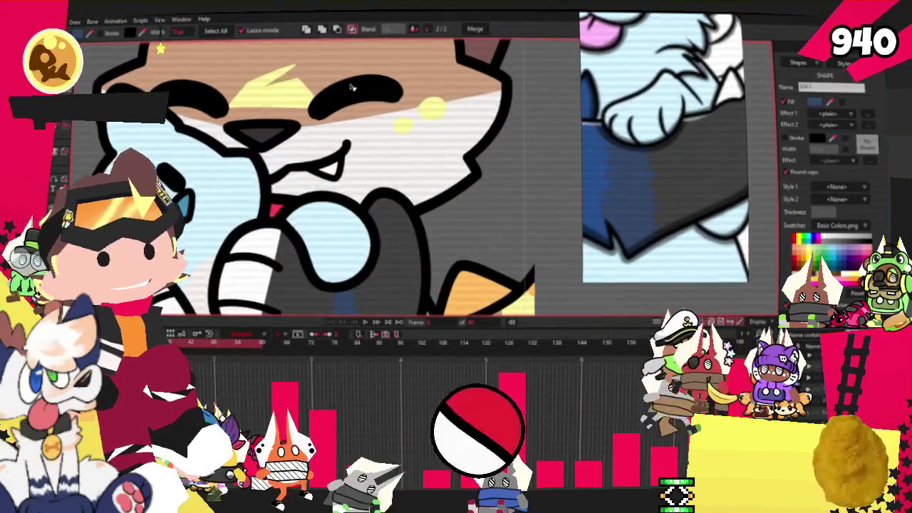
pyautogui.scroll(-2, 350, 87)
pyautogui.scroll(-3, 765, 156)
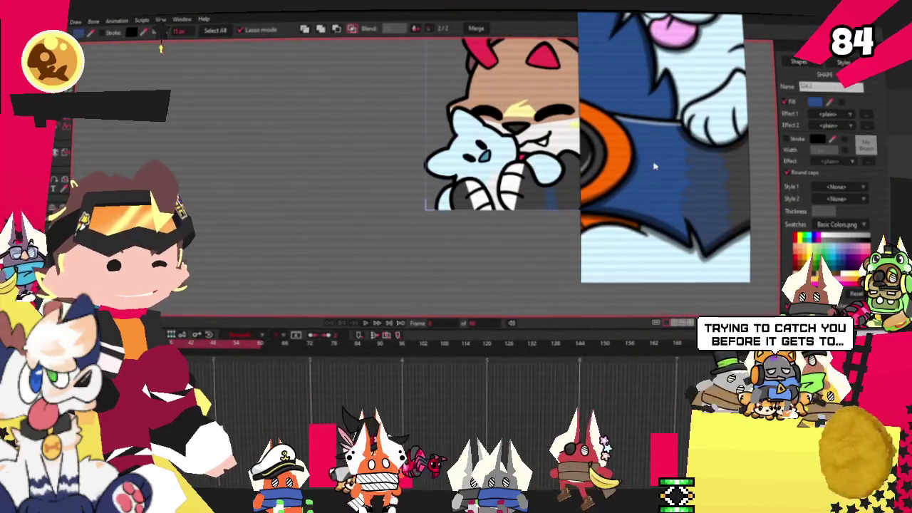
pyautogui.scroll(-2, 349, 107)
pyautogui.scroll(-1, 356, 143)
# - Zoom in and deselect the new orange, black-outlined oval on the dark-blue arm
pyautogui.scroll(2, 387, 146)
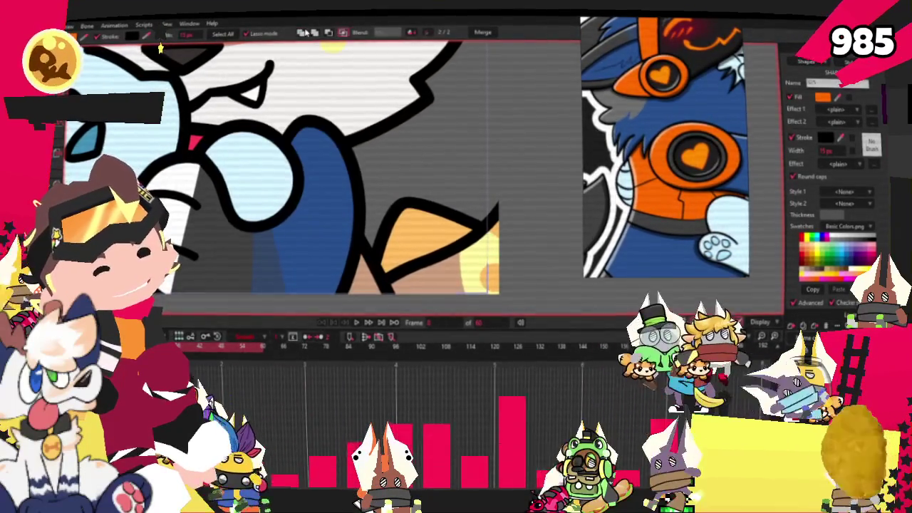
pyautogui.click(400, 94)
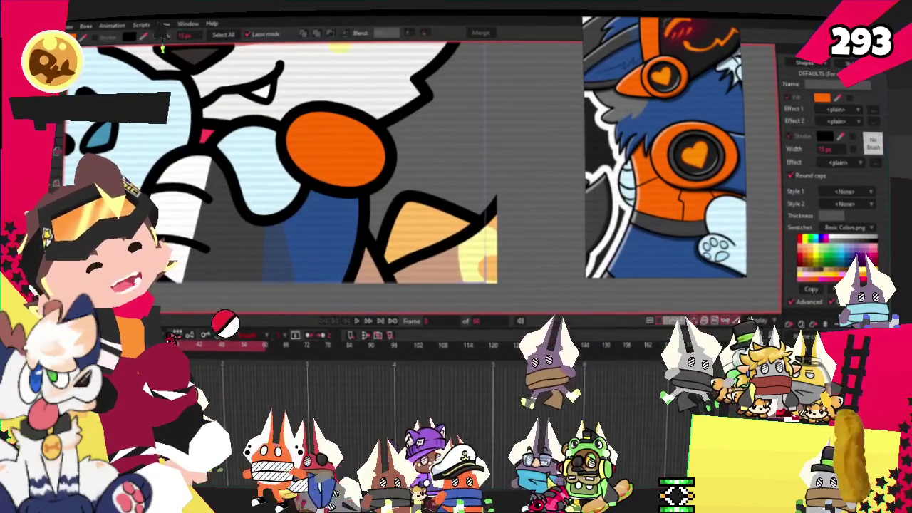
# - Enlarge and round out the orange cuff's points with Transform Points
pyautogui.press('t')
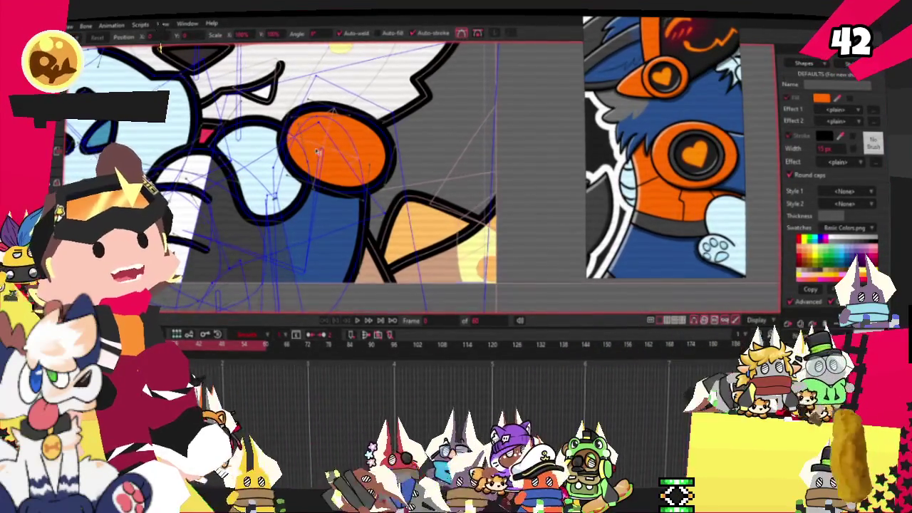
pyautogui.scroll(2, 337, 159)
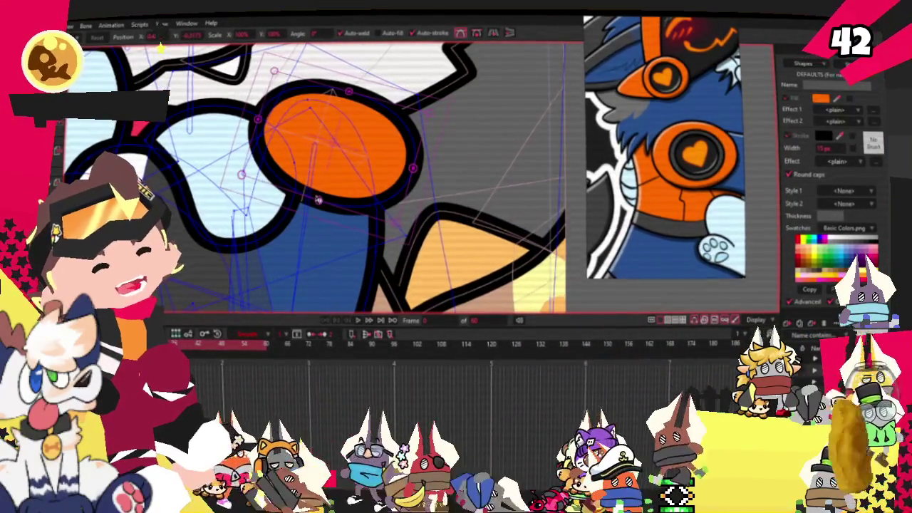
pyautogui.moveTo(318, 199); pyautogui.dragTo(309, 240)
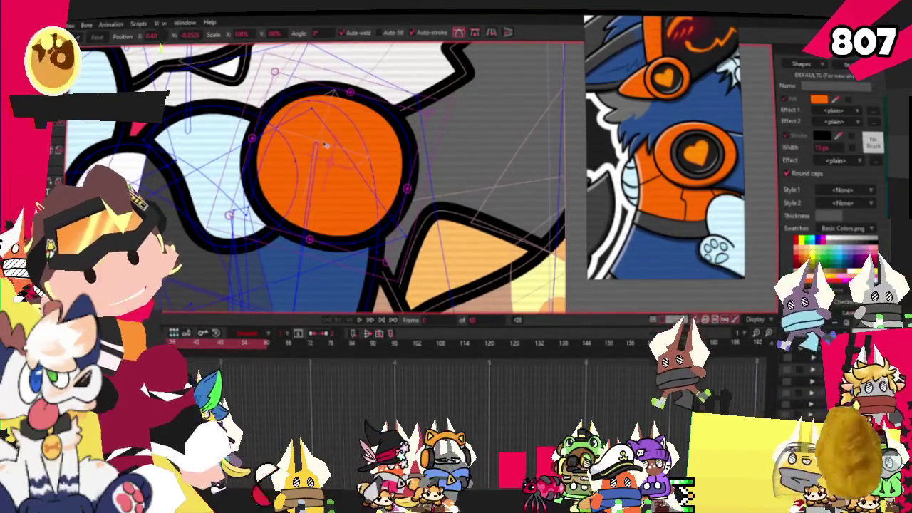
pyautogui.scroll(-2, 317, 122)
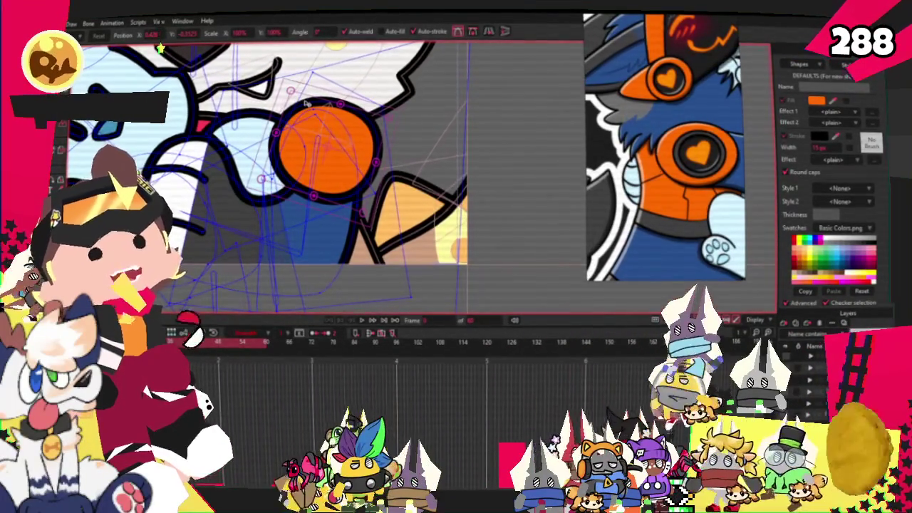
pyautogui.scroll(-2, 349, 68)
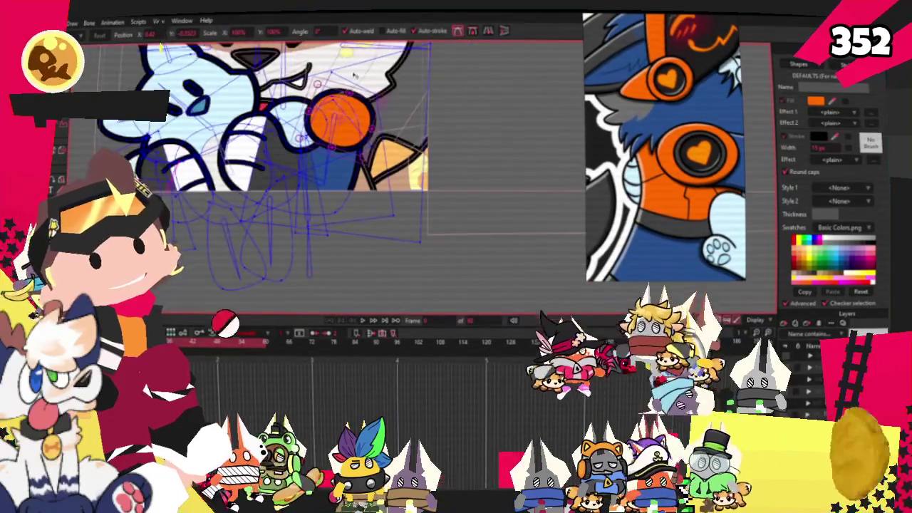
pyautogui.scroll(2, 349, 68)
pyautogui.scroll(1, 349, 71)
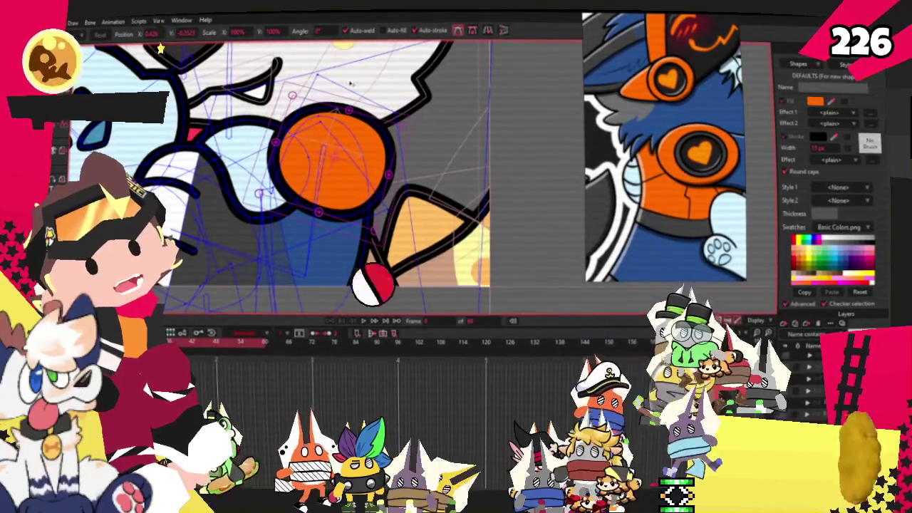
pyautogui.scroll(-1, 351, 250)
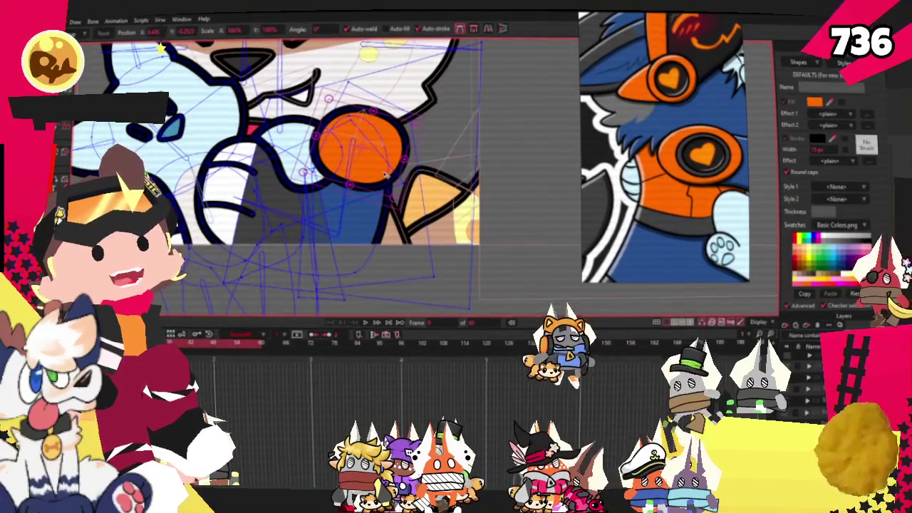
pyautogui.scroll(2, 399, 149)
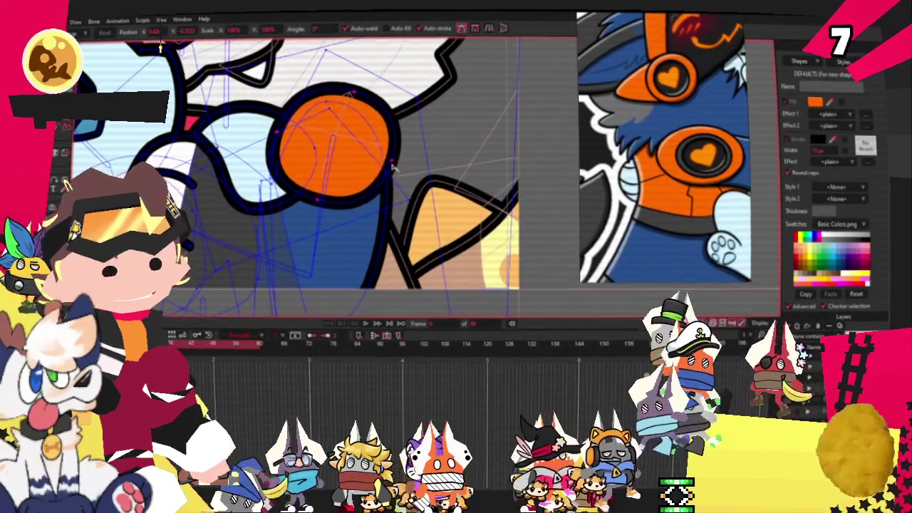
# - Move the cuff right and down and pull its upper-right outline inward
pyautogui.moveTo(367, 180); pyautogui.dragTo(402, 201)
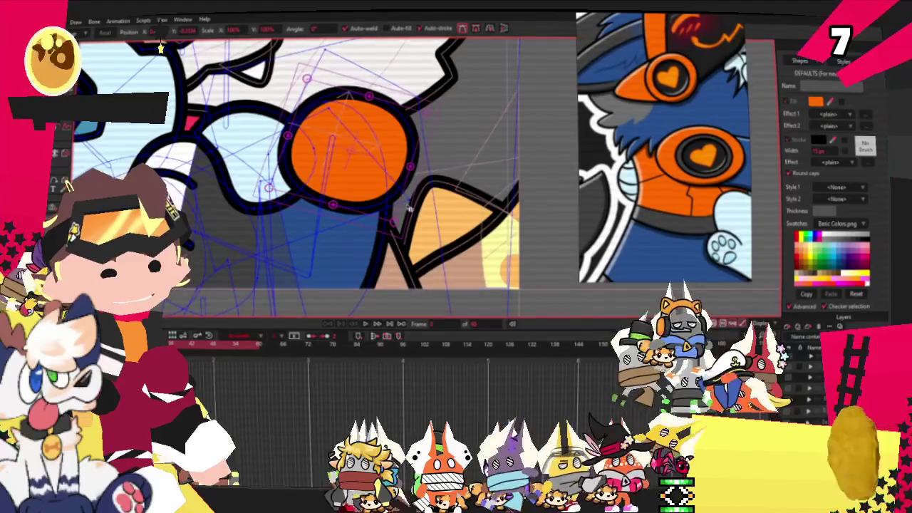
pyautogui.click(421, 175)
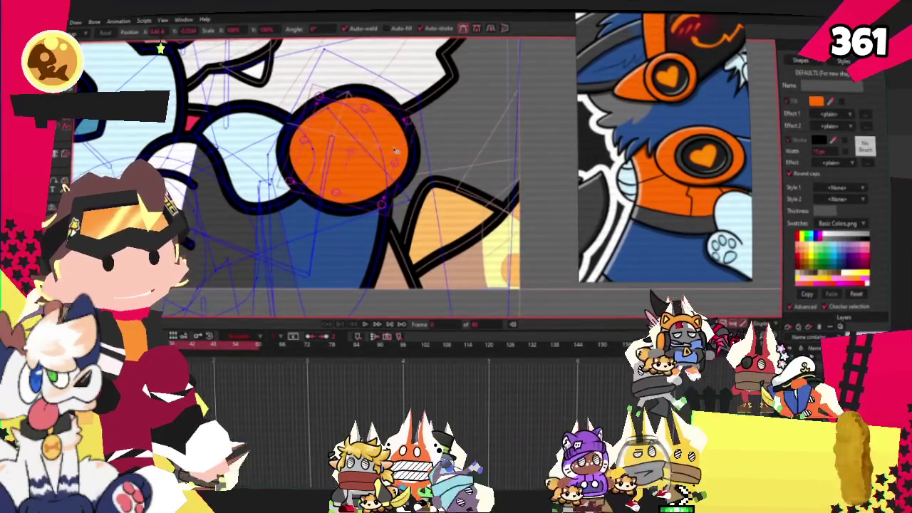
pyautogui.scroll(1, 356, 158)
pyautogui.scroll(1, 319, 165)
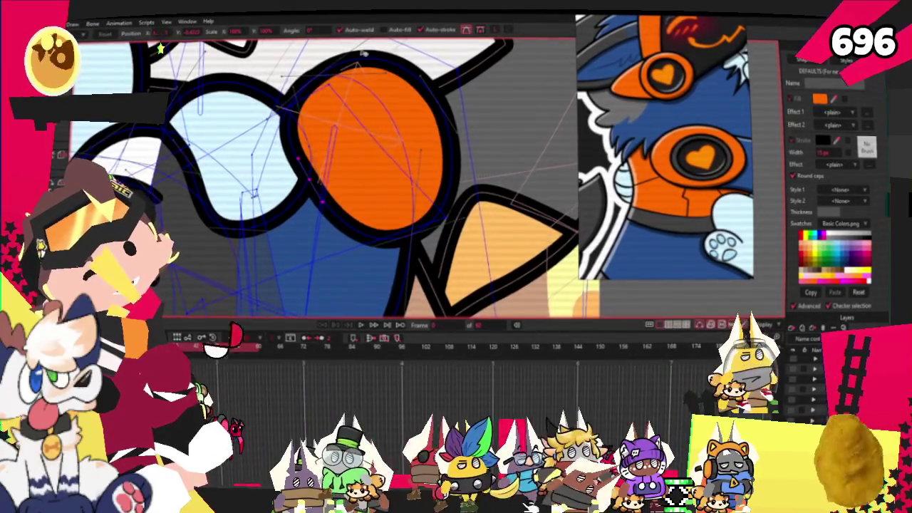
pyautogui.scroll(-3, 364, 55)
pyautogui.scroll(5, 371, 107)
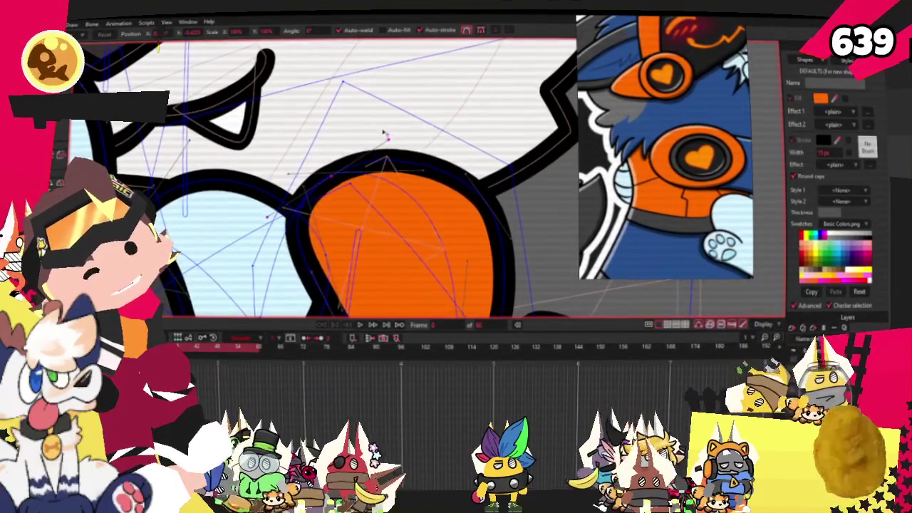
pyautogui.moveTo(383, 134); pyautogui.dragTo(434, 187)
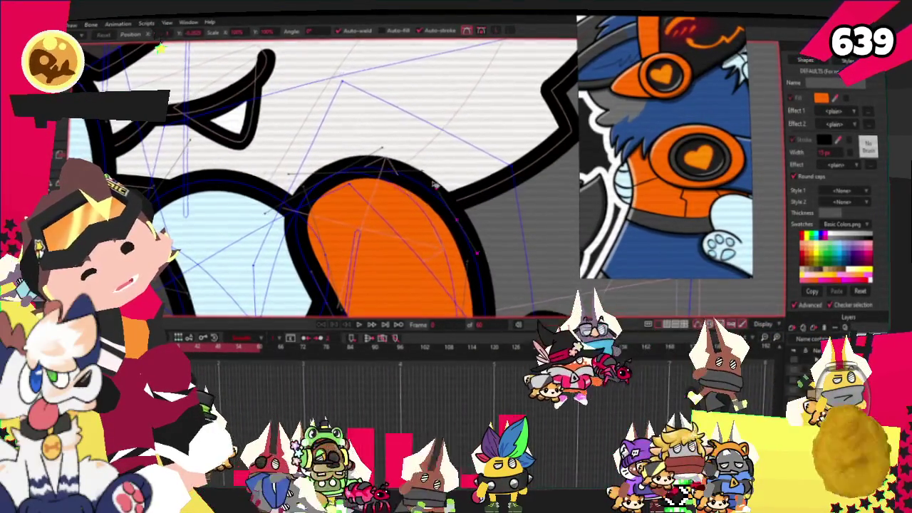
pyautogui.scroll(-1, 436, 187)
pyautogui.scroll(-2, 436, 188)
pyautogui.scroll(2, 436, 190)
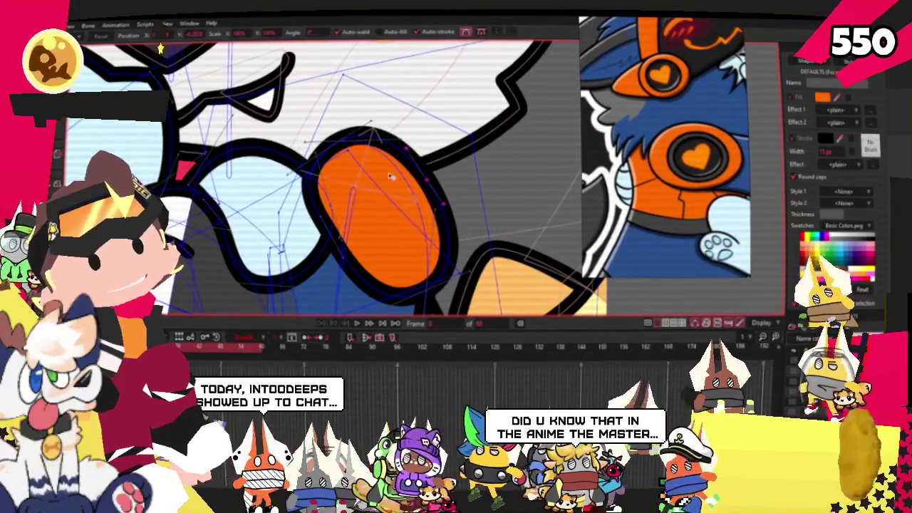
pyautogui.scroll(-1, 391, 176)
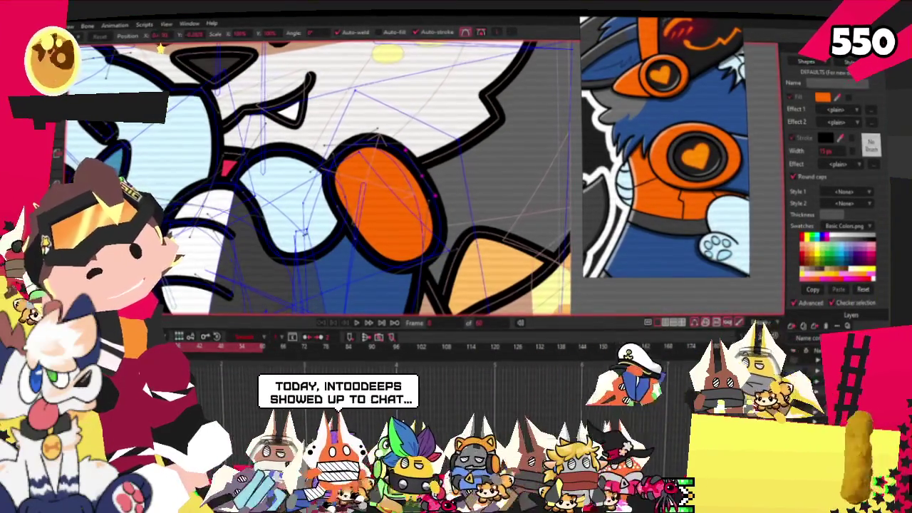
# - Select the purple shading region on the arm with Select Shape
pyautogui.press('q')
pyautogui.scroll(-1, 475, 164)
pyautogui.scroll(1, 475, 164)
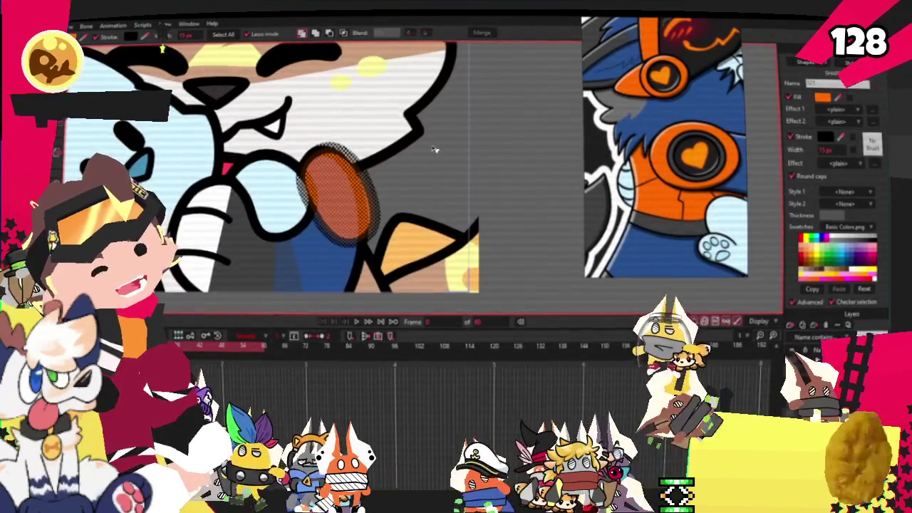
pyautogui.click(326, 198)
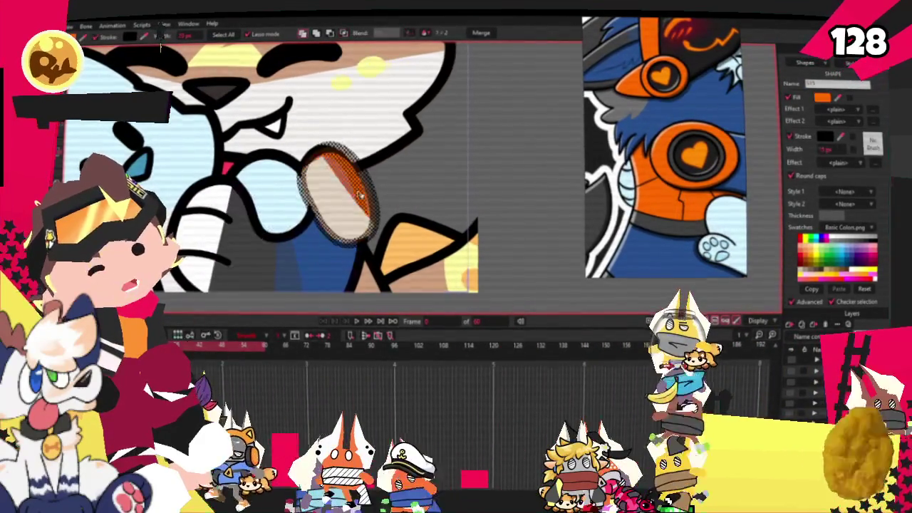
pyautogui.scroll(-1, 431, 183)
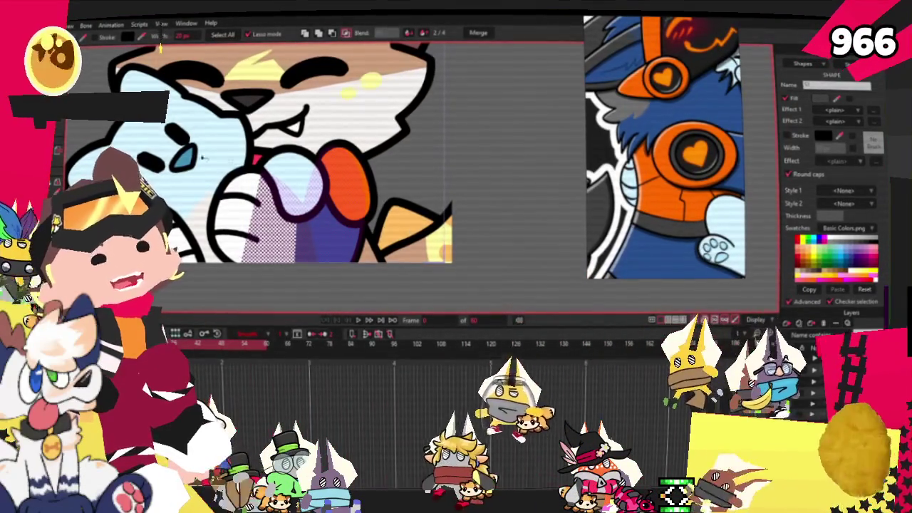
# - Pick the orange cuff shape and its outline points for point editing
pyautogui.press('t')
pyautogui.scroll(2, 326, 133)
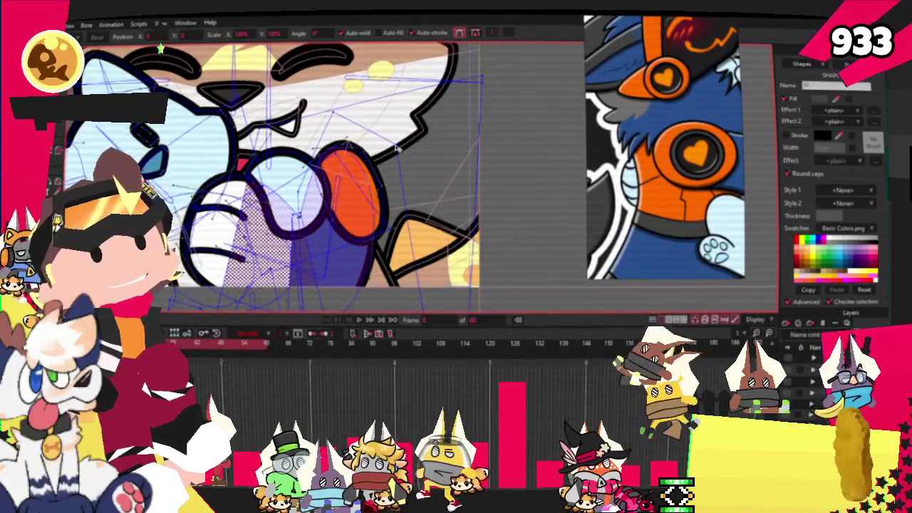
pyautogui.scroll(2, 357, 171)
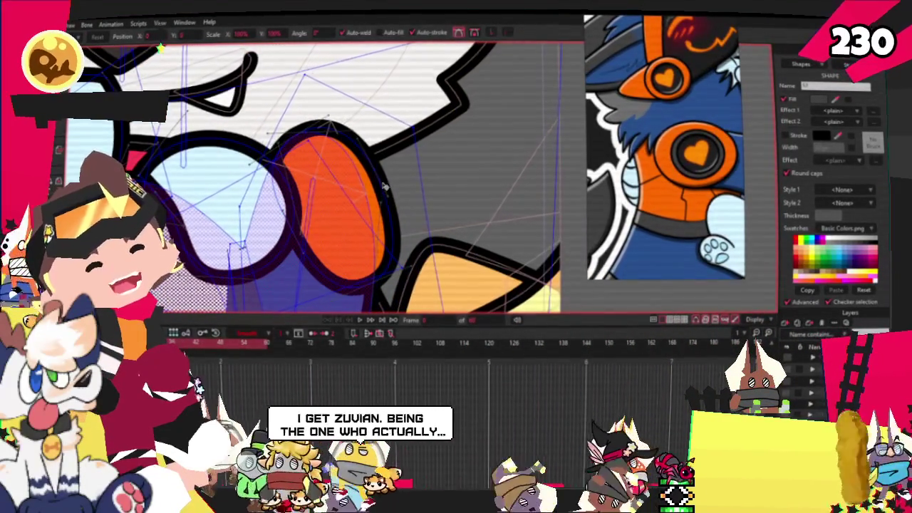
pyautogui.click(385, 188)
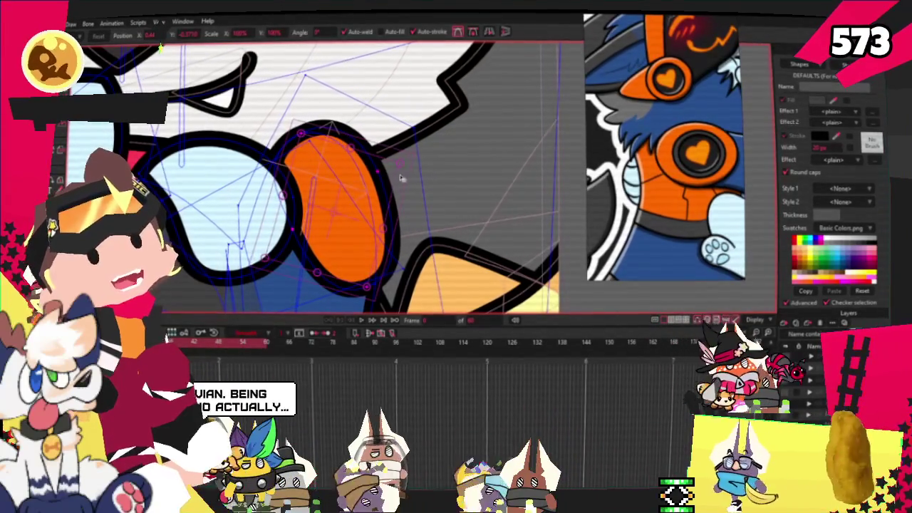
pyautogui.click(364, 187)
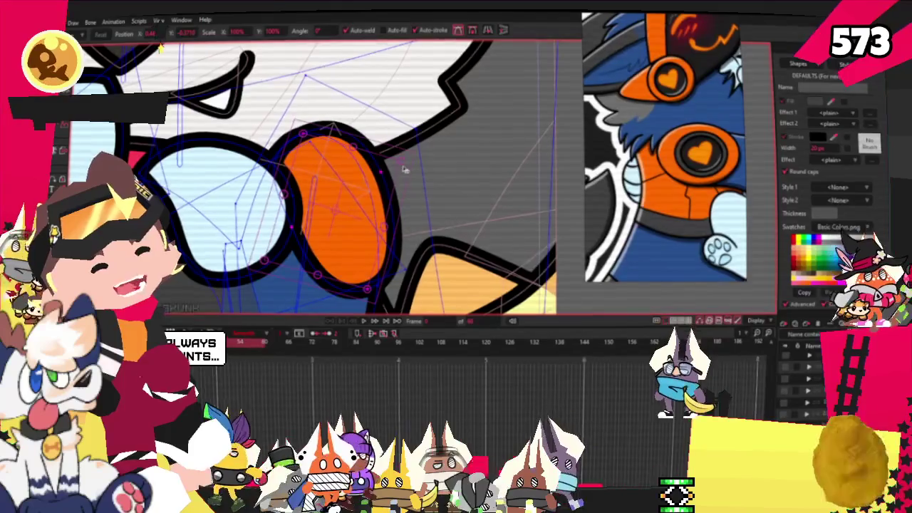
pyautogui.click(371, 187)
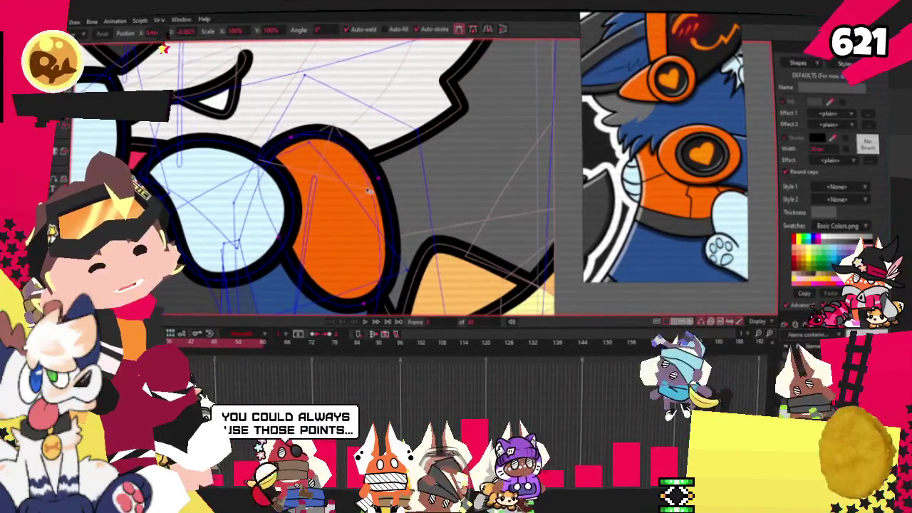
# - Drag the inner black ring into place inside the orange cuff
pyautogui.scroll(-2, 367, 189)
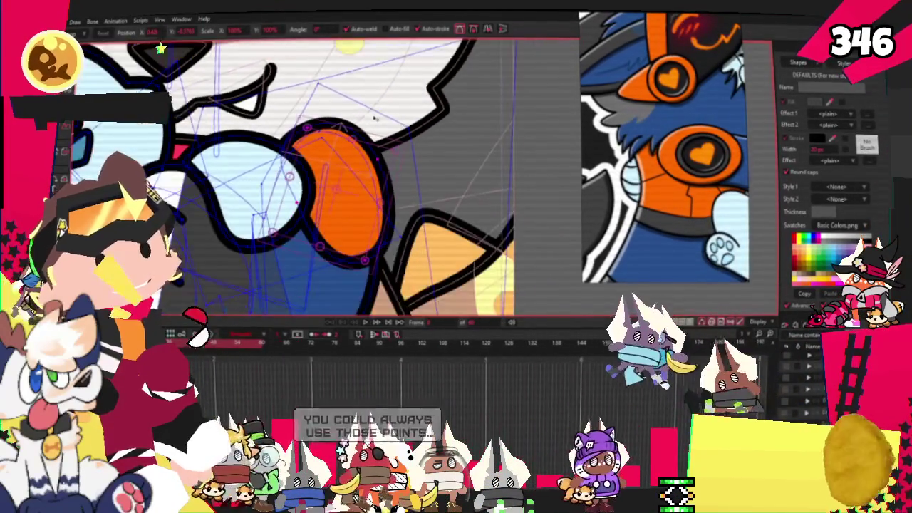
pyautogui.scroll(-2, 370, 143)
pyautogui.scroll(2, 374, 119)
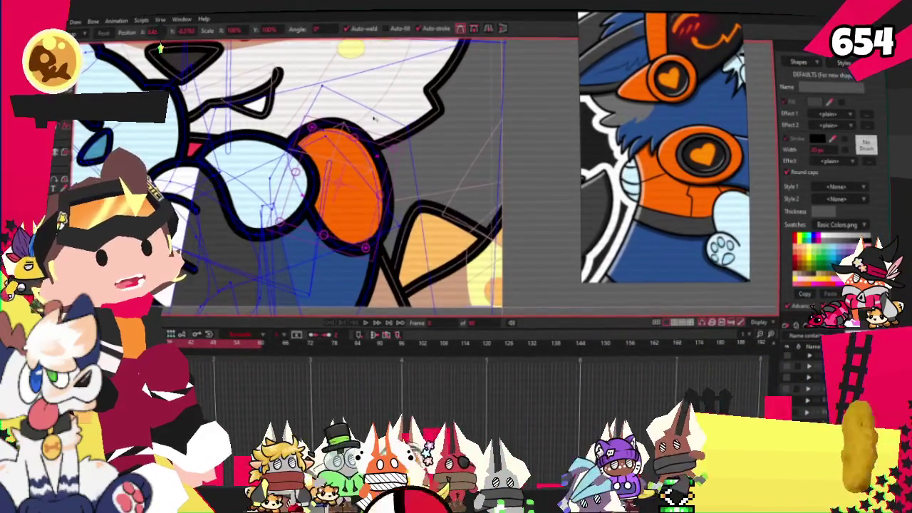
pyautogui.scroll(1, 373, 119)
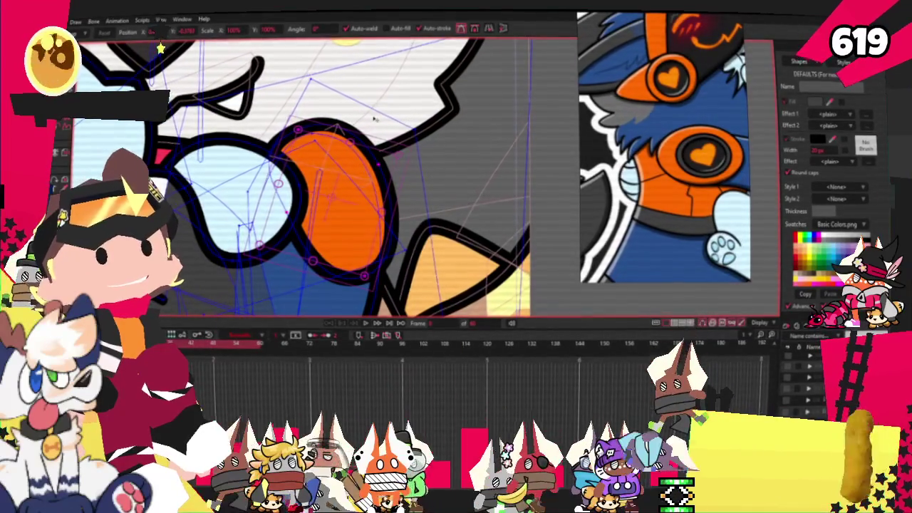
pyautogui.scroll(3, 374, 119)
pyautogui.scroll(-3, 363, 179)
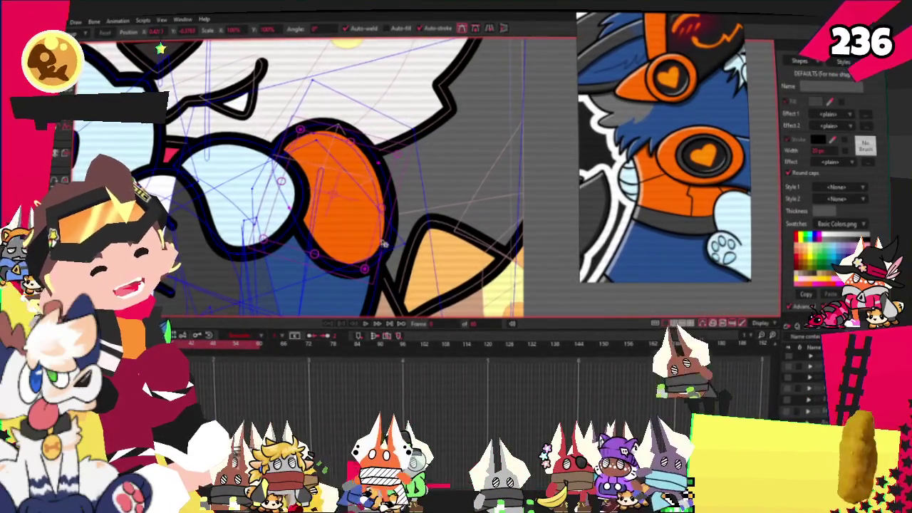
pyautogui.scroll(3, 387, 272)
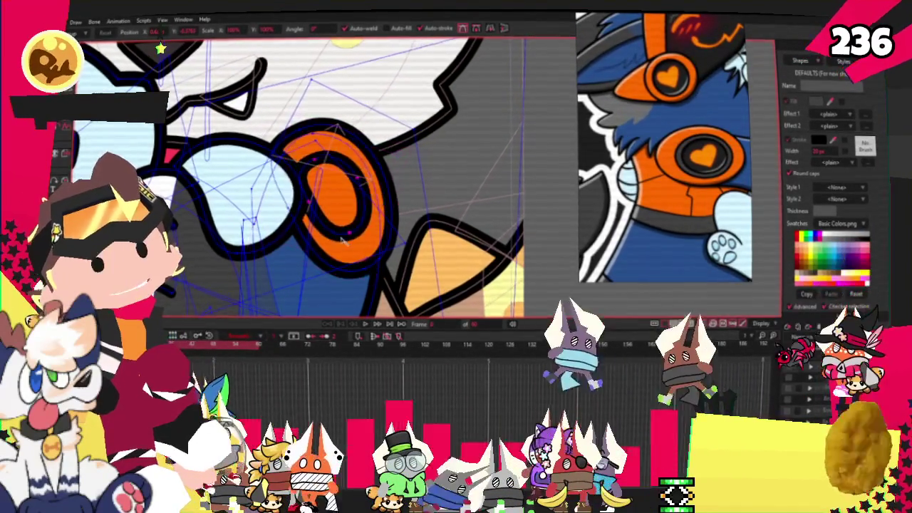
pyautogui.scroll(-3, 343, 246)
pyautogui.moveTo(342, 246); pyautogui.dragTo(351, 225)
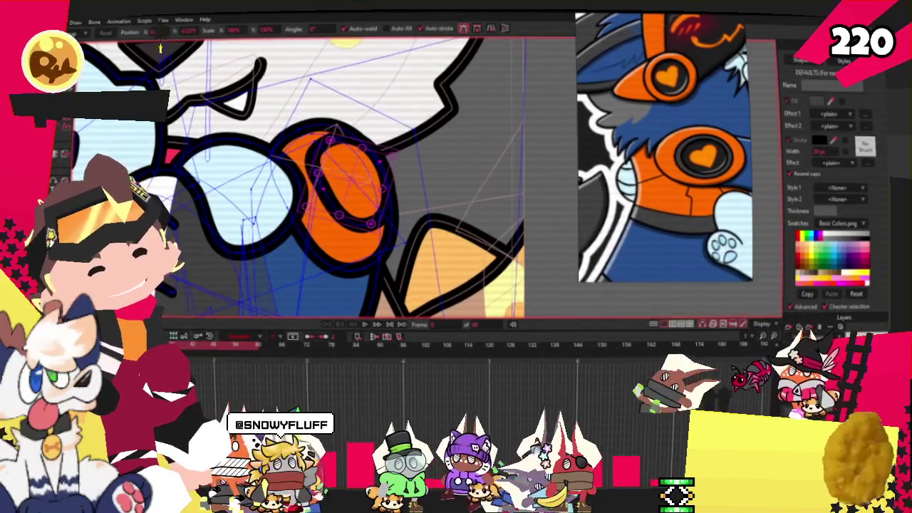
pyautogui.press('p')
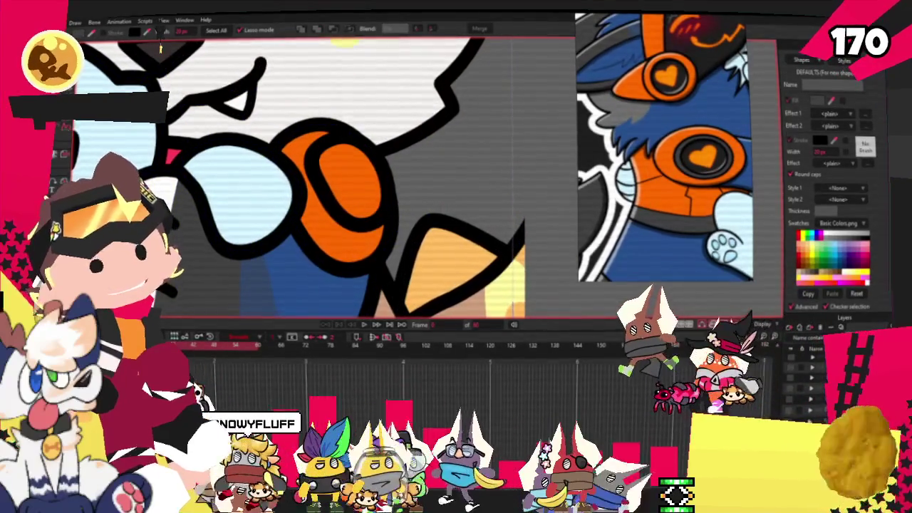
# - Select the orange cuff, then the dark inner oval inside it
pyautogui.click(379, 179)
pyautogui.scroll(3, 686, 155)
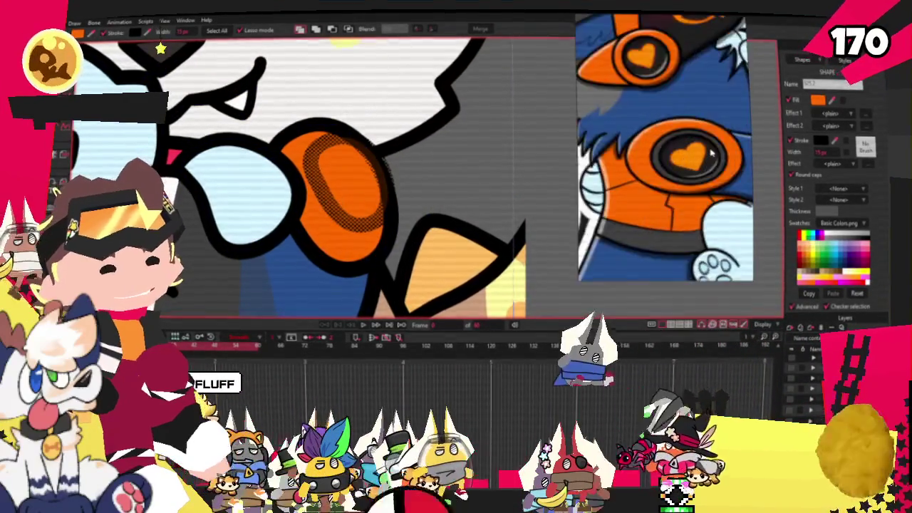
pyautogui.scroll(2, 687, 155)
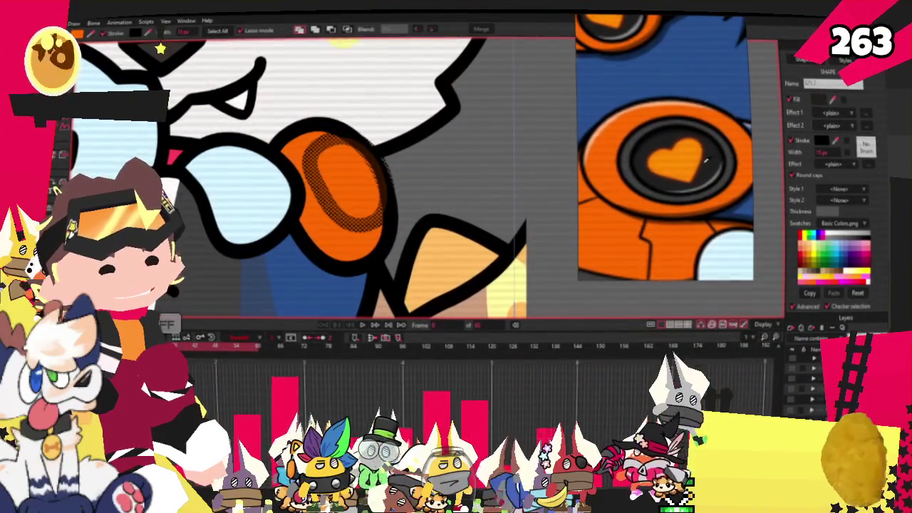
pyautogui.click(349, 179)
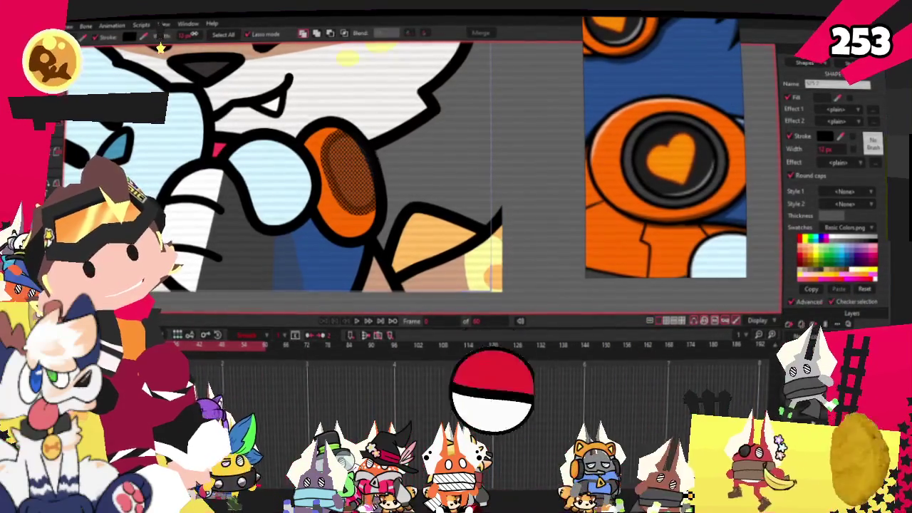
pyautogui.click(402, 162)
pyautogui.scroll(1, 336, 177)
pyautogui.click(342, 174)
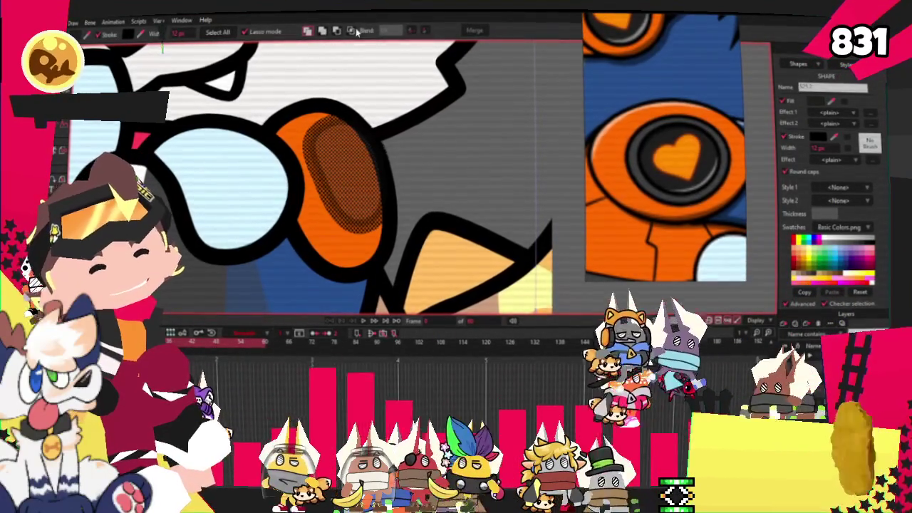
# - Undo and redo to restore the dark lens shape inside the orange cuff
pyautogui.hotkey('ctrl', 'z')
pyautogui.hotkey('ctrl', 'shift', 'z')
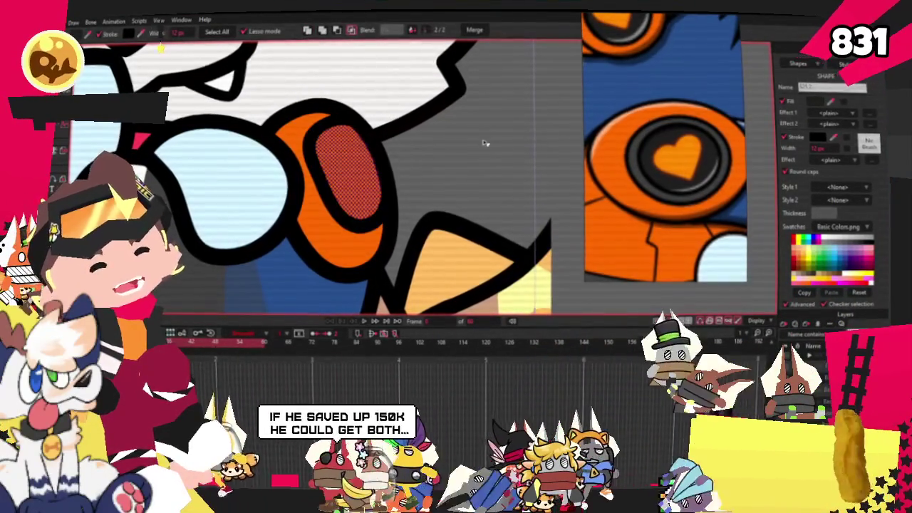
pyautogui.hotkey('ctrl', 'shift', 'z')
pyautogui.scroll(3, 342, 142)
# - Deselect the near-black lens and zoom out to view the arm
pyautogui.press('t')
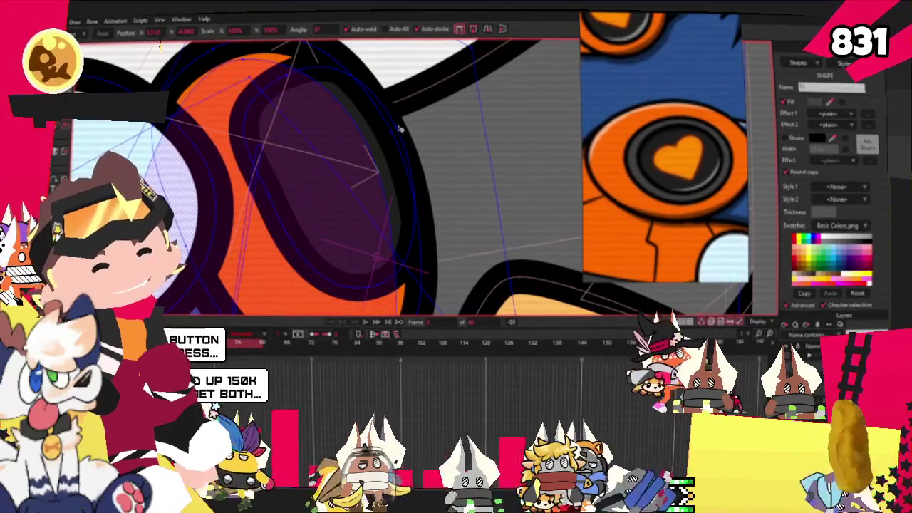
pyautogui.click(399, 130)
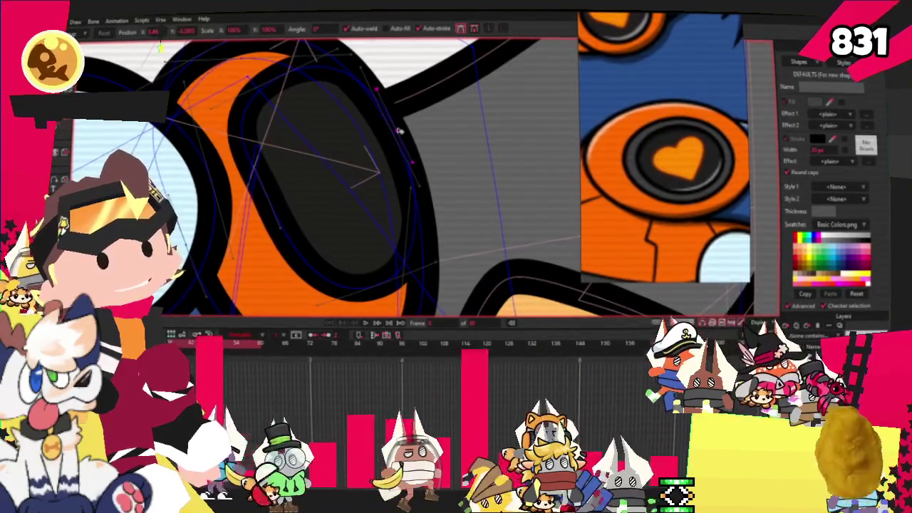
pyautogui.scroll(2, 406, 242)
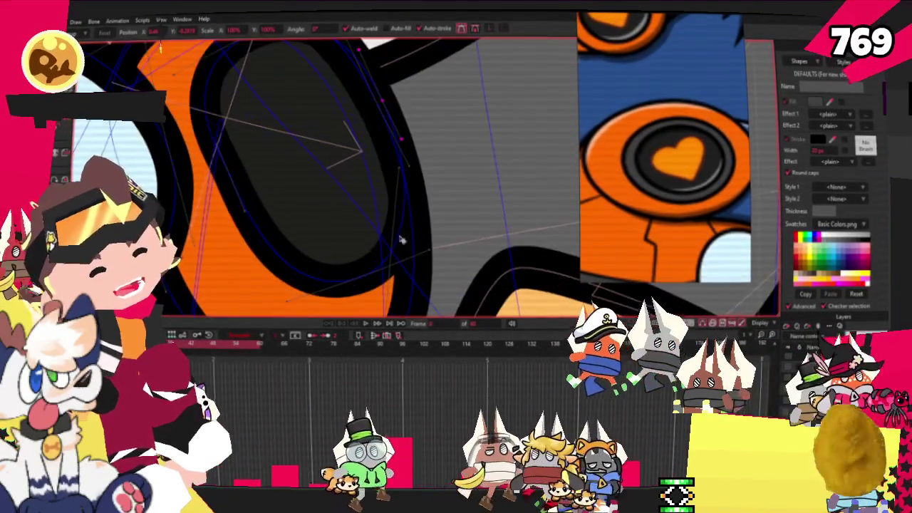
pyautogui.scroll(2, 417, 265)
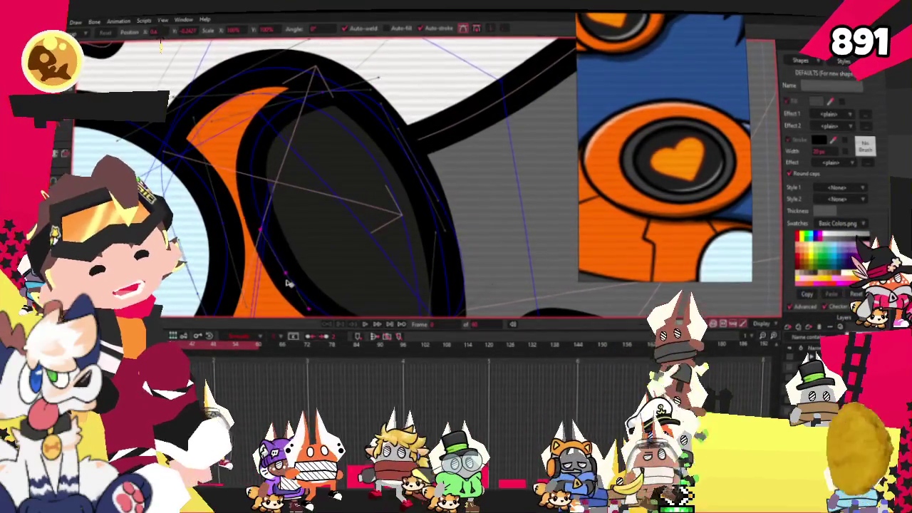
pyautogui.scroll(-1, 306, 253)
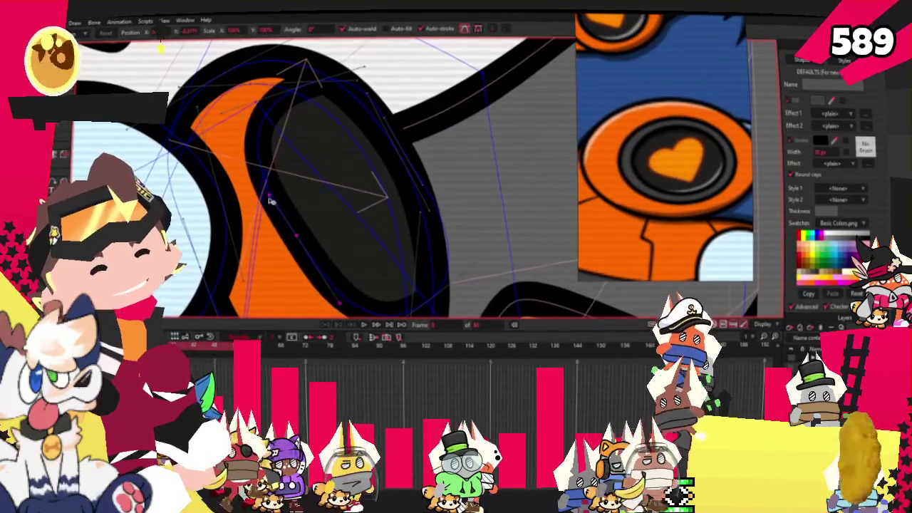
pyautogui.scroll(-2, 324, 275)
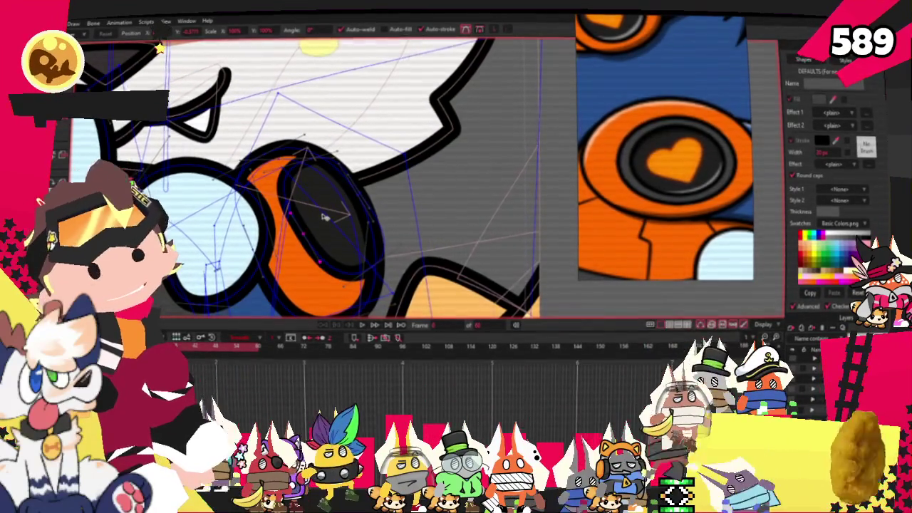
pyautogui.scroll(-2, 325, 217)
pyautogui.scroll(-2, 327, 201)
pyautogui.scroll(-1, 329, 187)
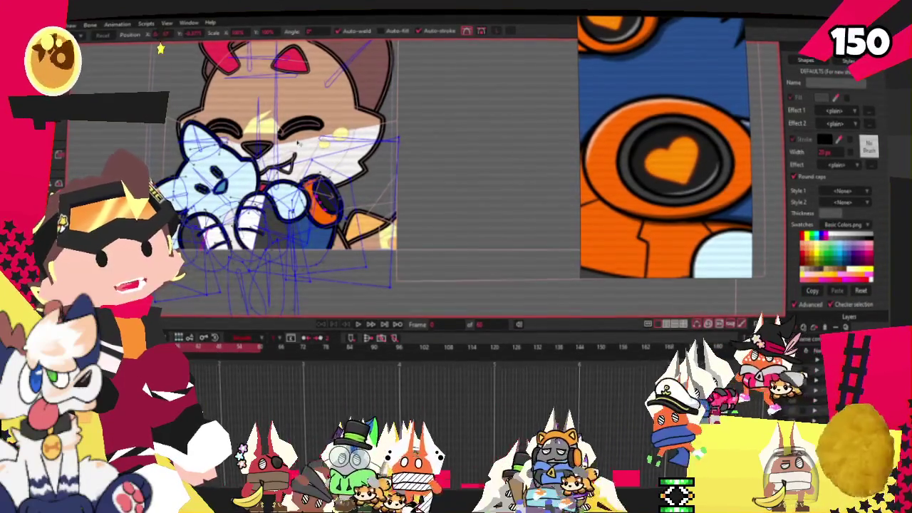
pyautogui.scroll(-2, 304, 123)
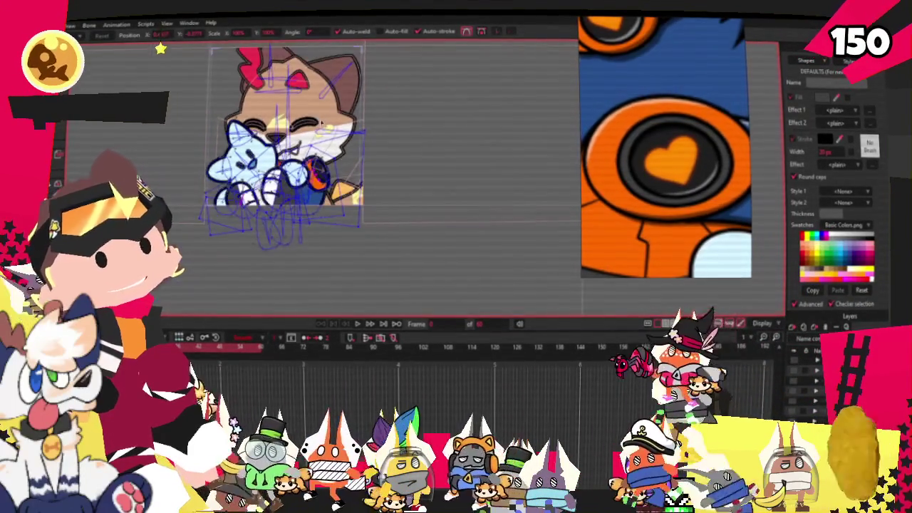
pyautogui.scroll(2, 305, 74)
pyautogui.scroll(2, 338, 182)
pyautogui.scroll(2, 340, 180)
pyautogui.scroll(2, 343, 179)
pyautogui.scroll(2, 347, 200)
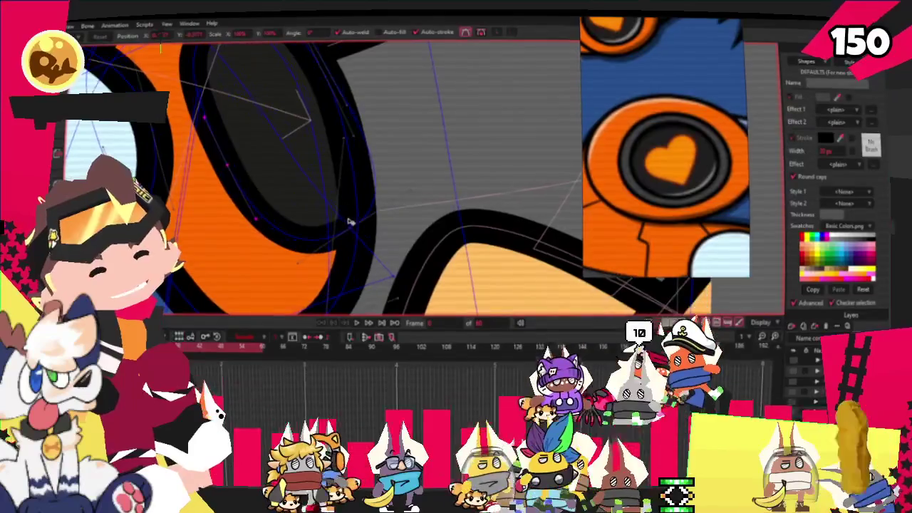
pyautogui.scroll(-2, 352, 153)
pyautogui.scroll(-1, 354, 151)
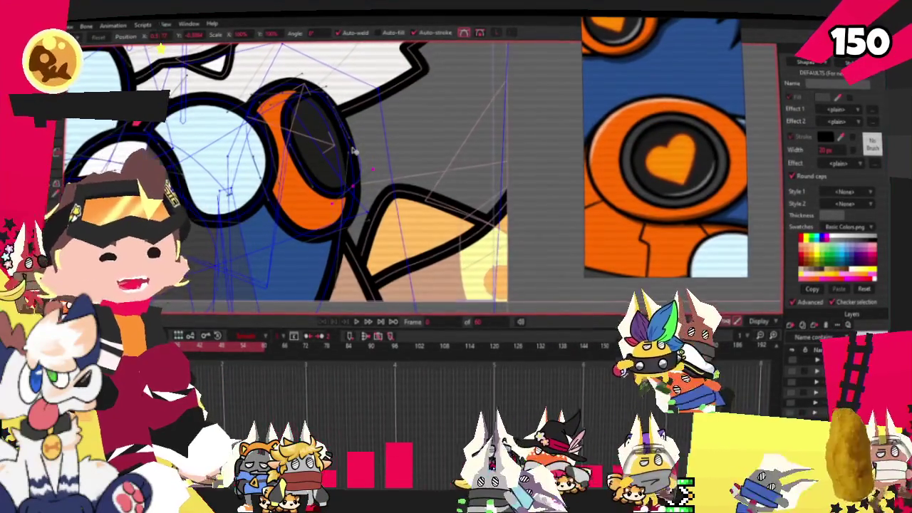
pyautogui.scroll(-1, 312, 122)
pyautogui.scroll(-1, 312, 122)
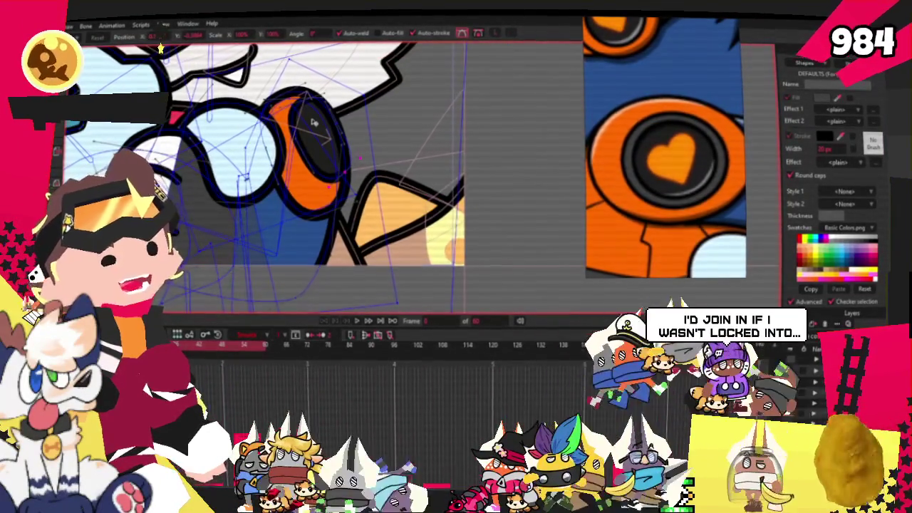
pyautogui.scroll(-1, 312, 123)
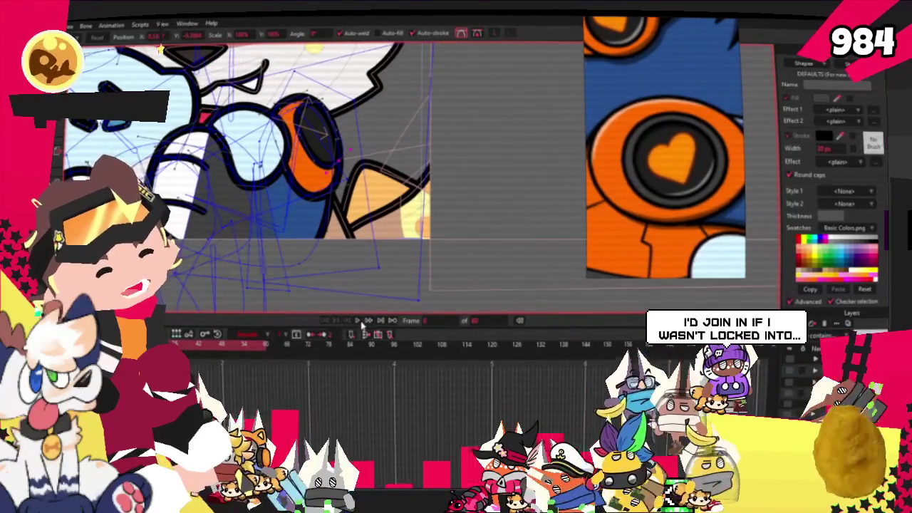
pyautogui.click(359, 321)
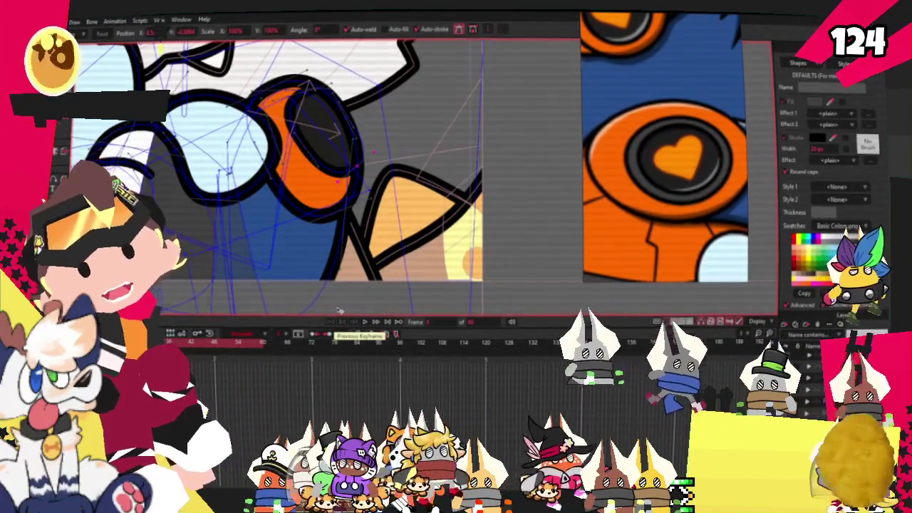
pyautogui.scroll(2, 344, 251)
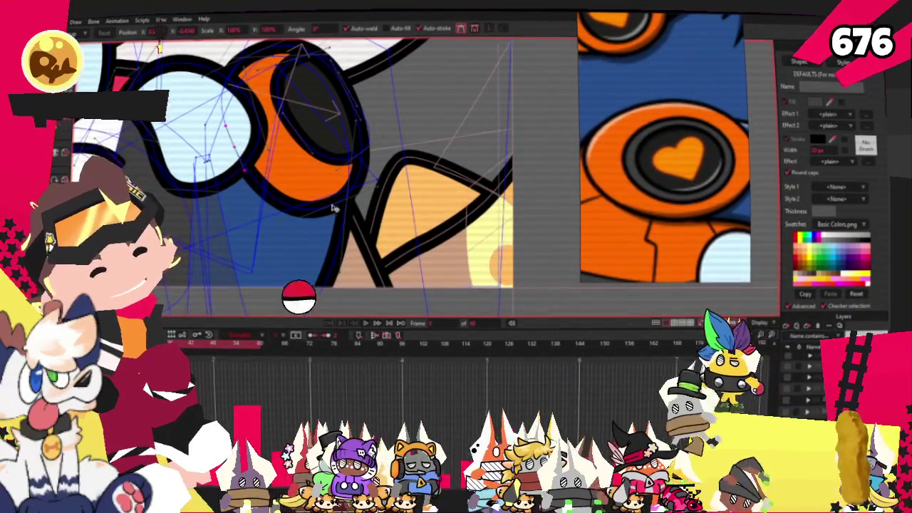
pyautogui.scroll(-1, 340, 202)
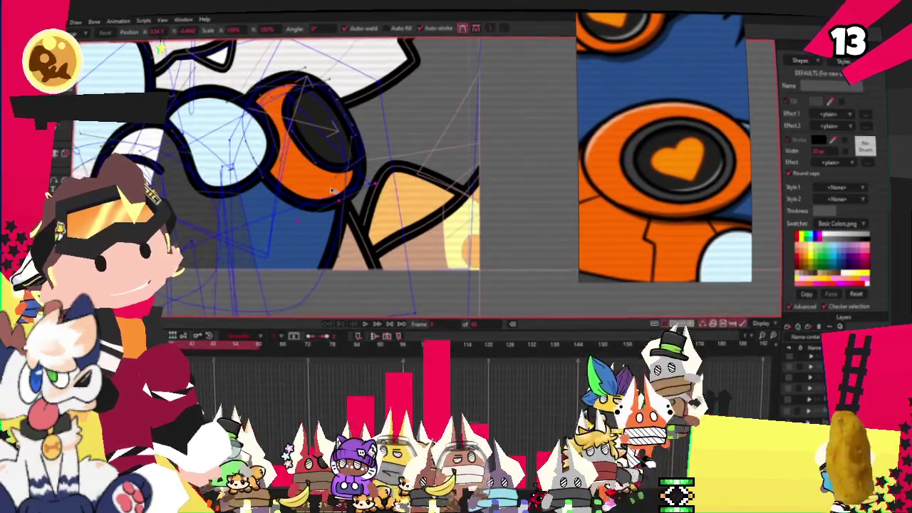
pyautogui.scroll(-1, 331, 191)
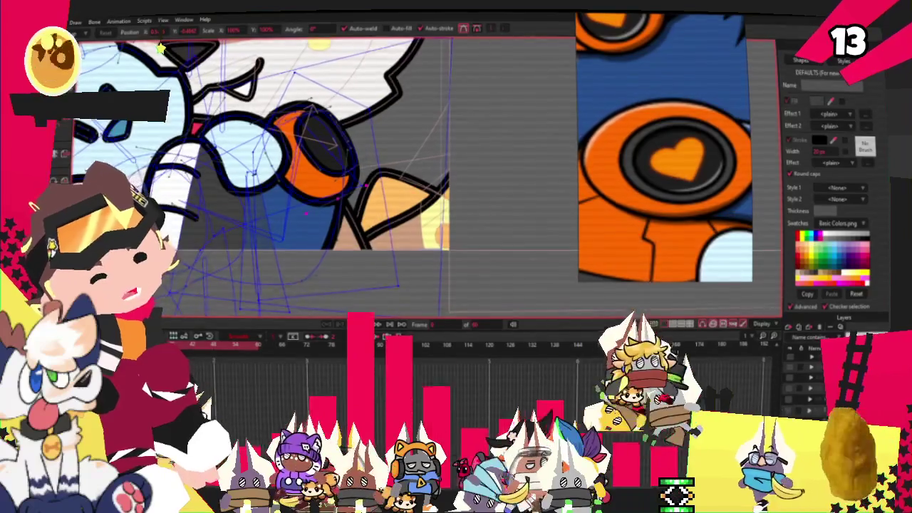
pyautogui.click(376, 325)
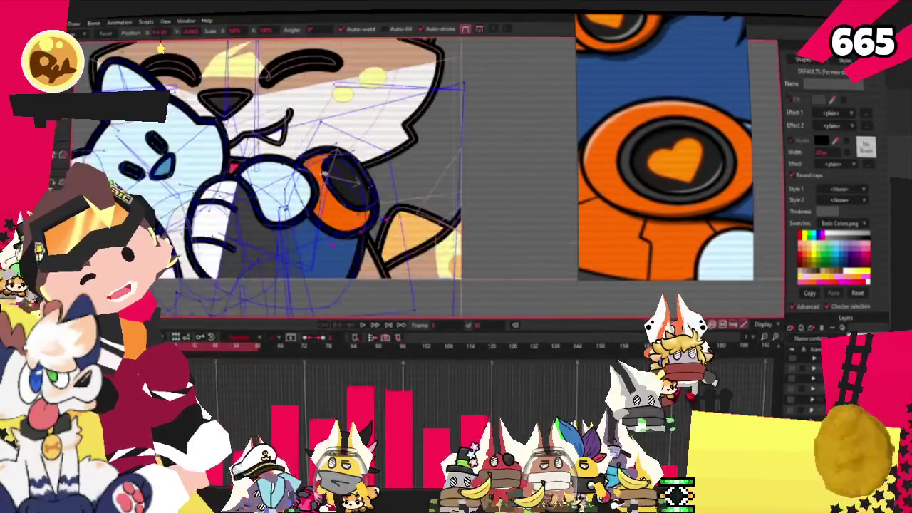
pyautogui.click(355, 209)
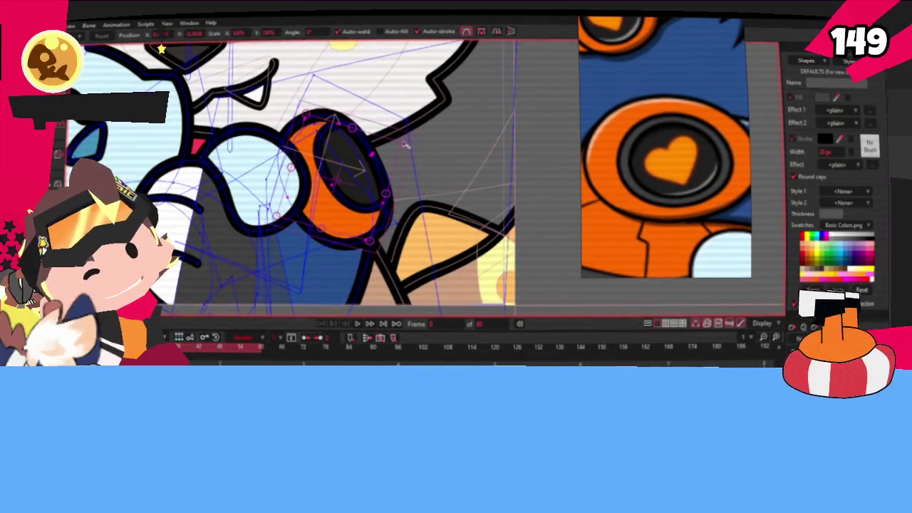
# - Drag the orange cuff and its dark lens up and to the right
pyautogui.moveTo(404, 146); pyautogui.dragTo(423, 139)
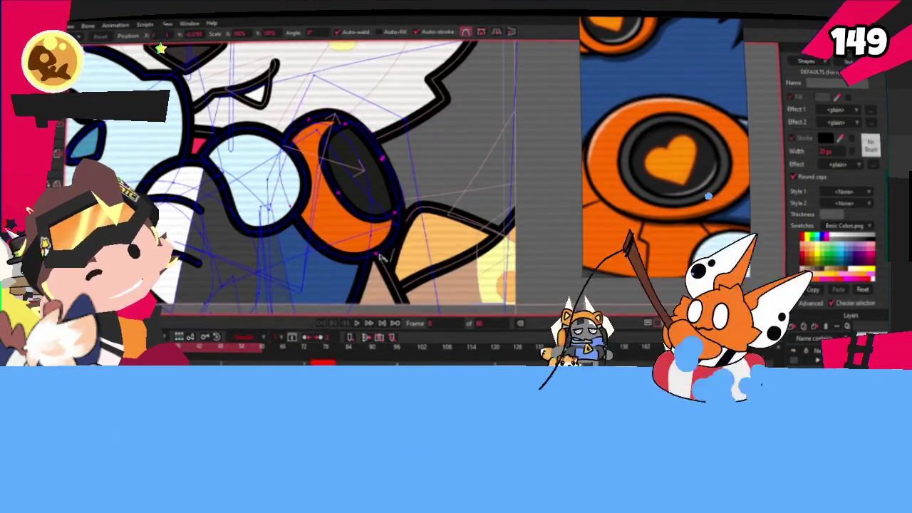
pyautogui.scroll(2, 384, 208)
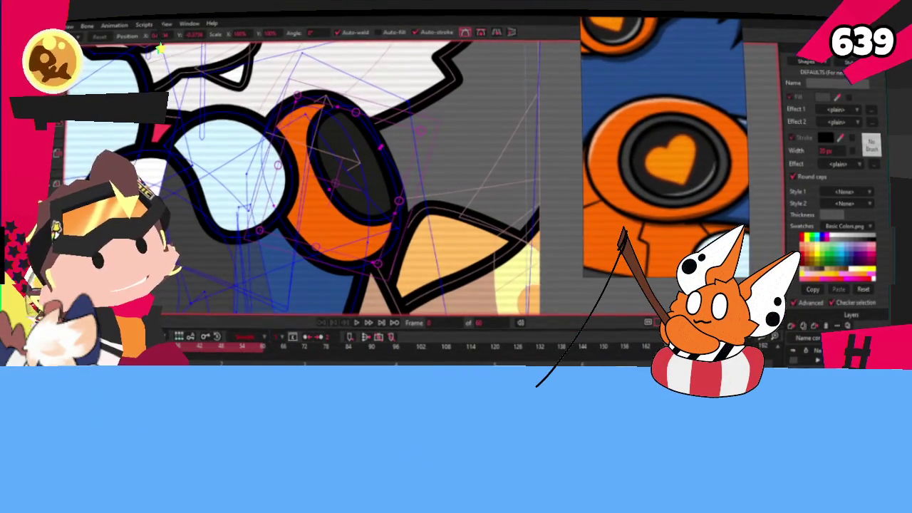
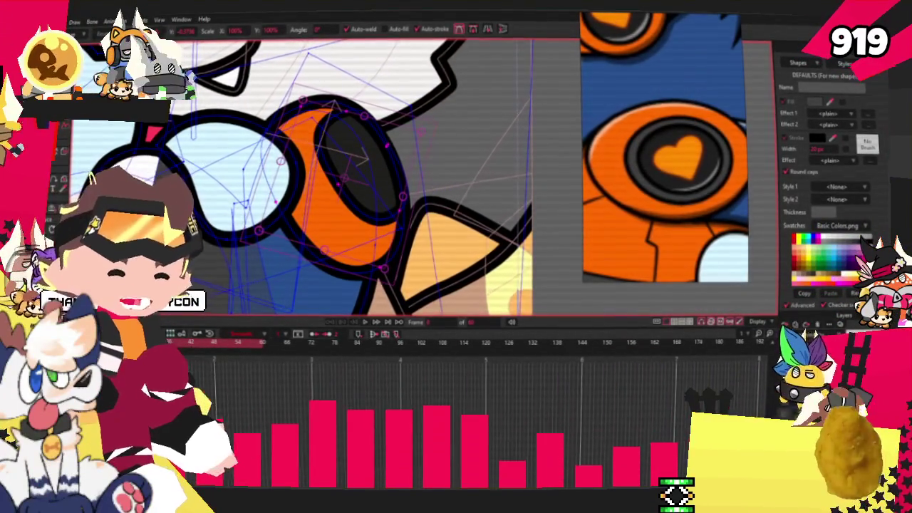
# - Zoom into the face and click the points near the dog's paw and the cat's eyes
pyautogui.scroll(-3, 448, 171)
pyautogui.scroll(1, 449, 171)
pyautogui.scroll(2, 448, 171)
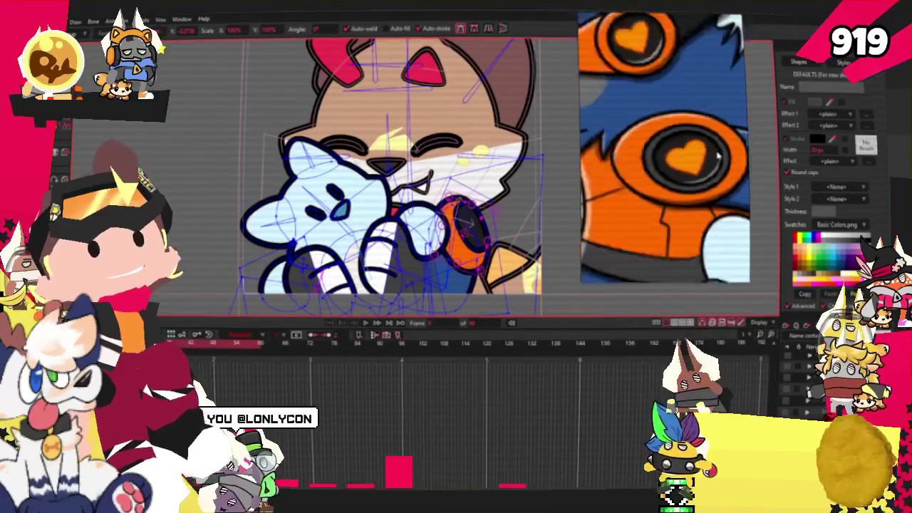
pyautogui.scroll(-2, 399, 171)
pyautogui.scroll(2, 399, 171)
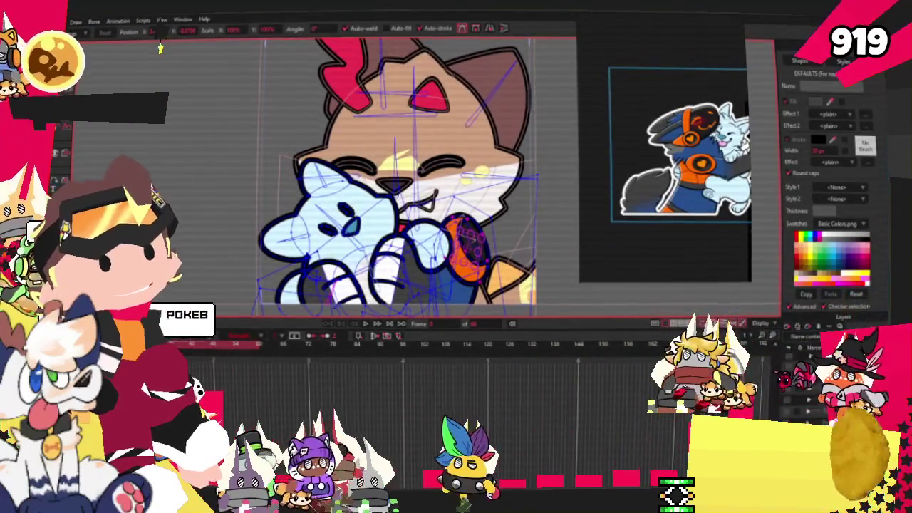
pyautogui.click(365, 227)
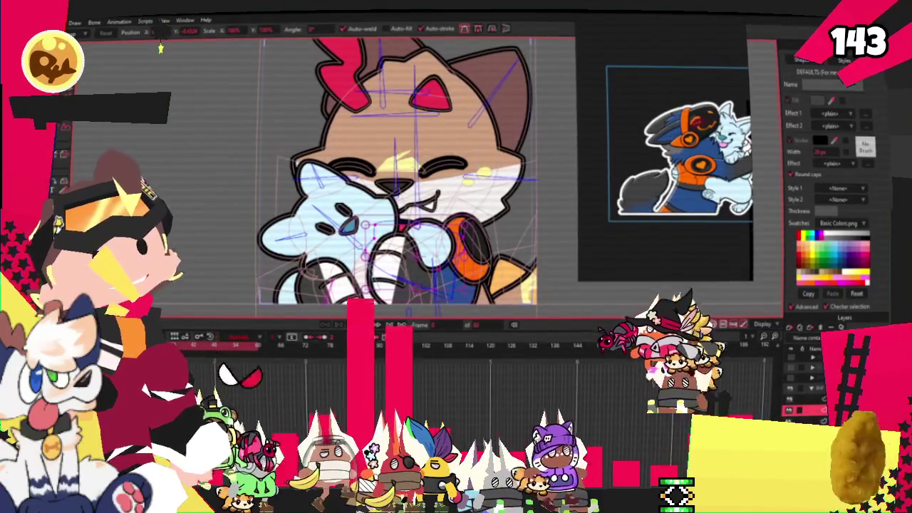
pyautogui.click(676, 255)
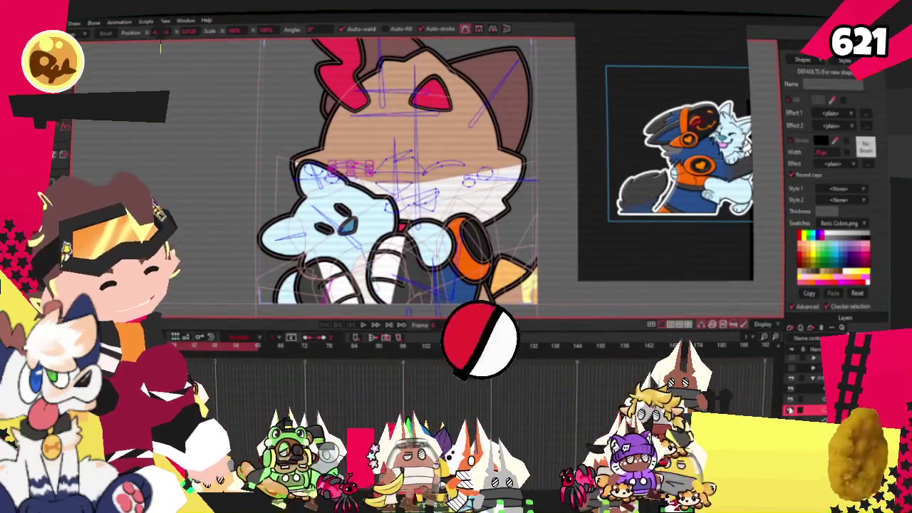
pyautogui.scroll(3, 676, 255)
pyautogui.scroll(2, 675, 255)
# - Delete the yellow highlight shape between the cat's closed eyes
pyautogui.press('g')
pyautogui.scroll(2, 320, 181)
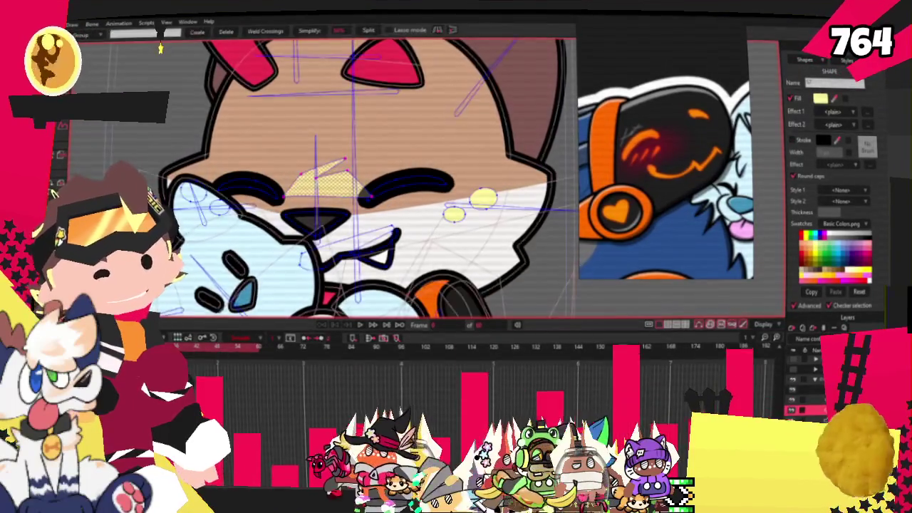
pyautogui.scroll(2, 309, 189)
pyautogui.press('t')
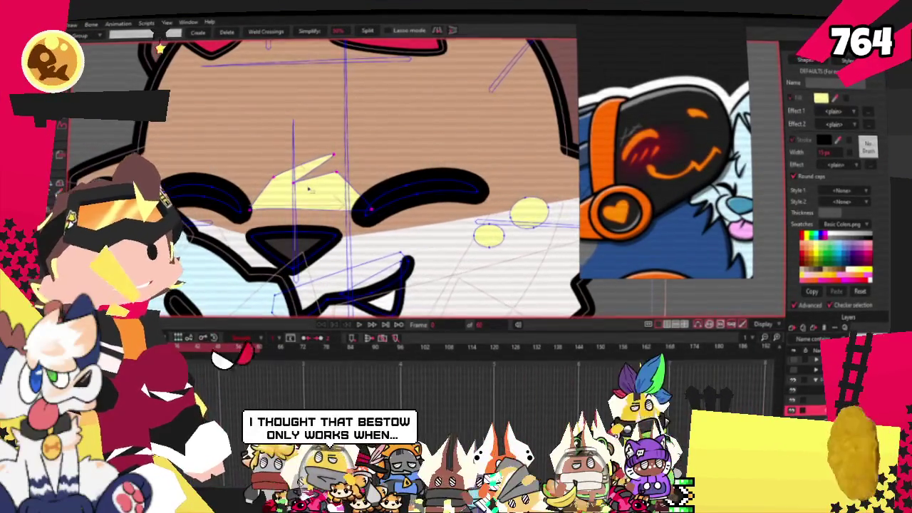
pyautogui.press('Delete')
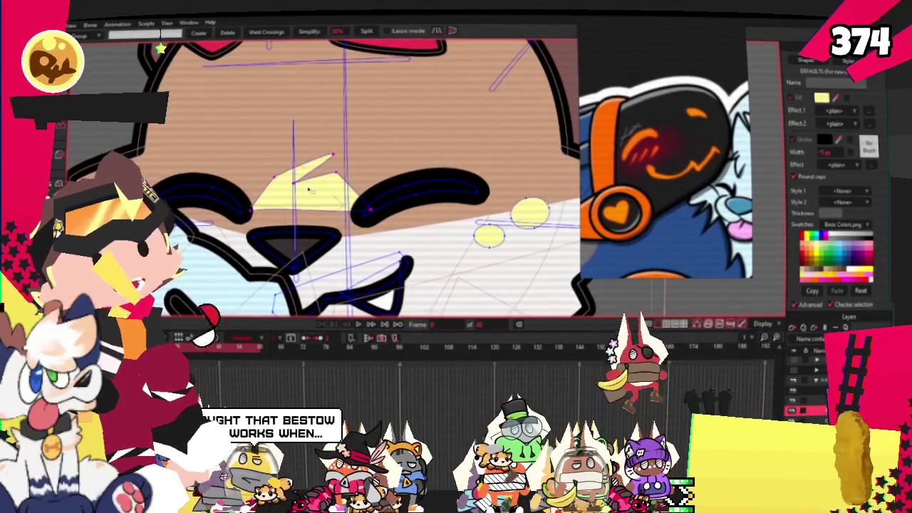
pyautogui.scroll(-3, 322, 164)
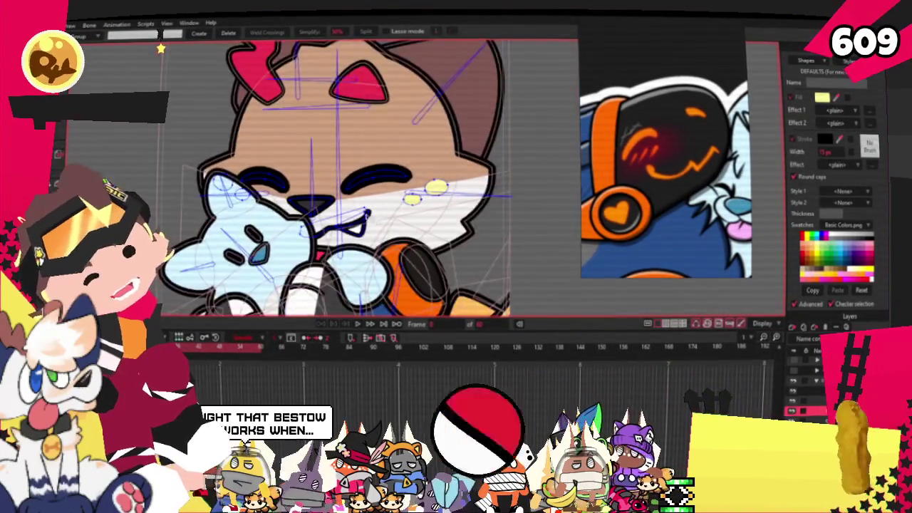
pyautogui.scroll(3, 263, 307)
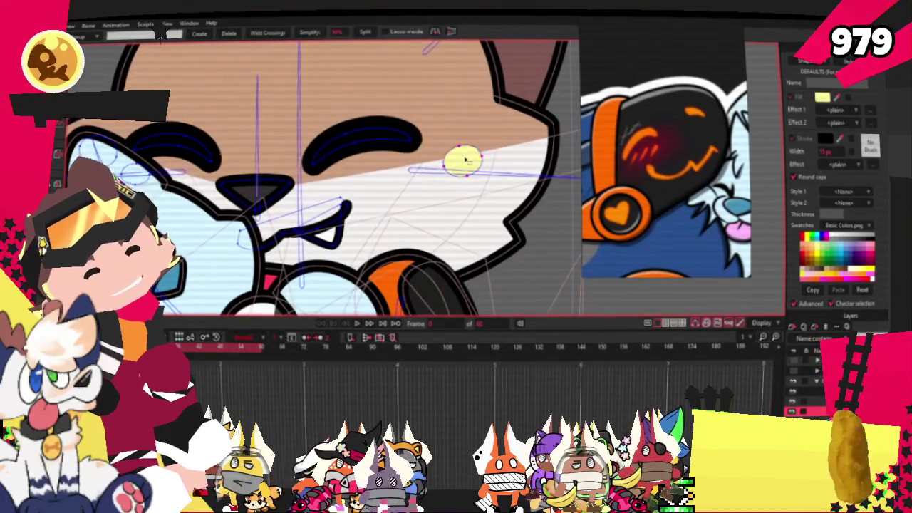
pyautogui.scroll(3, 464, 161)
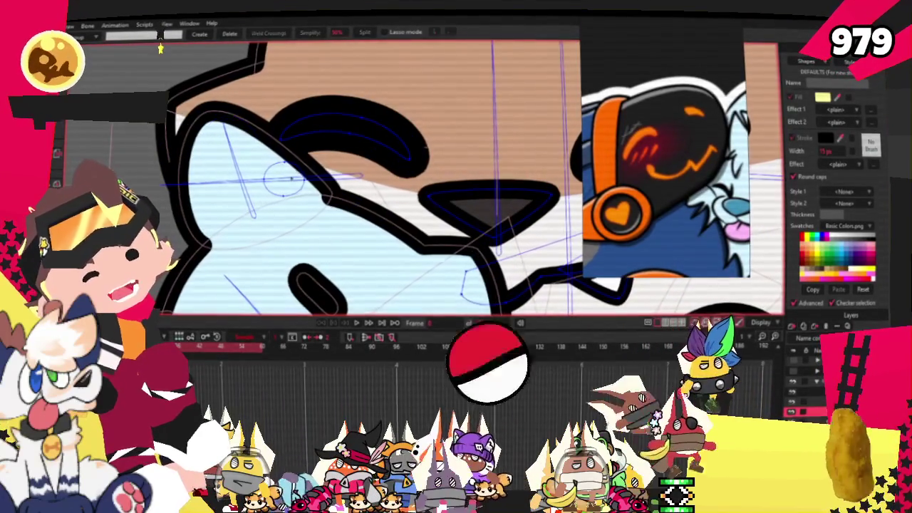
pyautogui.scroll(-3, 264, 161)
pyautogui.scroll(-2, 264, 160)
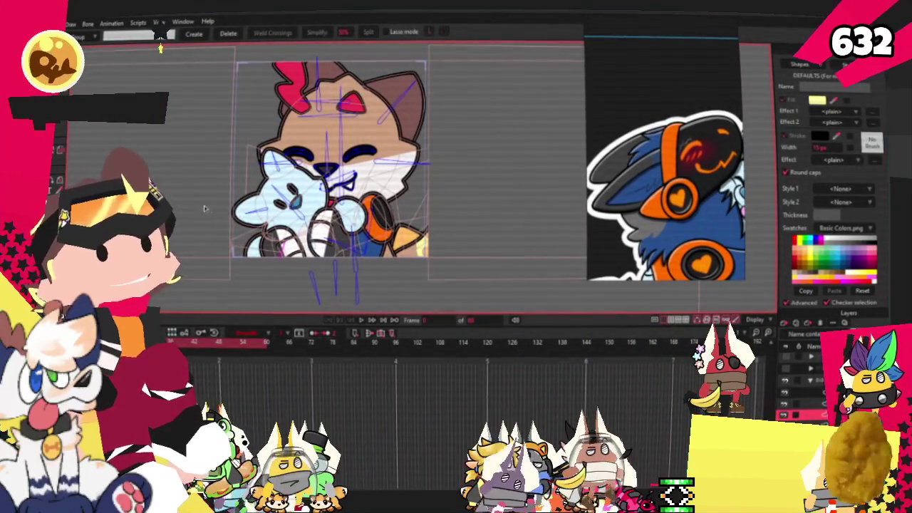
pyautogui.scroll(-3, 428, 214)
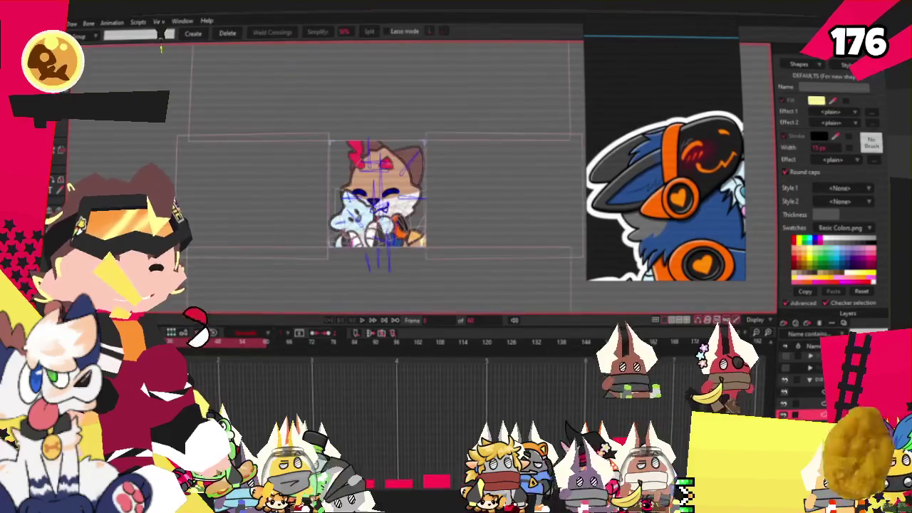
pyautogui.scroll(2, 427, 213)
pyautogui.scroll(2, 427, 214)
pyautogui.scroll(-2, 427, 213)
pyautogui.scroll(2, 386, 219)
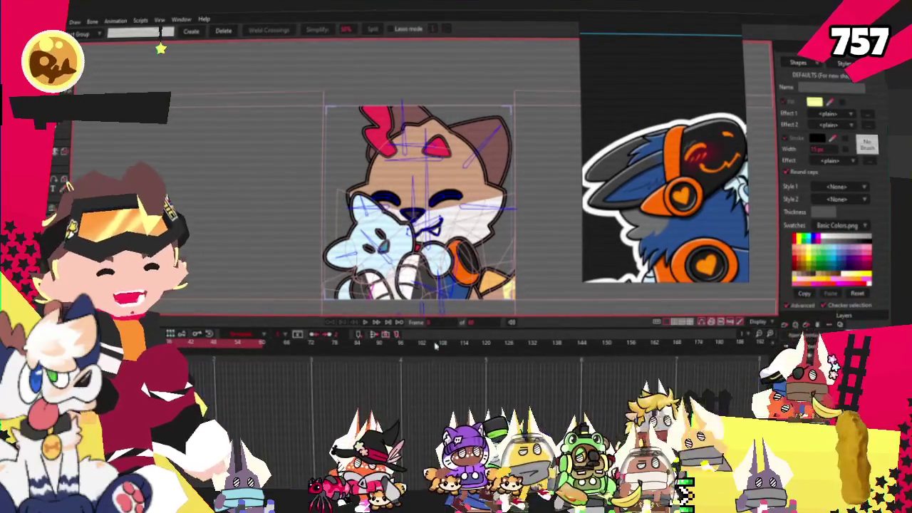
pyautogui.press('space')
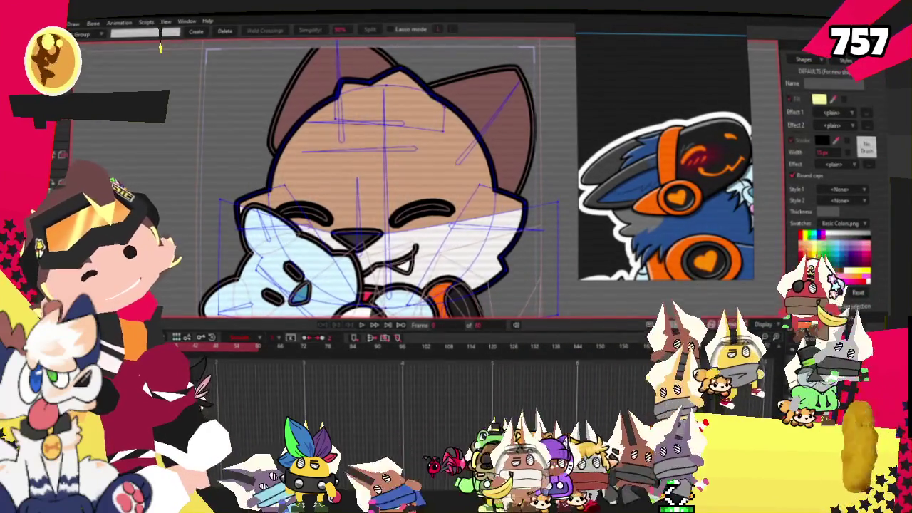
pyautogui.press('q')
pyautogui.click(427, 148)
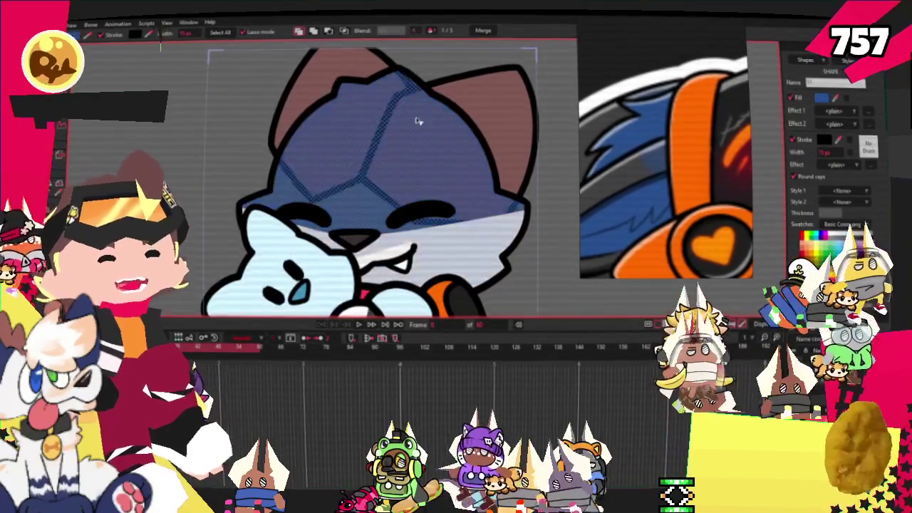
# - Zoom in and out around the cat's head to inspect its tan fill
pyautogui.scroll(-2, 420, 121)
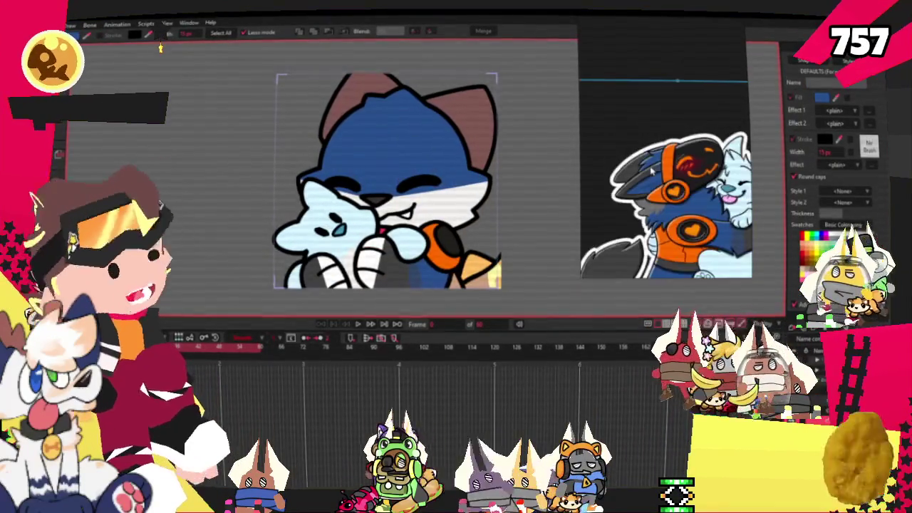
pyautogui.scroll(2, 399, 179)
pyautogui.scroll(-3, 186, 106)
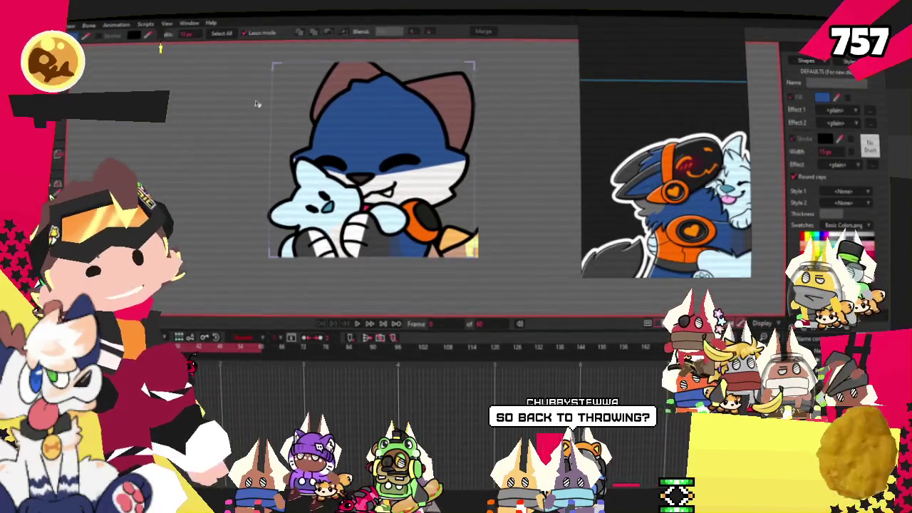
pyautogui.scroll(2, 461, 184)
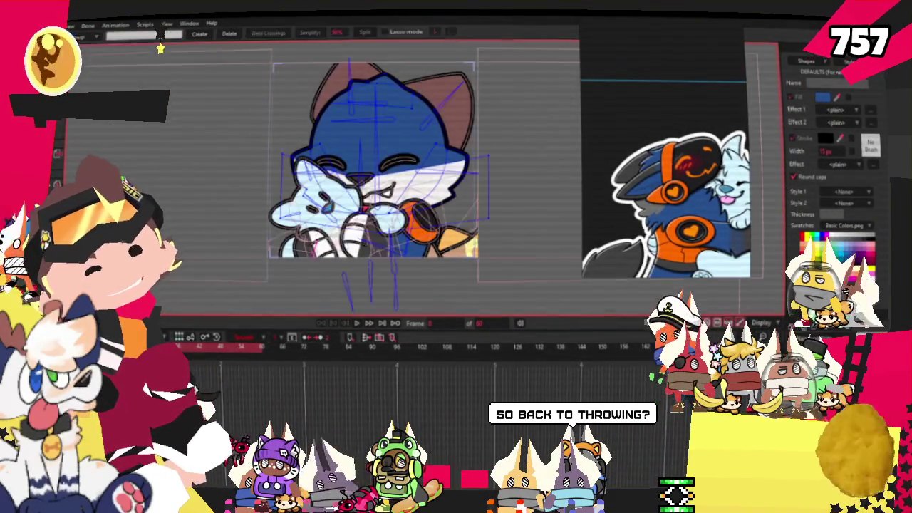
pyautogui.scroll(2, 462, 184)
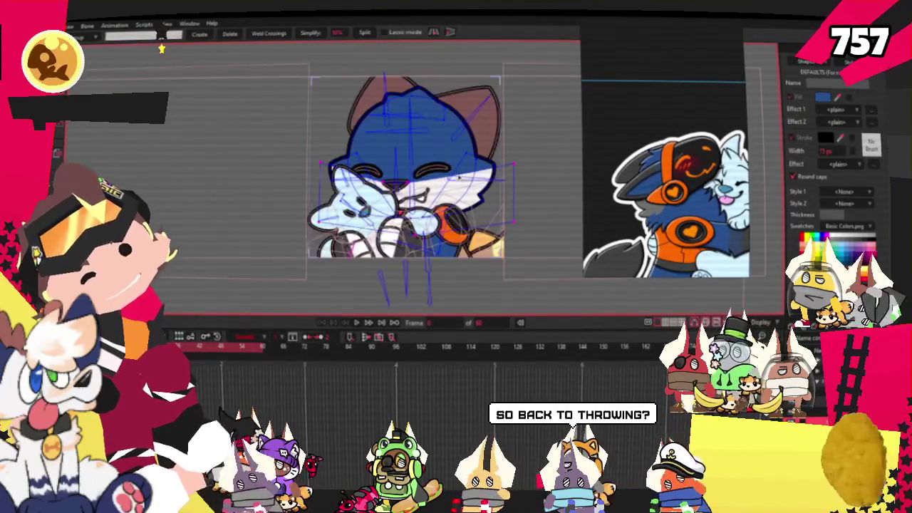
pyautogui.scroll(2, 462, 183)
pyautogui.scroll(2, 325, 182)
pyautogui.scroll(2, 325, 182)
pyautogui.scroll(-1, 325, 180)
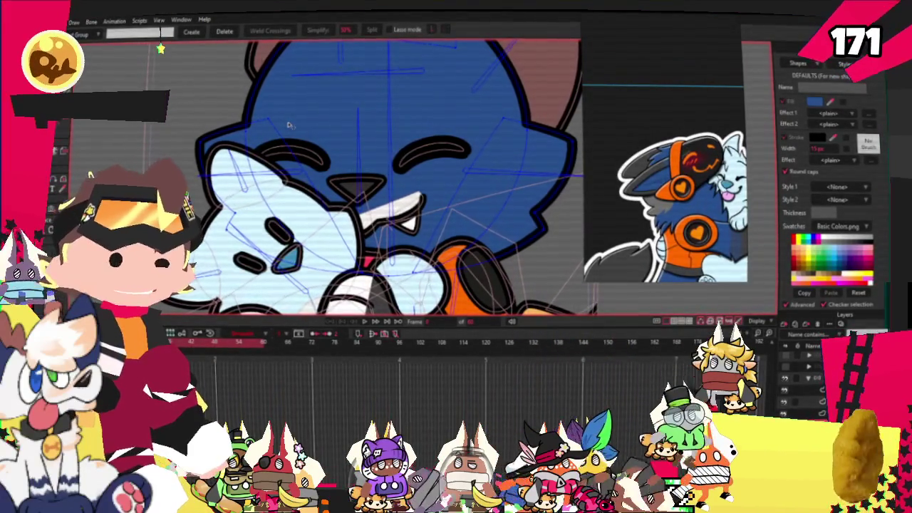
# - Select the cat's brown ear shape and recolour both ears dark grey
pyautogui.scroll(-2, 288, 126)
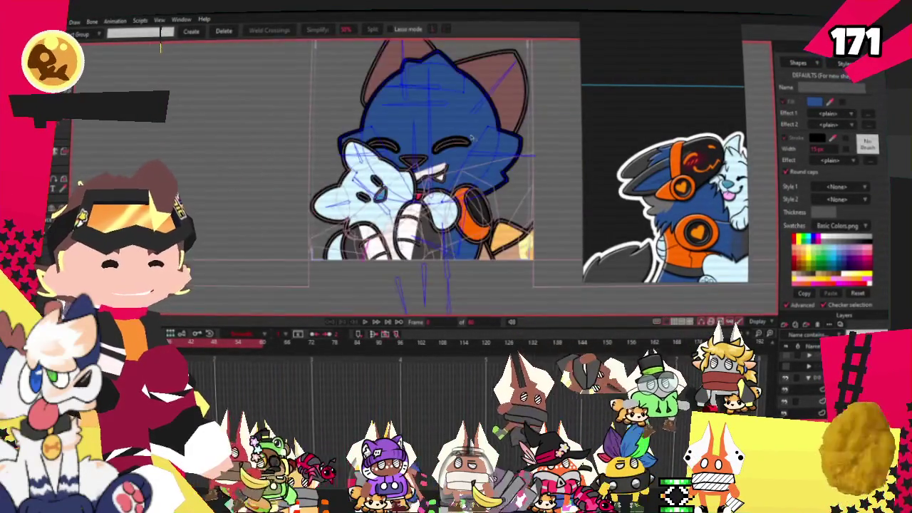
pyautogui.scroll(-2, 288, 125)
pyautogui.scroll(2, 487, 95)
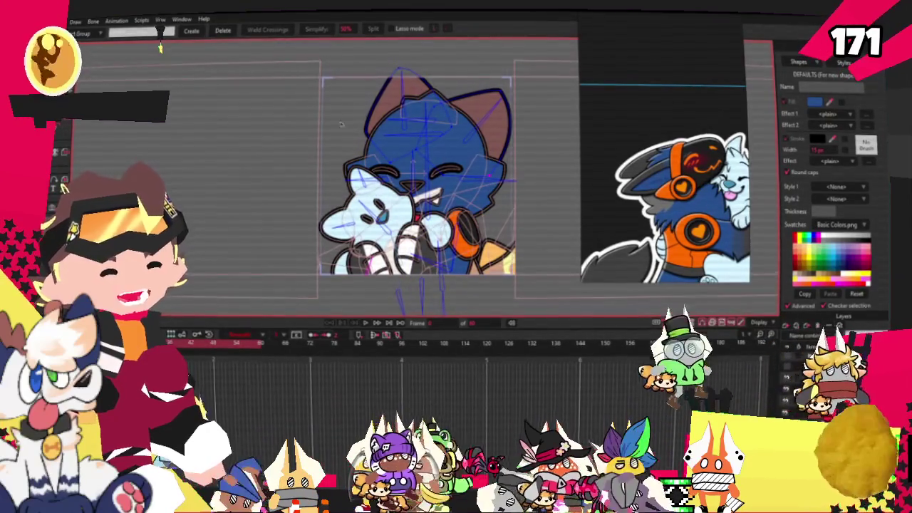
pyautogui.press('q')
pyautogui.scroll(2, 546, 103)
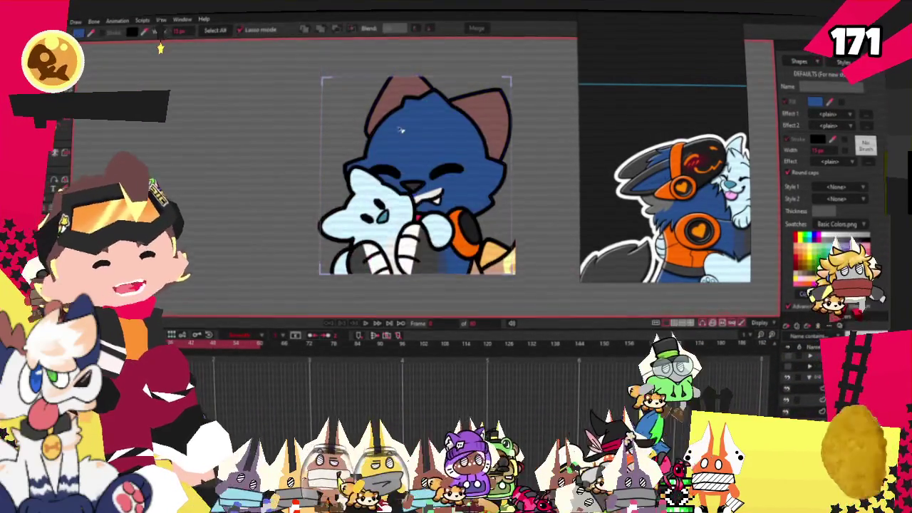
pyautogui.scroll(2, 546, 102)
pyautogui.click(546, 103)
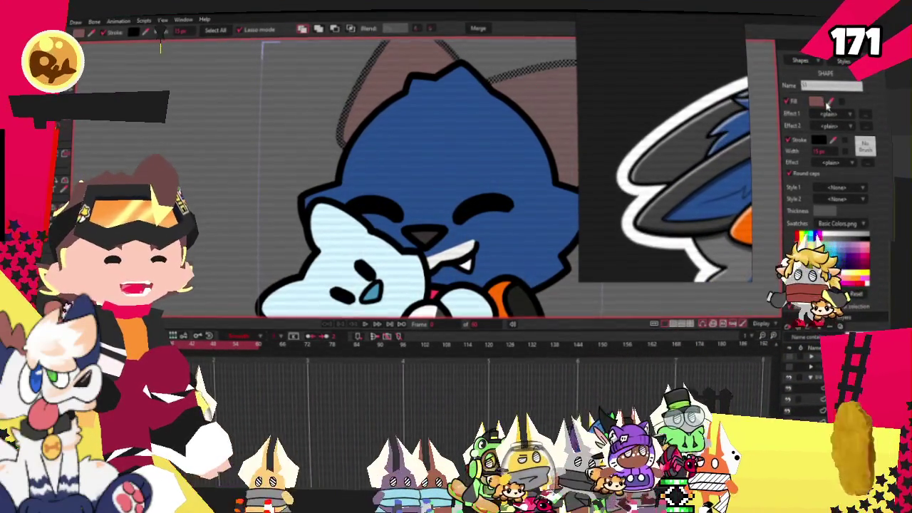
pyautogui.scroll(-2, 514, 153)
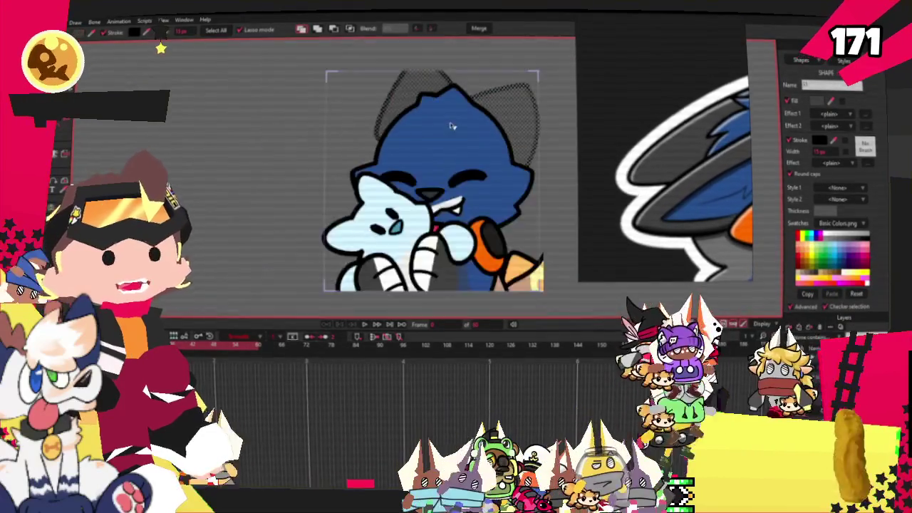
pyautogui.scroll(-2, 514, 153)
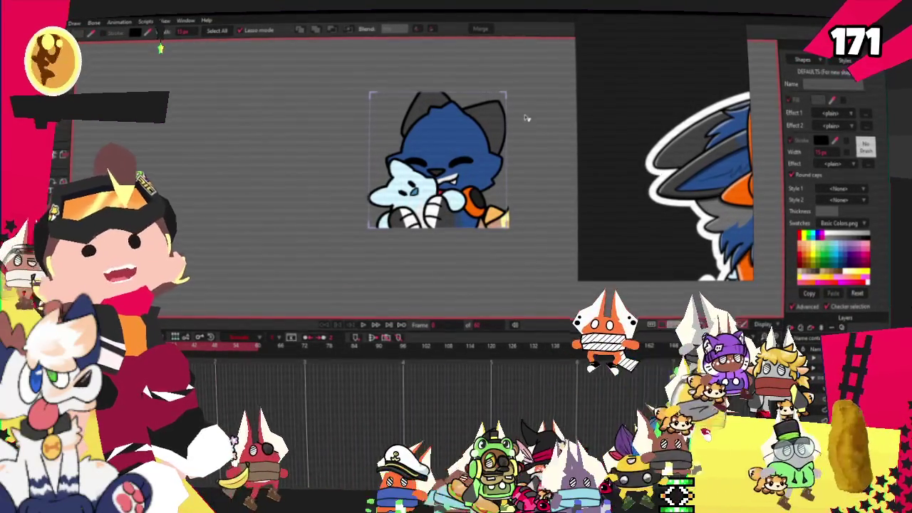
pyautogui.scroll(1, 442, 103)
pyautogui.scroll(2, 431, 99)
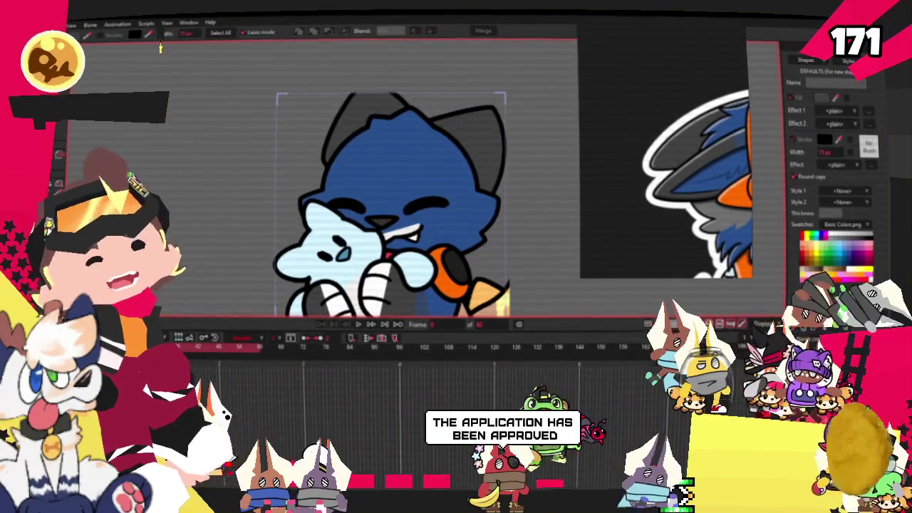
pyautogui.press('t')
pyautogui.scroll(3, 340, 109)
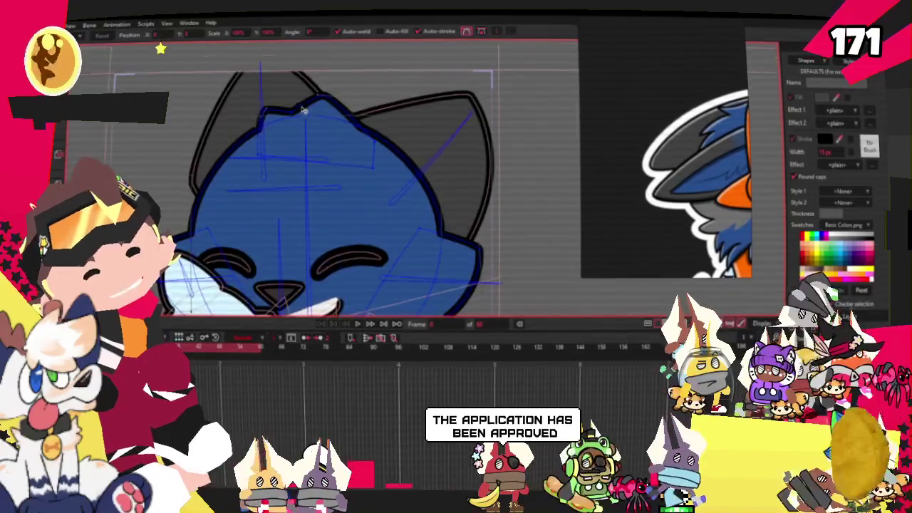
pyautogui.scroll(3, 340, 109)
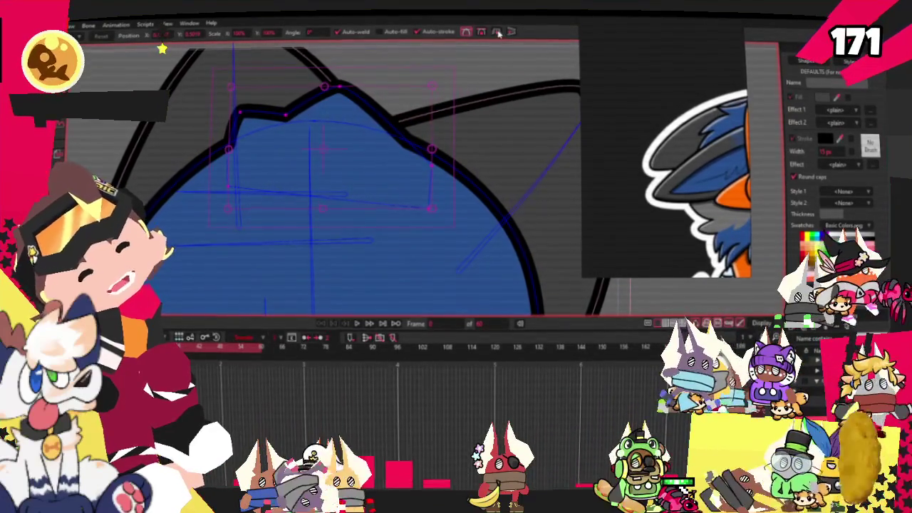
pyautogui.click(499, 33)
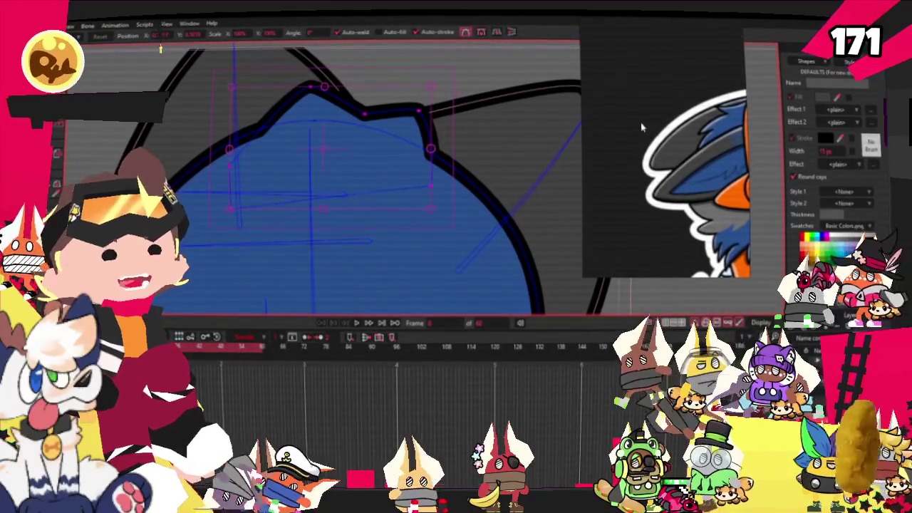
pyautogui.scroll(-3, 641, 127)
pyautogui.scroll(-2, 641, 127)
pyautogui.scroll(3, 639, 128)
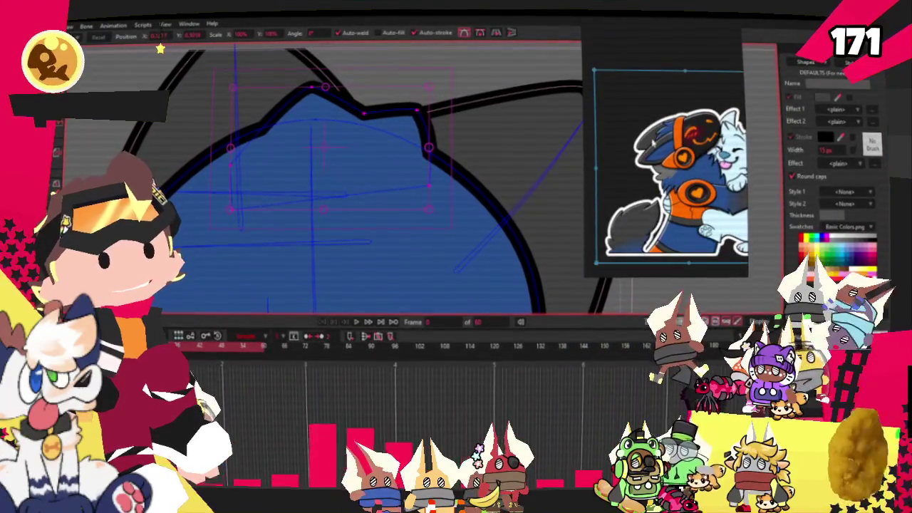
pyautogui.scroll(-1, 652, 142)
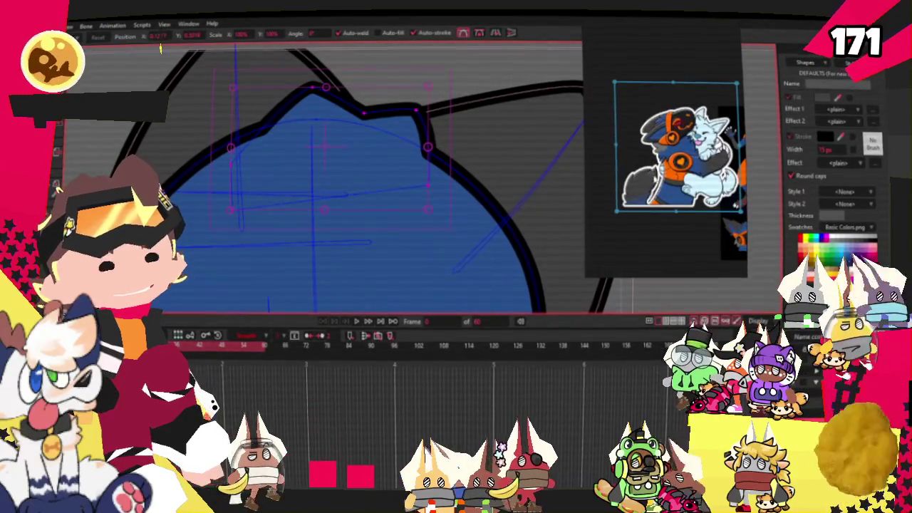
pyautogui.scroll(3, 639, 116)
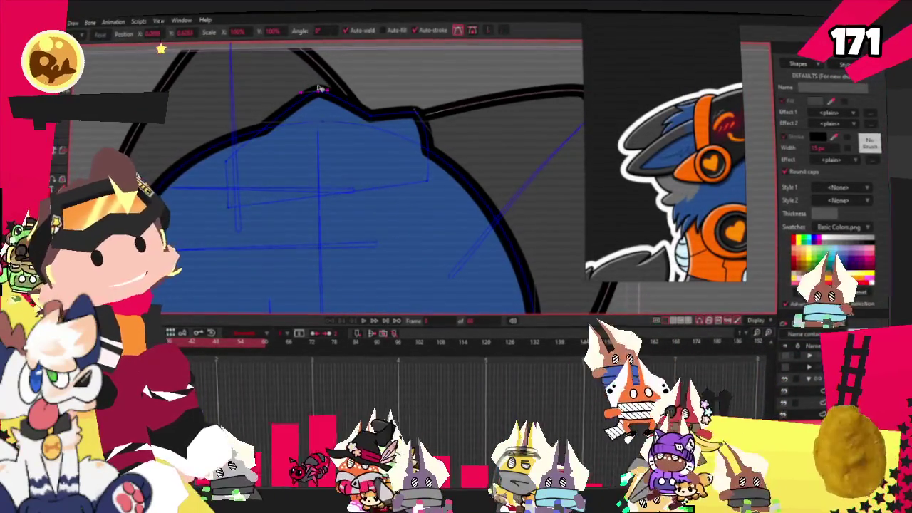
# - Revert the blue hair shape, then pull its spike peak point up and right
pyautogui.hotkey('ctrl', 'z')
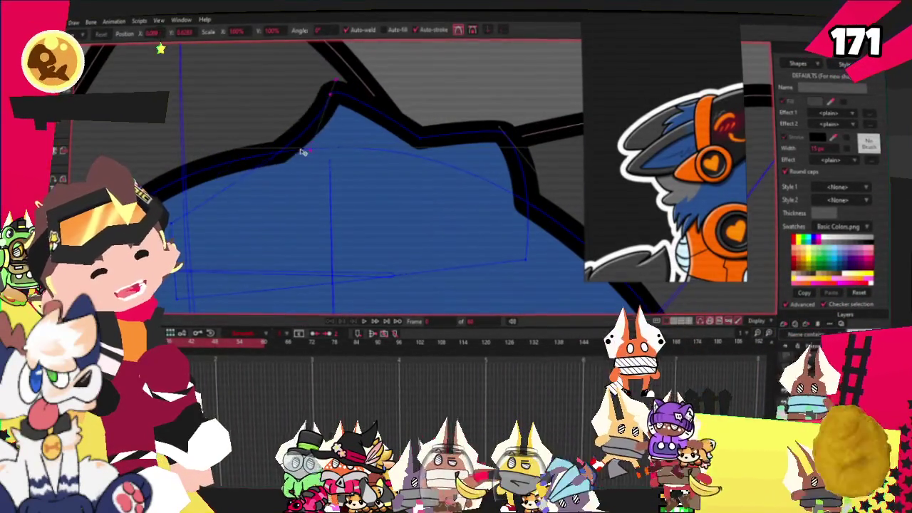
pyautogui.scroll(-3, 279, 89)
pyautogui.scroll(3, 357, 108)
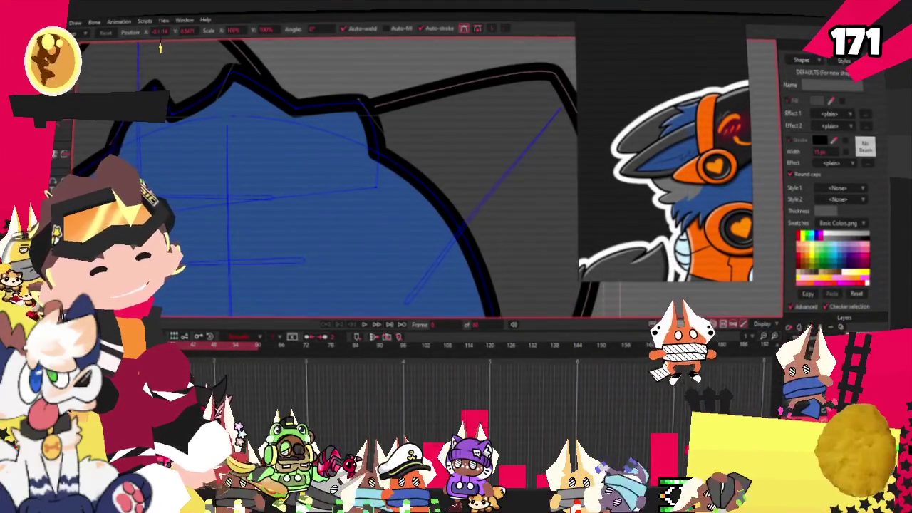
pyautogui.scroll(-3, 194, 202)
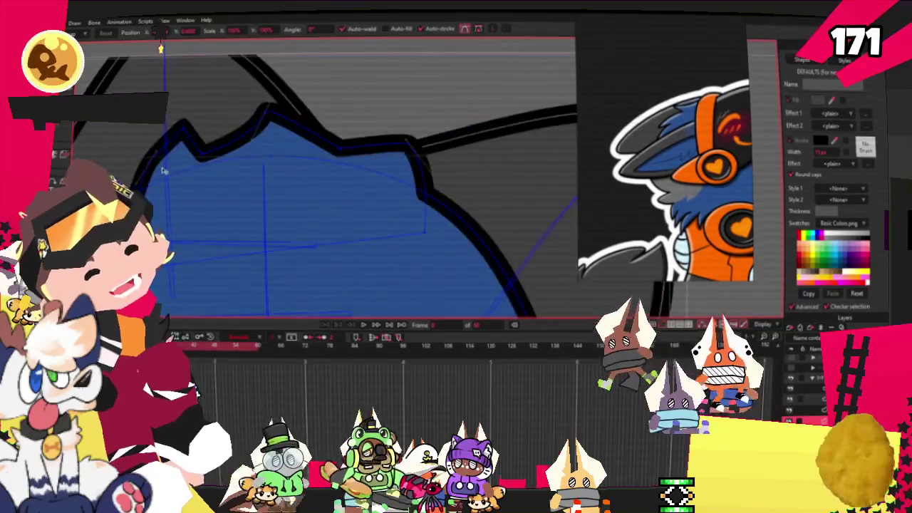
pyautogui.scroll(3, 350, 159)
pyautogui.moveTo(326, 116); pyautogui.dragTo(392, 80)
pyautogui.click(228, 150)
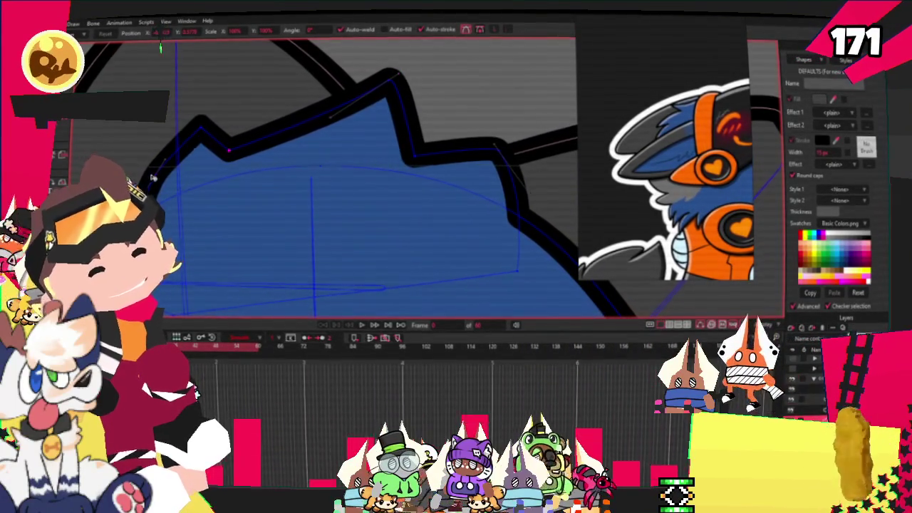
pyautogui.scroll(-2, 194, 169)
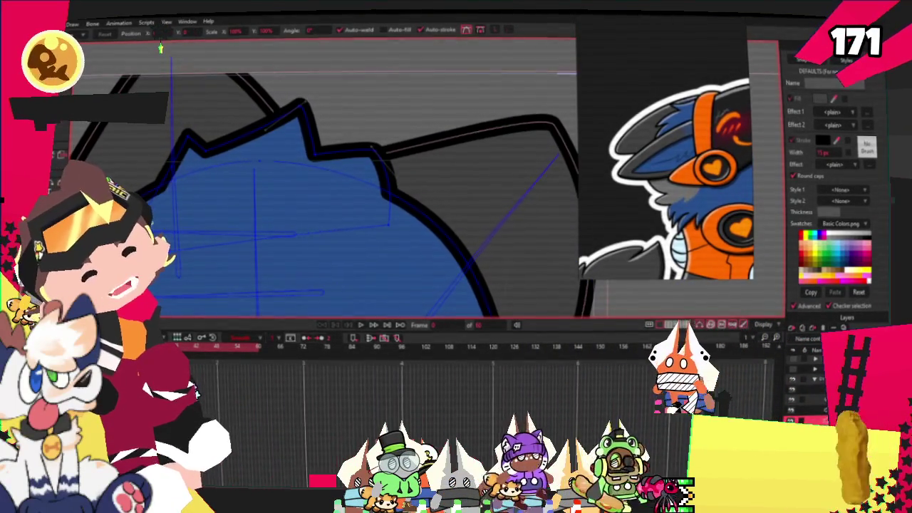
pyautogui.press('c')
pyautogui.scroll(2, 275, 187)
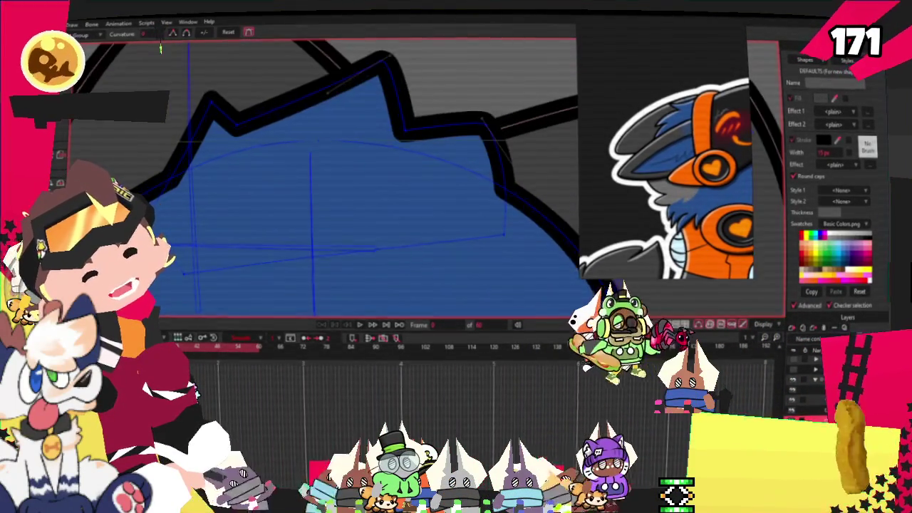
pyautogui.scroll(-1, 320, 178)
pyautogui.scroll(-1, 321, 178)
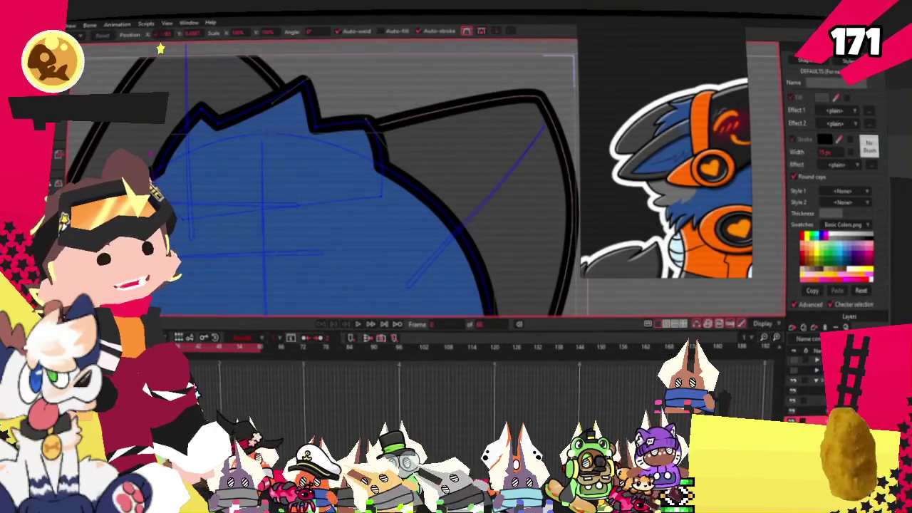
pyautogui.scroll(1, 278, 132)
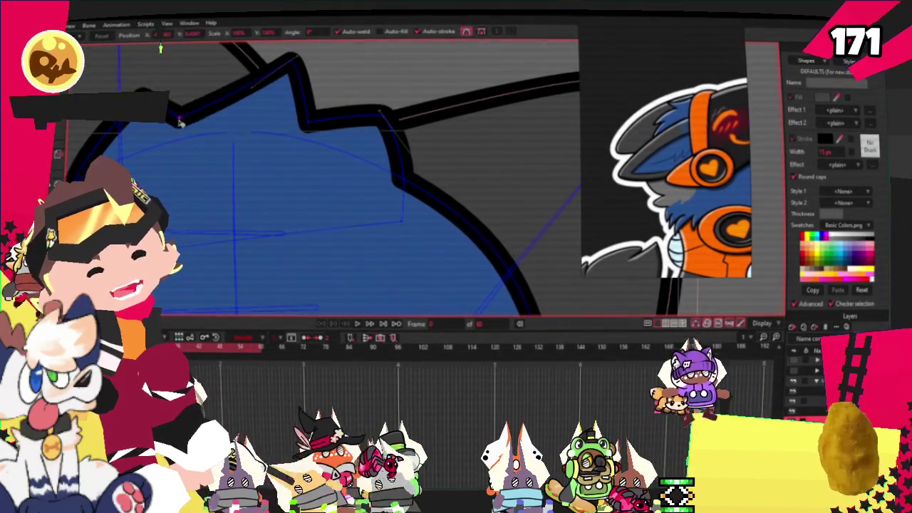
# - Shift the hair's notch point right, adjust the guide shape, and draw a rectangle over the face
pyautogui.moveTo(315, 124); pyautogui.dragTo(334, 119)
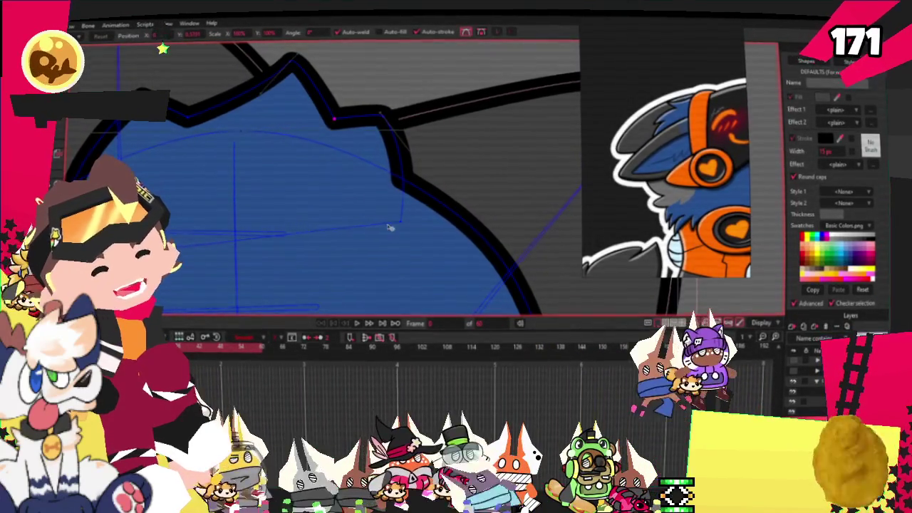
pyautogui.moveTo(390, 228); pyautogui.dragTo(418, 250)
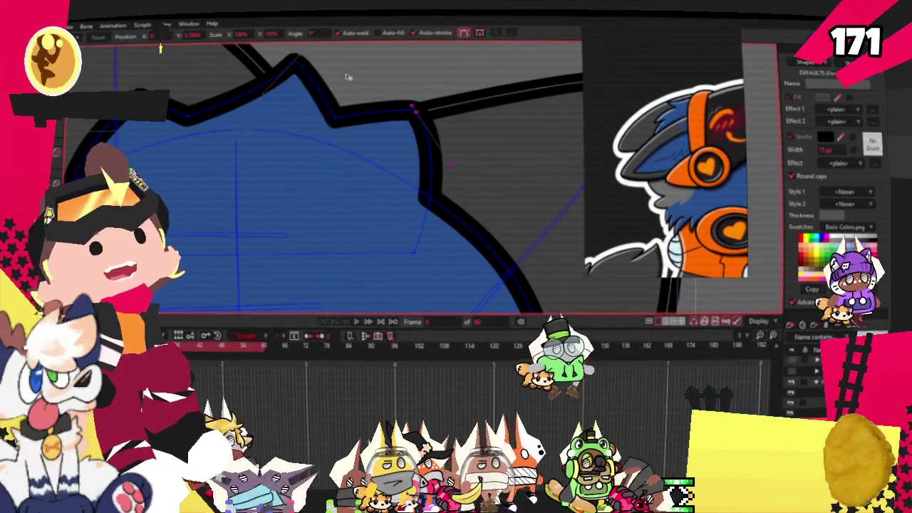
pyautogui.scroll(-1, 345, 74)
pyautogui.scroll(-1, 347, 76)
pyautogui.scroll(-1, 378, 100)
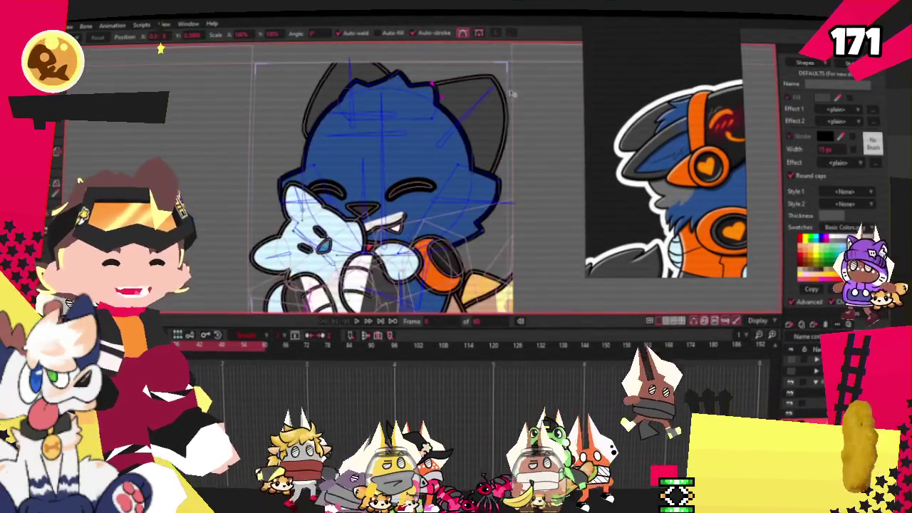
pyautogui.scroll(-1, 411, 126)
pyautogui.scroll(2, 414, 128)
pyautogui.scroll(1, 415, 132)
pyautogui.scroll(-1, 416, 136)
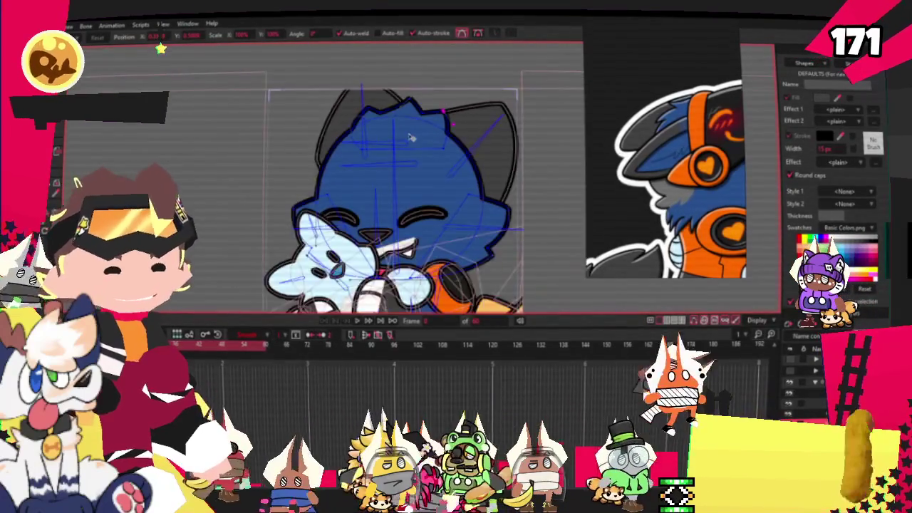
pyautogui.scroll(-1, 399, 121)
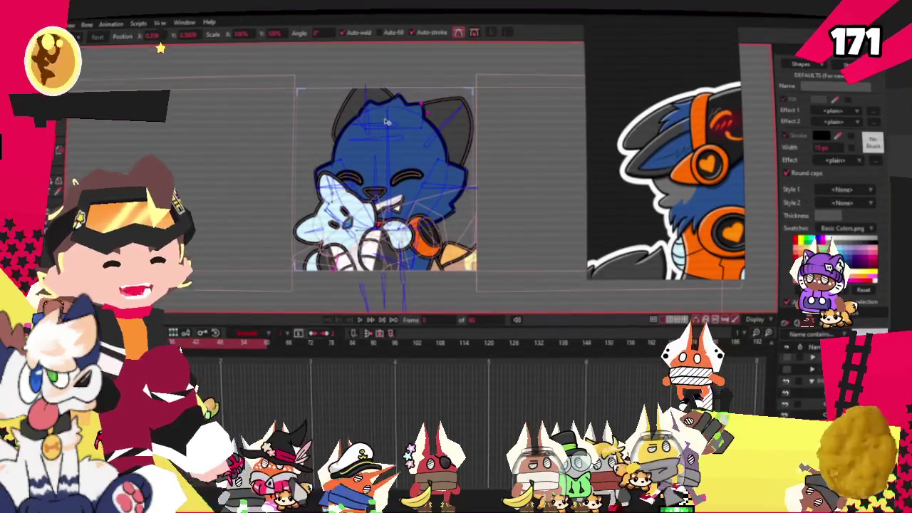
pyautogui.scroll(1, 381, 126)
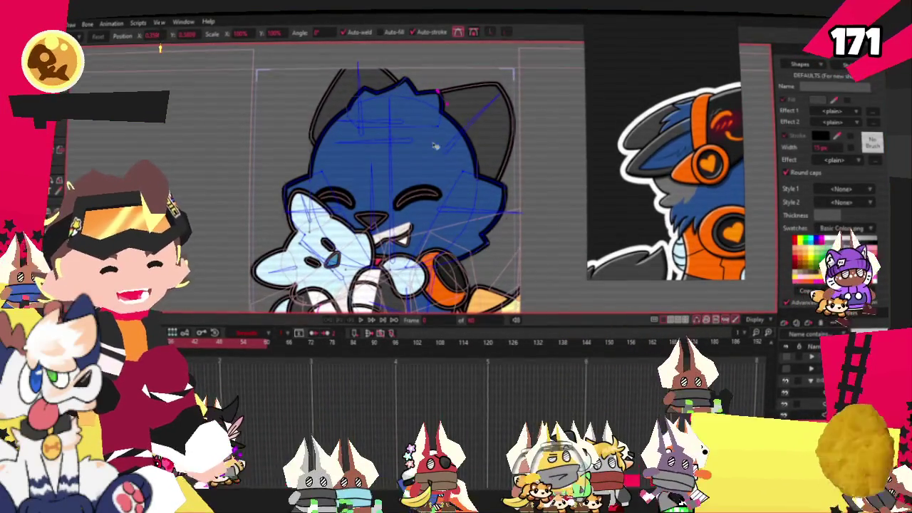
pyautogui.scroll(1, 411, 144)
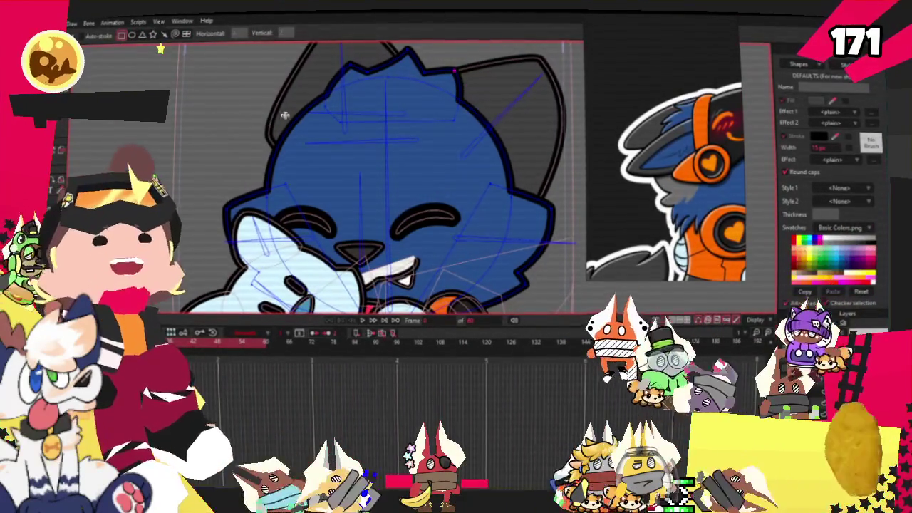
pyautogui.moveTo(285, 111); pyautogui.dragTo(495, 303)
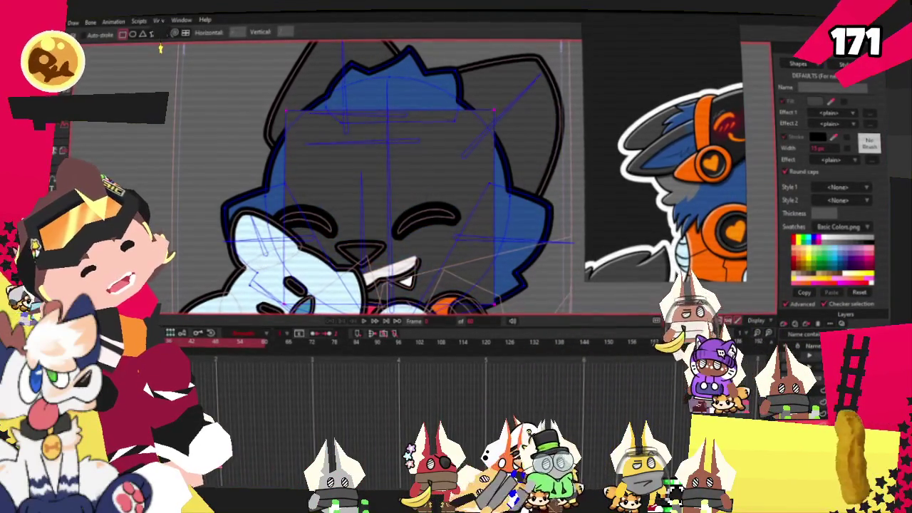
# - Fill the new rectangle orange and deselect it
pyautogui.press('g')
pyautogui.scroll(2, 711, 124)
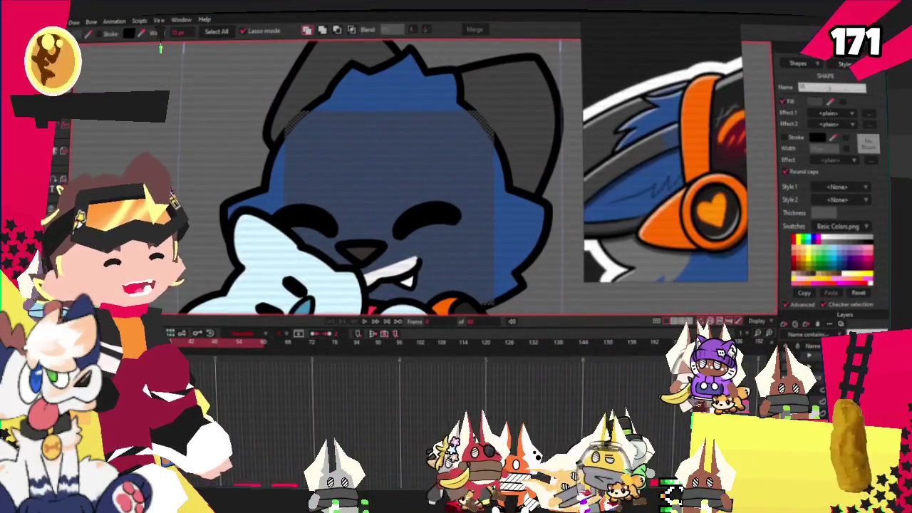
pyautogui.click(778, 142)
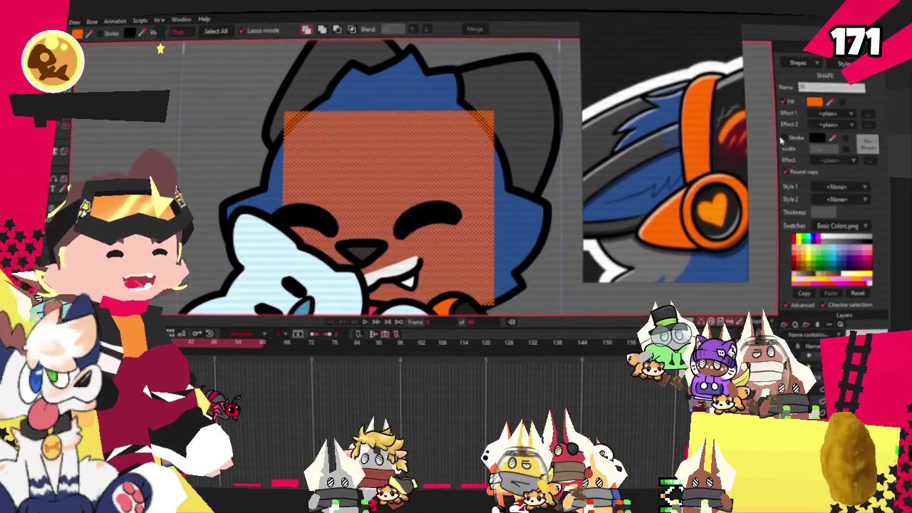
pyautogui.scroll(-3, 489, 129)
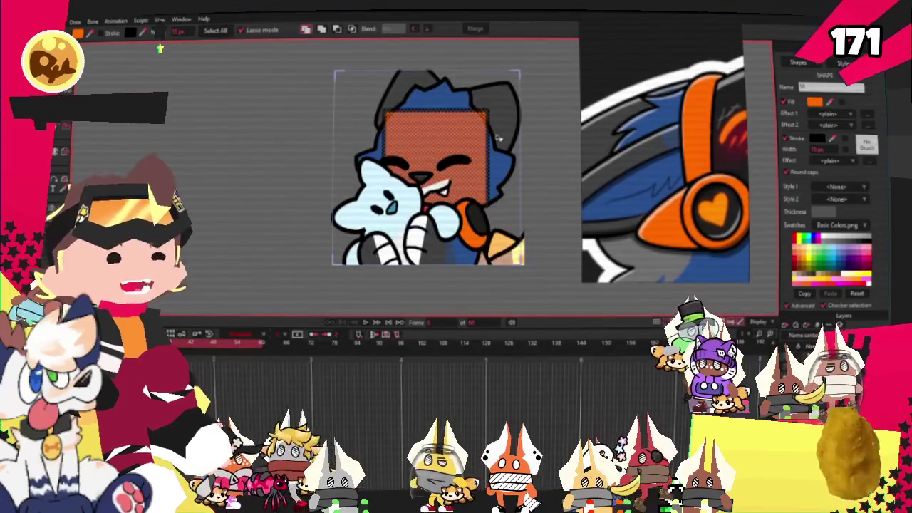
pyautogui.click(570, 202)
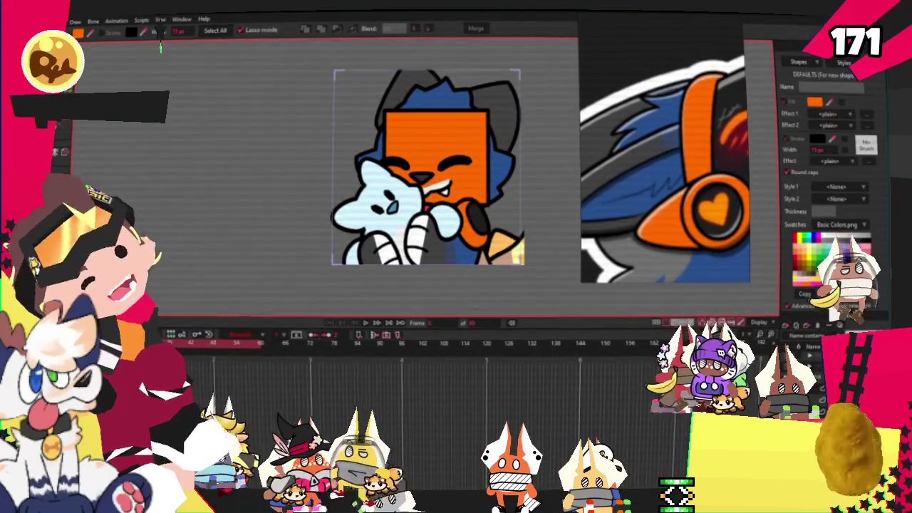
# - Raise the top point of the orange shape
pyautogui.press('a')
pyautogui.scroll(2, 428, 178)
pyautogui.scroll(2, 427, 178)
pyautogui.scroll(2, 450, 246)
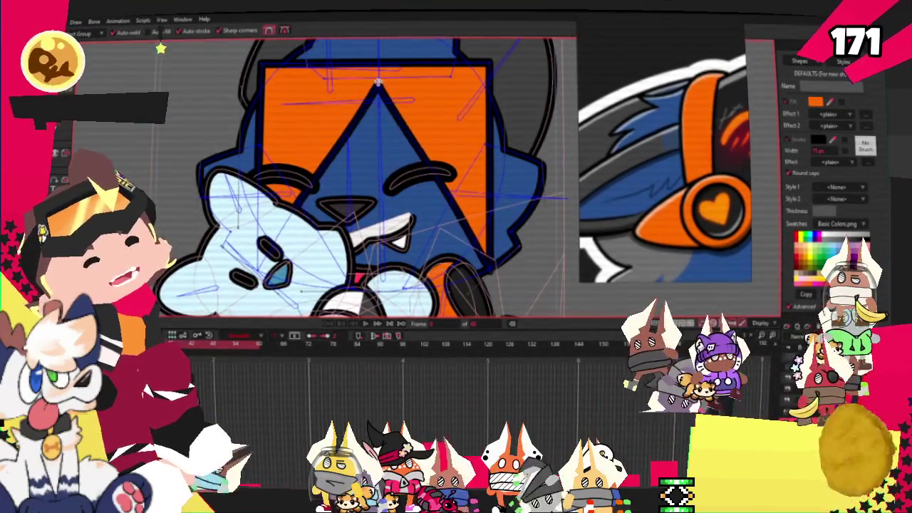
pyautogui.scroll(-2, 428, 107)
pyautogui.scroll(3, 428, 106)
pyautogui.scroll(1, 399, 92)
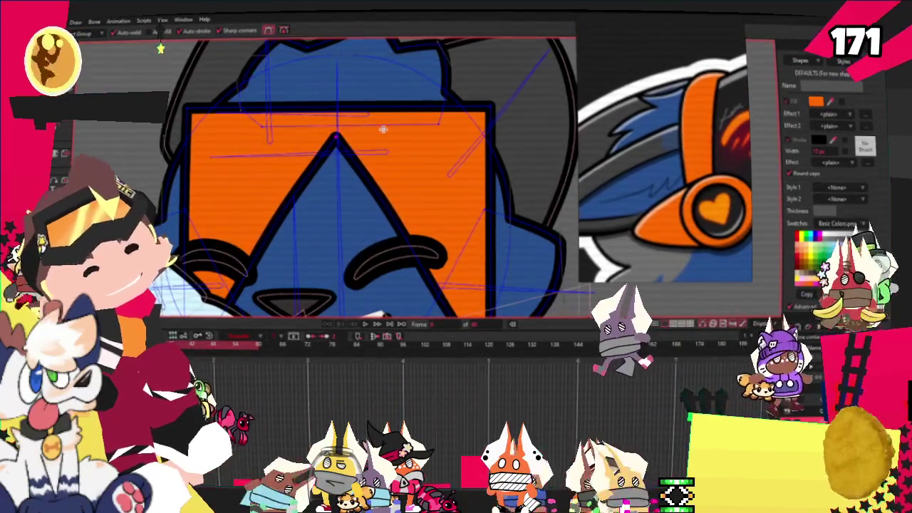
pyautogui.press('t')
pyautogui.moveTo(331, 91); pyautogui.dragTo(338, 77)
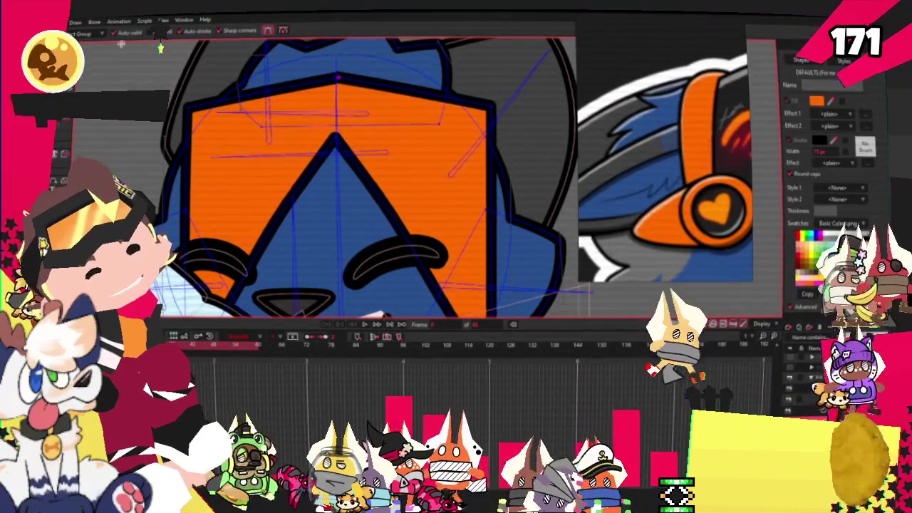
pyautogui.scroll(-2, 198, 143)
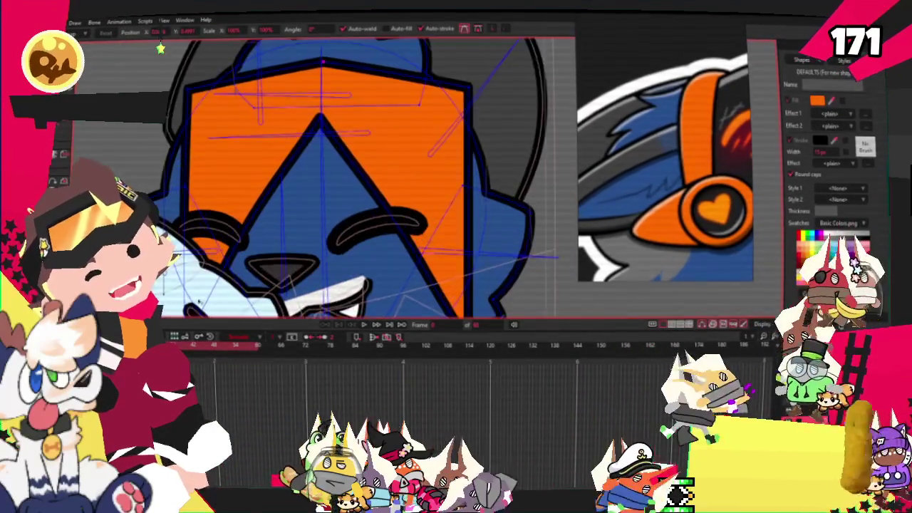
pyautogui.scroll(-1, 198, 143)
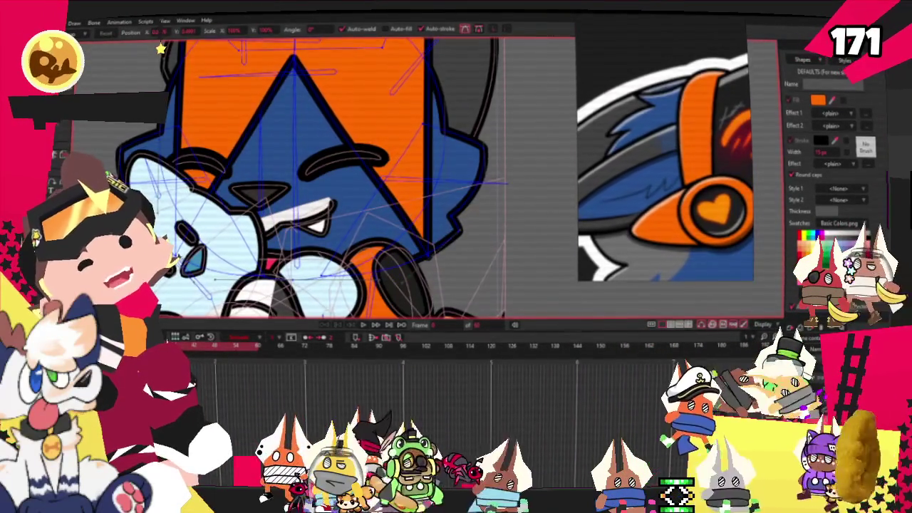
# - Pull a blue hair point up-left and shift the orange band's lower-left corner into an angle
pyautogui.moveTo(228, 150); pyautogui.dragTo(175, 68)
pyautogui.scroll(1, 173, 67)
pyautogui.scroll(1, 171, 107)
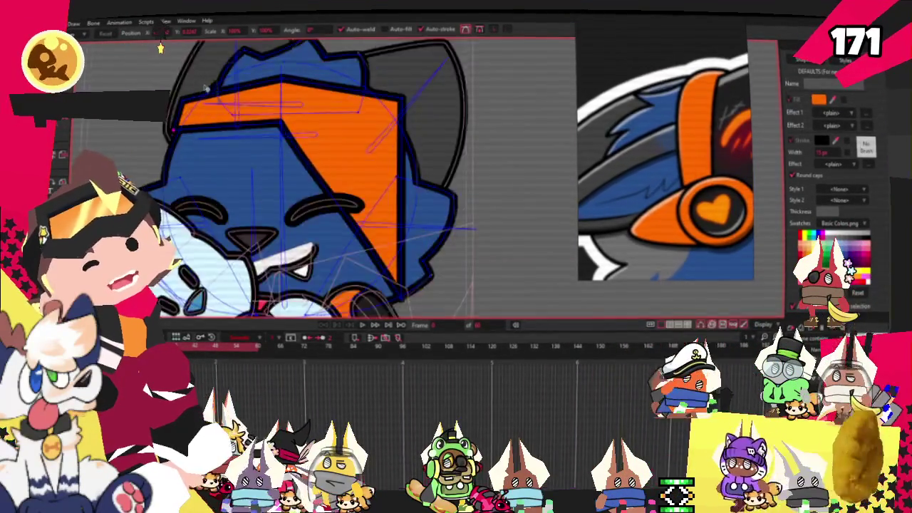
pyautogui.scroll(1, 168, 154)
pyautogui.moveTo(157, 172); pyautogui.dragTo(163, 158)
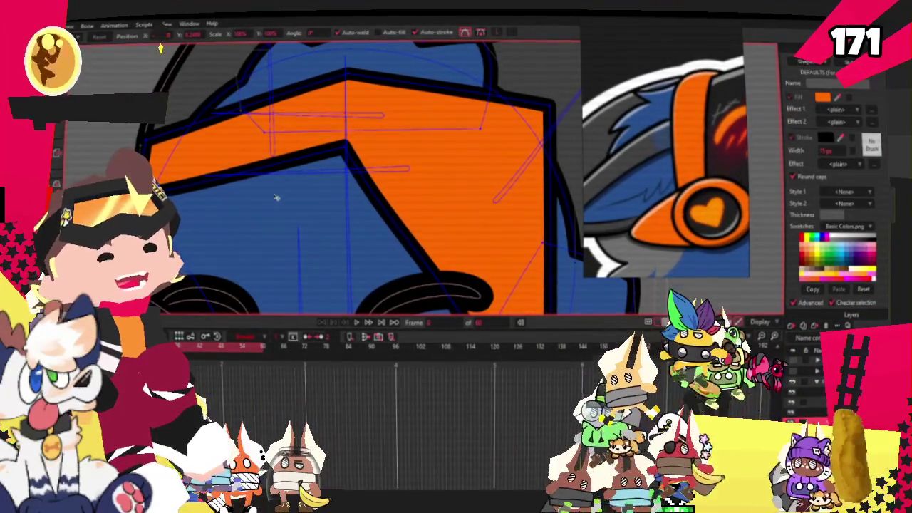
# - Narrow the orange band by raising its lower edge with the Curvature tool
pyautogui.press('c')
pyautogui.moveTo(233, 189)
pyautogui.mouseDown()
pyautogui.moveTo(212, 135)
pyautogui.moveTo(292, 105)
pyautogui.mouseUp()
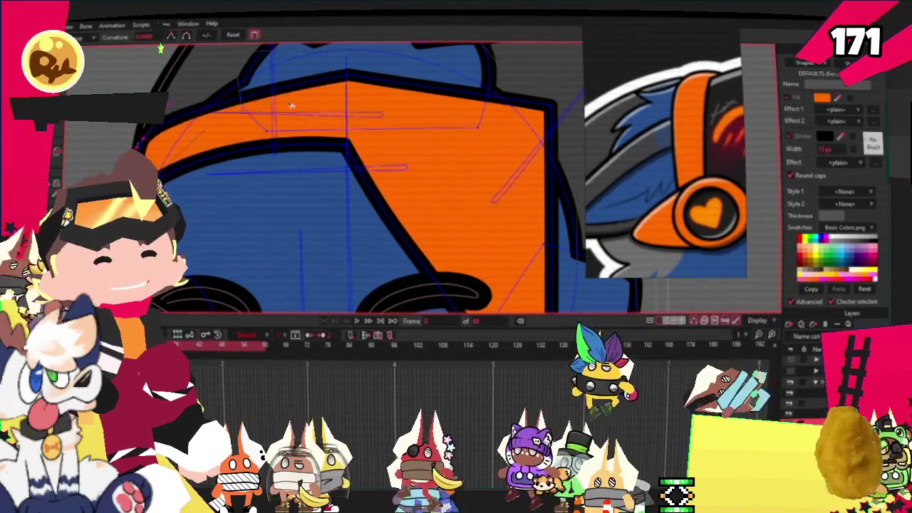
pyautogui.scroll(-2, 288, 198)
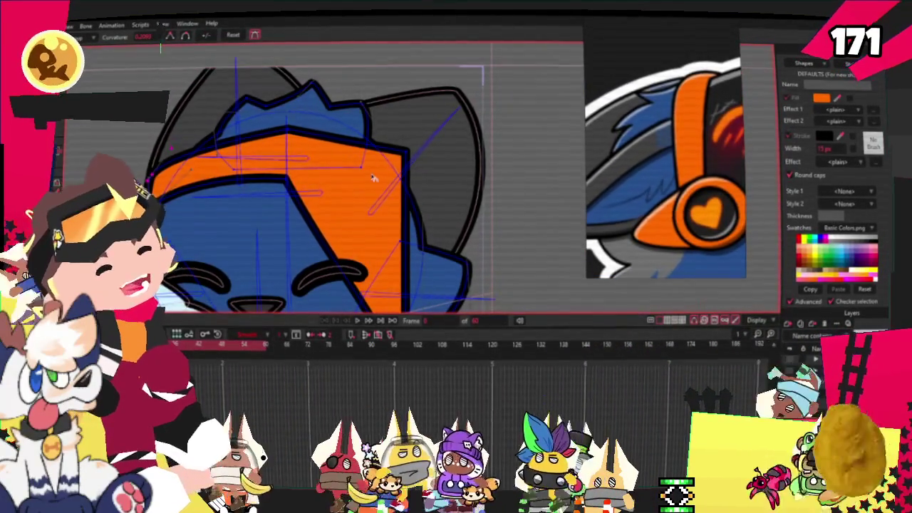
pyautogui.scroll(2, 288, 199)
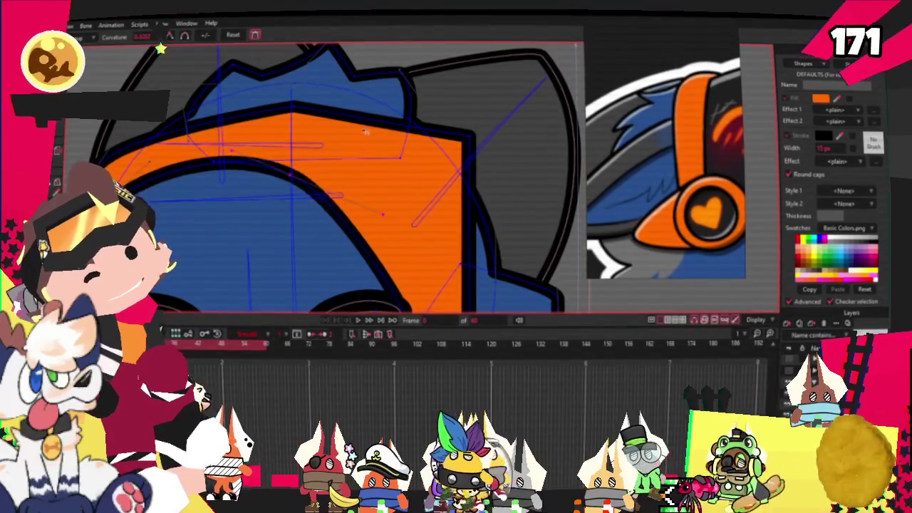
# - Drag the band's top-right corner down so it curves down the head's right side
pyautogui.press('t')
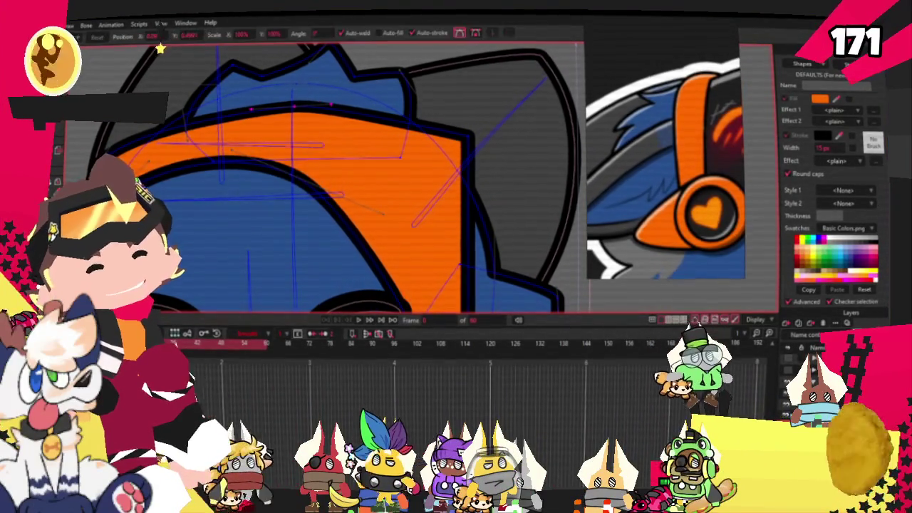
pyautogui.scroll(1, 380, 132)
pyautogui.scroll(-1, 380, 132)
pyautogui.scroll(-1, 420, 133)
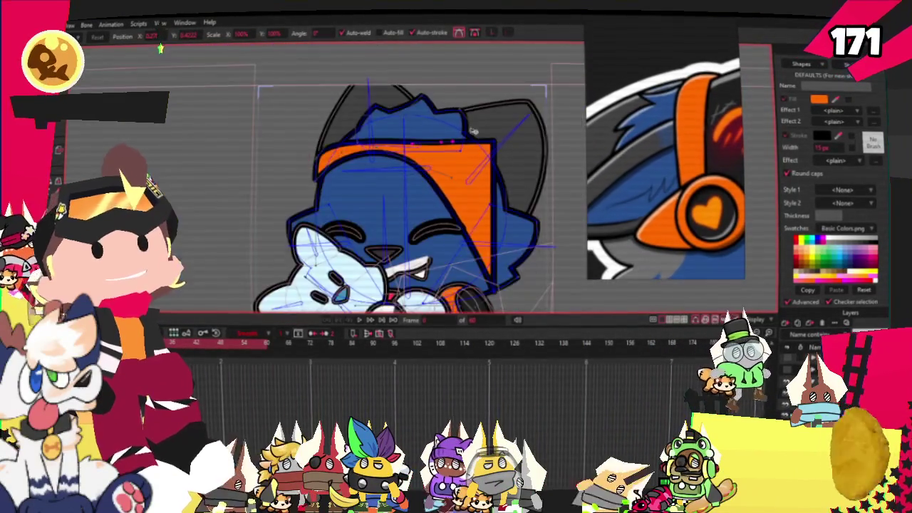
pyautogui.scroll(1, 469, 132)
pyautogui.moveTo(479, 152); pyautogui.dragTo(486, 255)
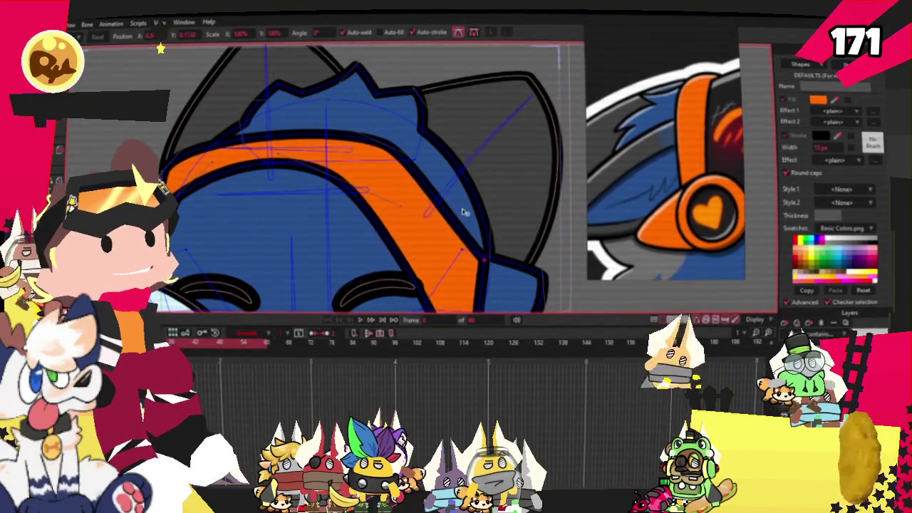
pyautogui.scroll(1, 369, 145)
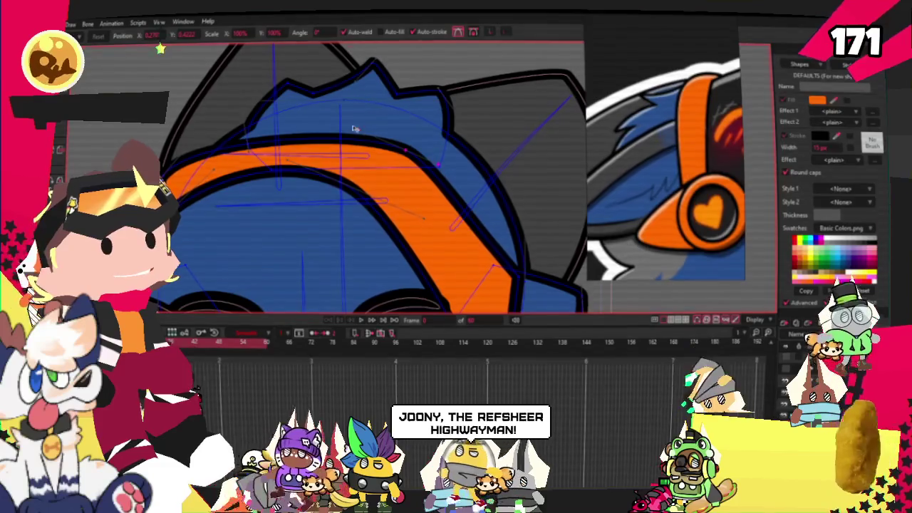
pyautogui.scroll(-1, 335, 143)
pyautogui.scroll(1, 362, 176)
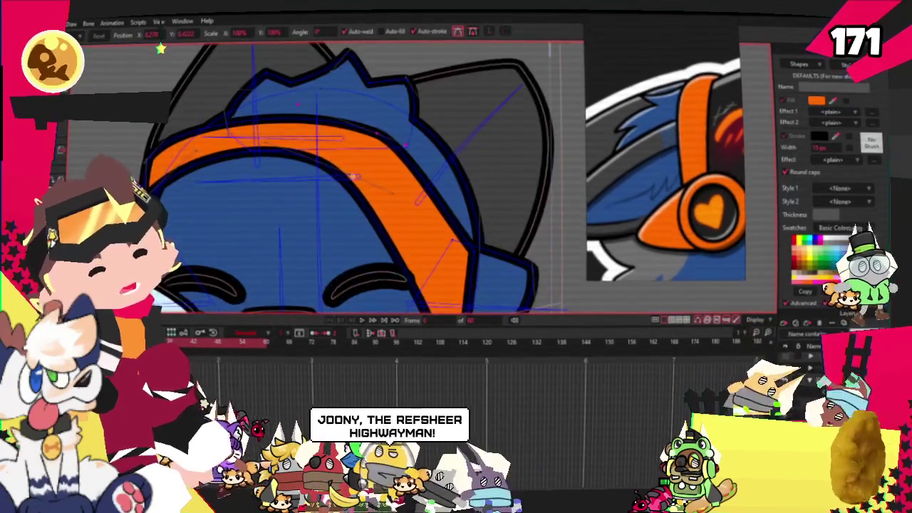
pyautogui.scroll(1, 319, 162)
pyautogui.scroll(-1, 362, 177)
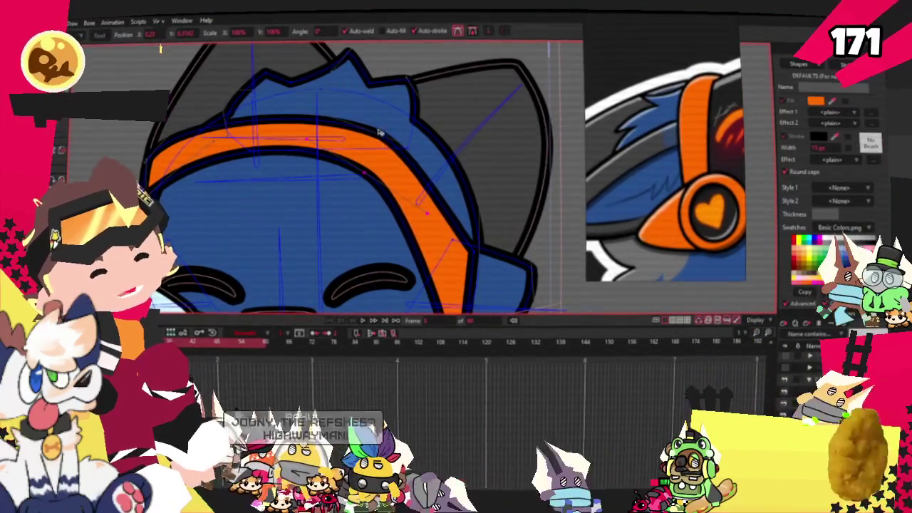
pyautogui.scroll(1, 379, 133)
pyautogui.scroll(-1, 285, 150)
pyautogui.scroll(1, 267, 154)
pyautogui.scroll(1, 267, 153)
pyautogui.scroll(-1, 241, 158)
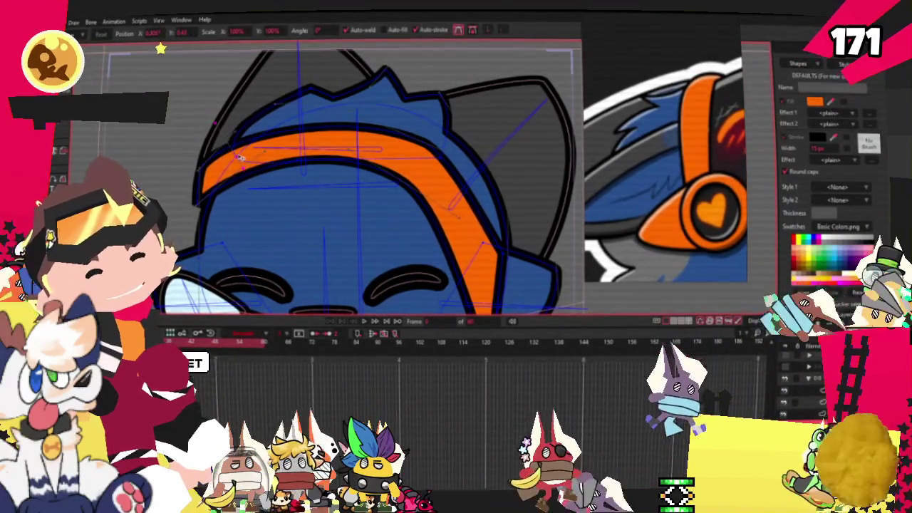
pyautogui.scroll(-1, 239, 157)
pyautogui.scroll(1, 203, 166)
pyautogui.scroll(1, 203, 167)
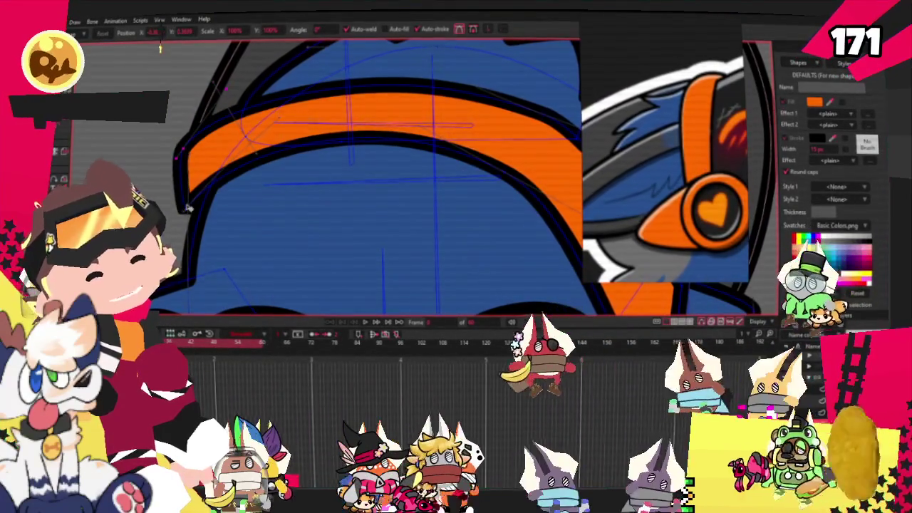
pyautogui.scroll(-1, 404, 197)
pyautogui.scroll(1, 353, 184)
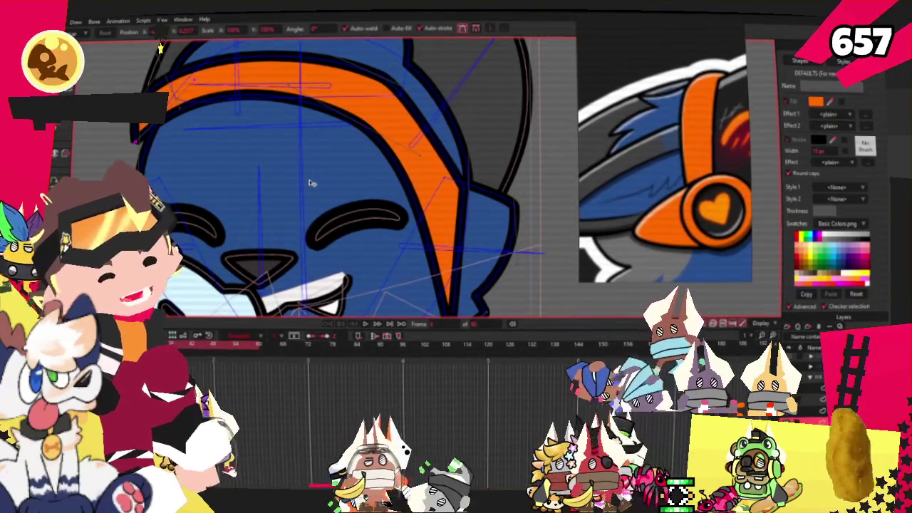
# - Pick a headband point and raise the band's inner curve to thin it
pyautogui.scroll(1, 467, 192)
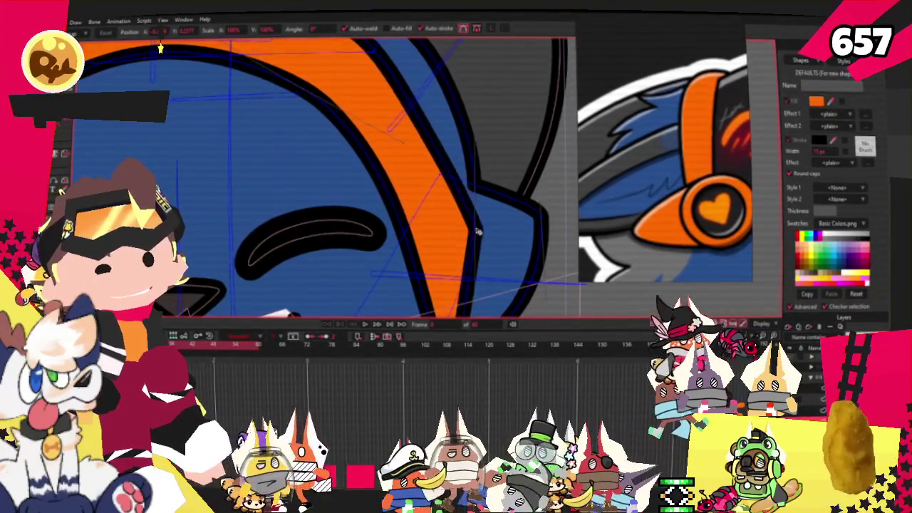
pyautogui.scroll(-2, 481, 203)
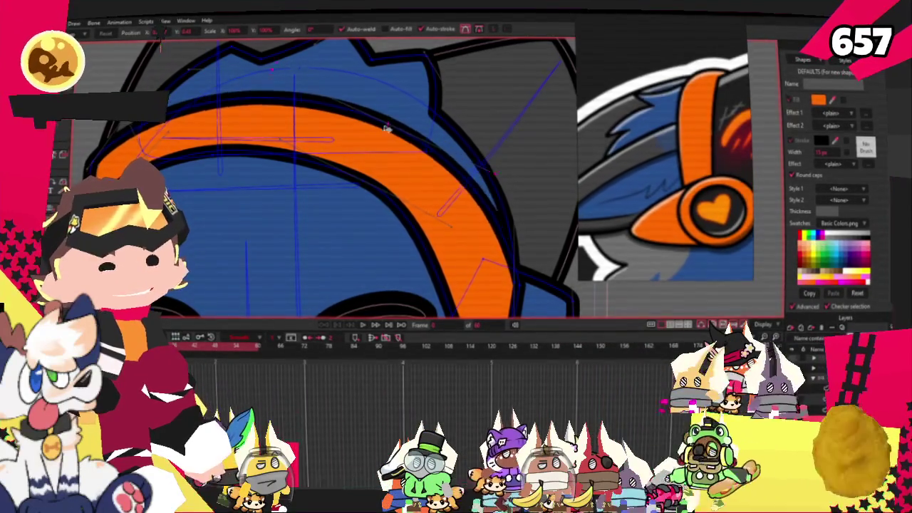
pyautogui.scroll(-1, 418, 118)
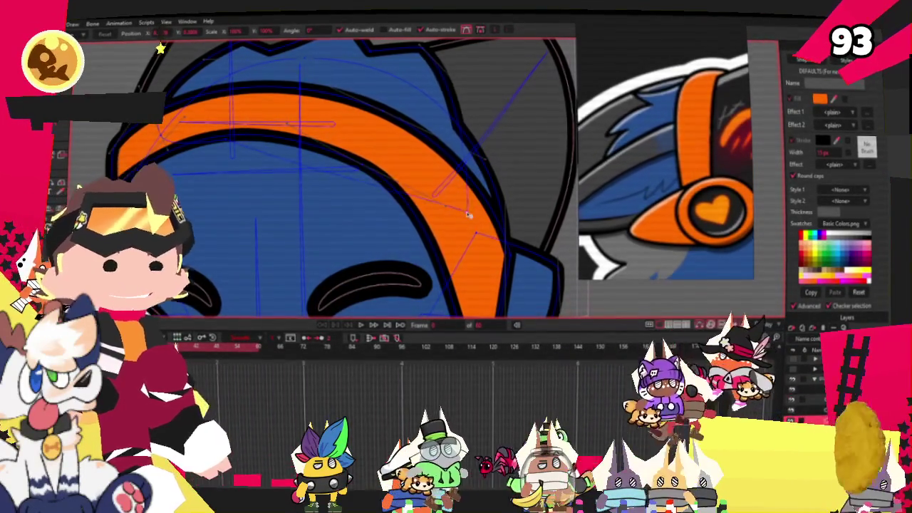
pyautogui.scroll(-3, 471, 215)
pyautogui.scroll(1, 385, 158)
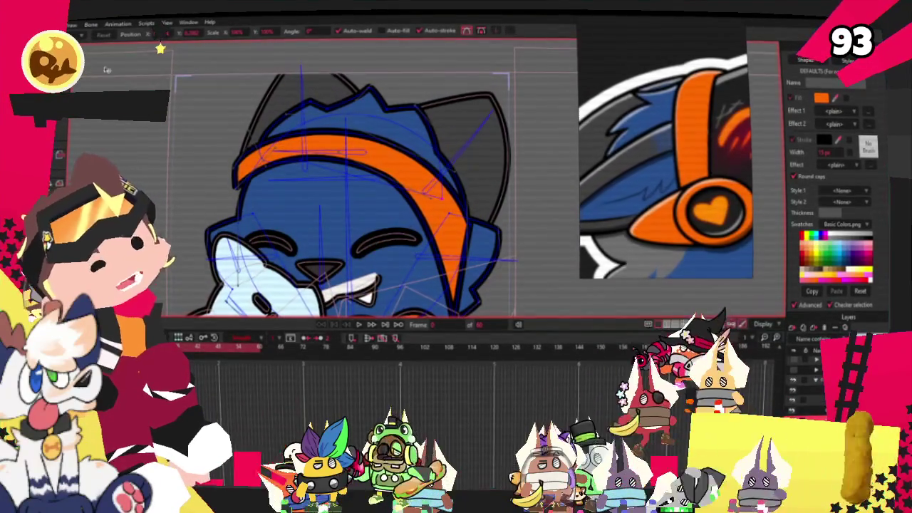
pyautogui.scroll(2, 421, 123)
pyautogui.scroll(1, 422, 123)
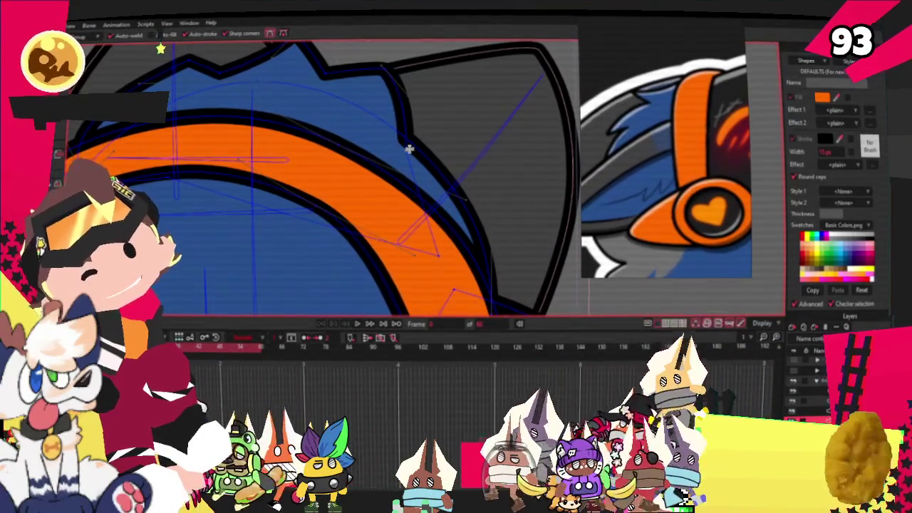
pyautogui.click(412, 138)
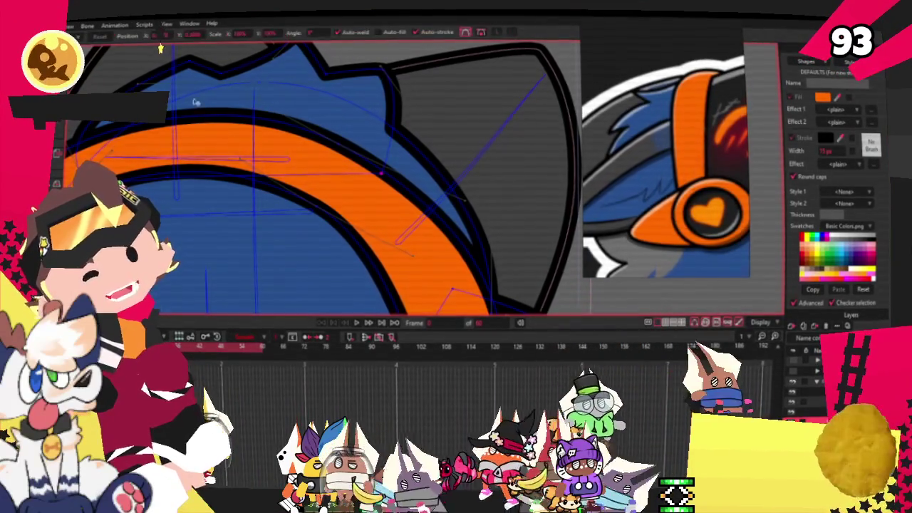
pyautogui.press('t')
pyautogui.scroll(-1, 334, 112)
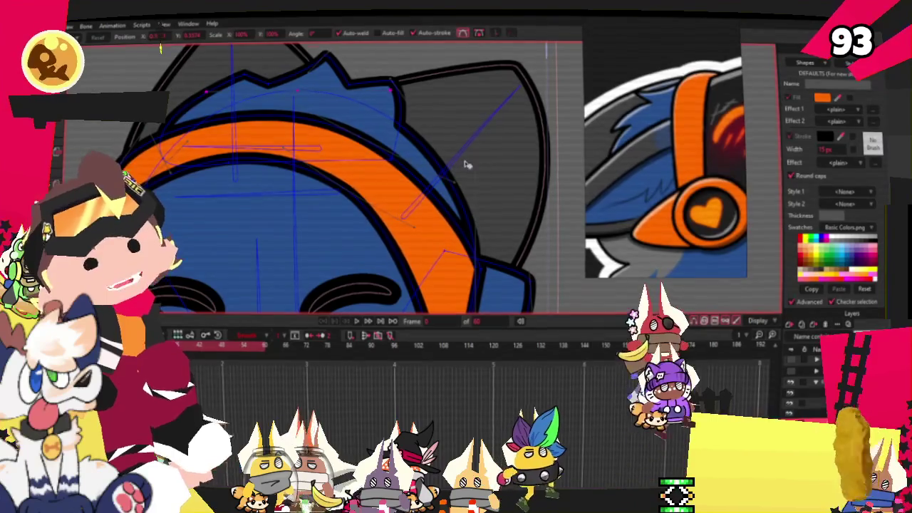
pyautogui.scroll(-2, 456, 160)
pyautogui.scroll(1, 428, 153)
pyautogui.scroll(-1, 399, 146)
pyautogui.scroll(-1, 366, 136)
pyautogui.scroll(2, 365, 135)
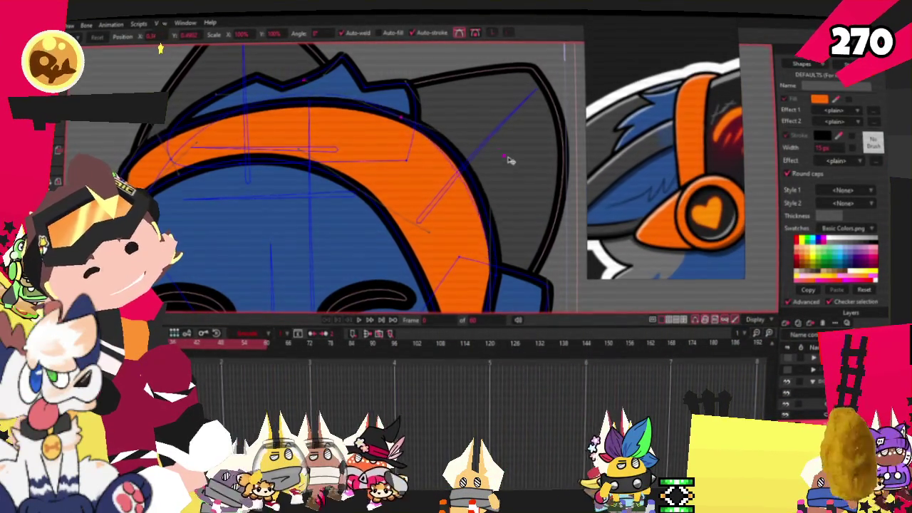
pyautogui.moveTo(356, 202); pyautogui.dragTo(379, 162)
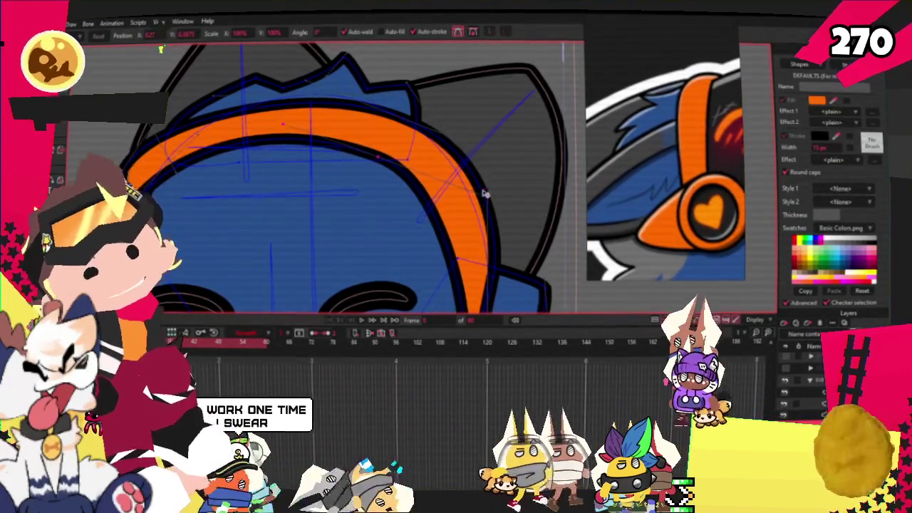
# - Lift the band's lower tip up along the right side of the head
pyautogui.scroll(-2, 487, 202)
pyautogui.scroll(-1, 456, 243)
pyautogui.scroll(1, 427, 287)
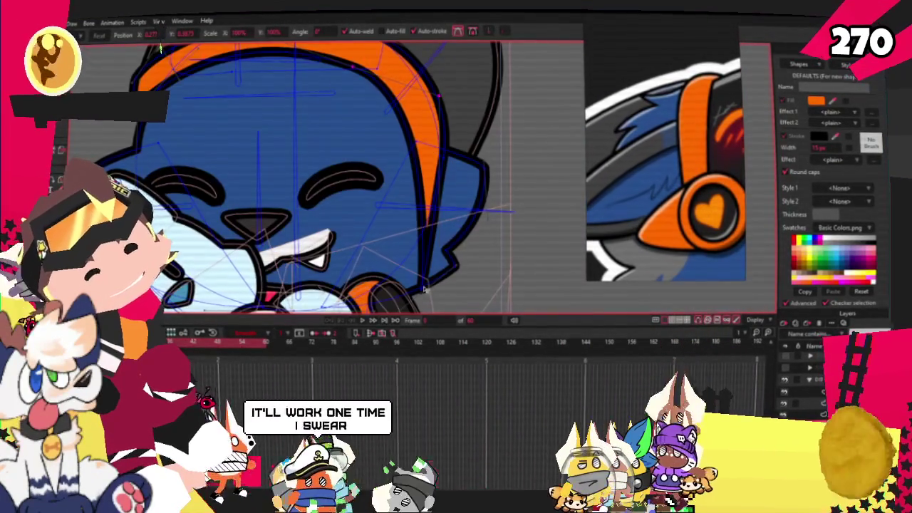
pyautogui.moveTo(421, 263); pyautogui.dragTo(436, 210)
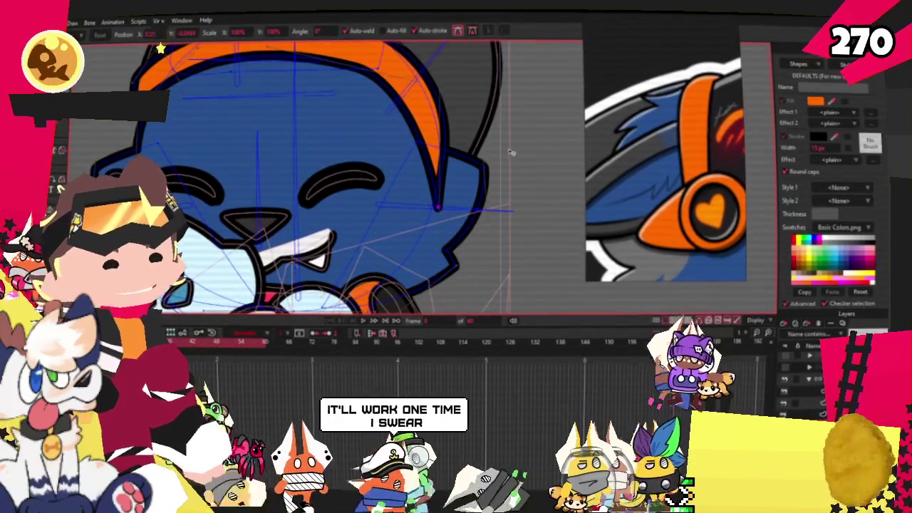
pyautogui.scroll(-2, 508, 153)
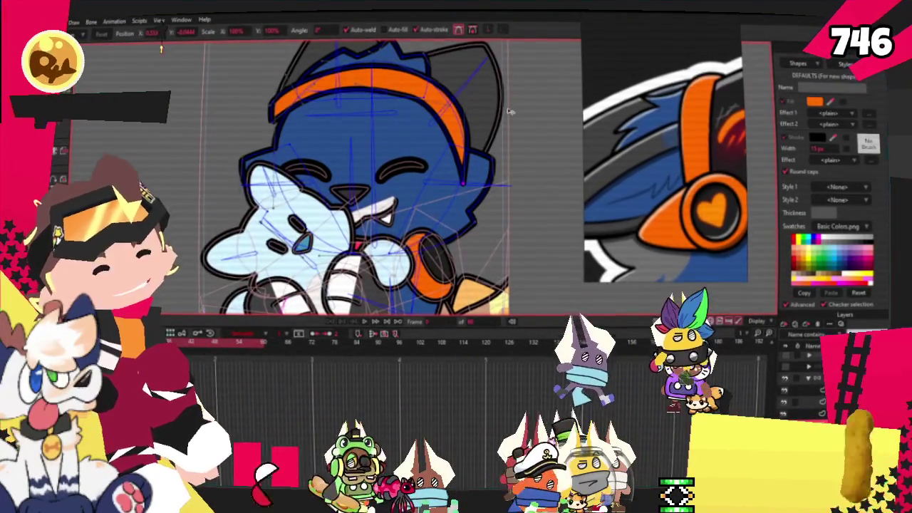
pyautogui.scroll(3, 485, 106)
pyautogui.scroll(-2, 445, 99)
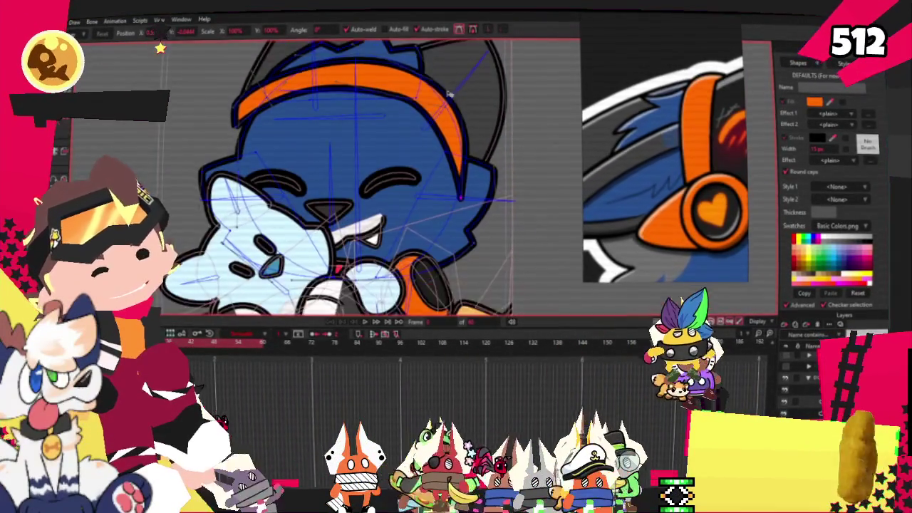
pyautogui.scroll(1, 446, 100)
pyautogui.scroll(1, 448, 52)
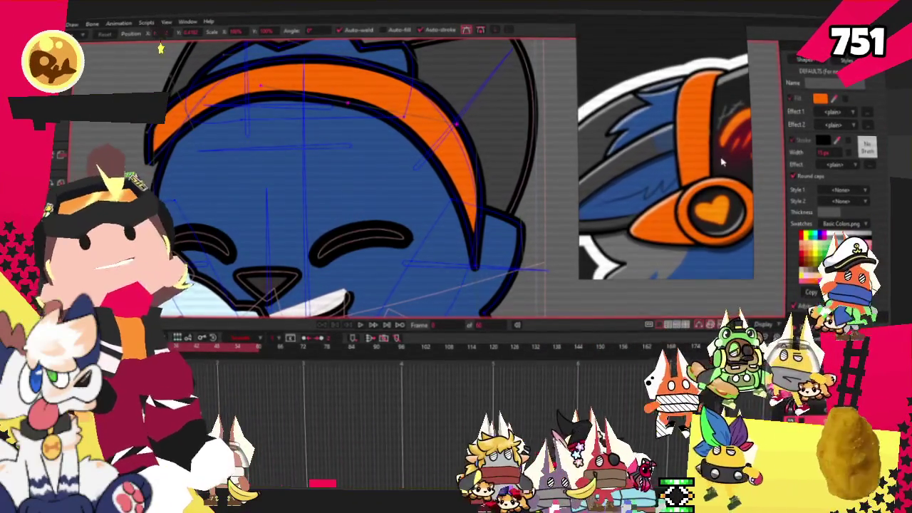
pyautogui.scroll(-5, 728, 164)
pyautogui.scroll(-2, 250, 105)
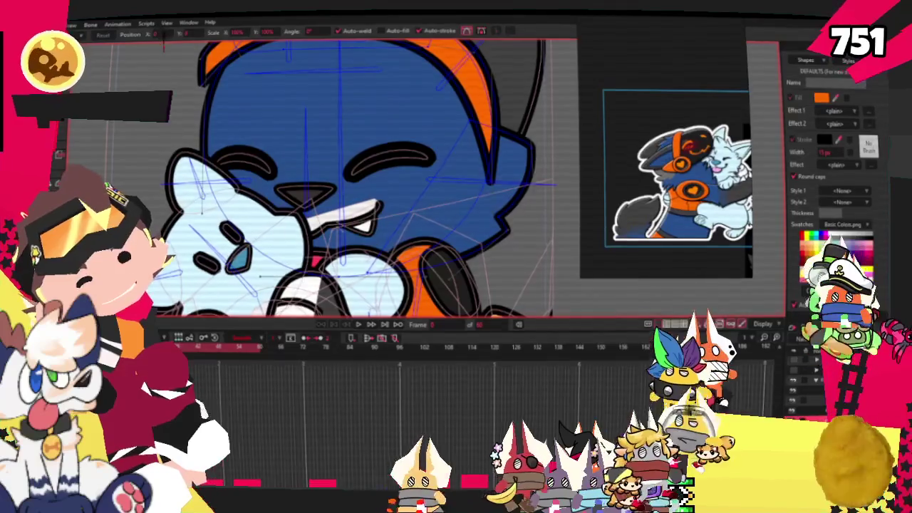
pyautogui.scroll(-2, 327, 109)
pyautogui.press('g')
pyautogui.scroll(-3, 326, 109)
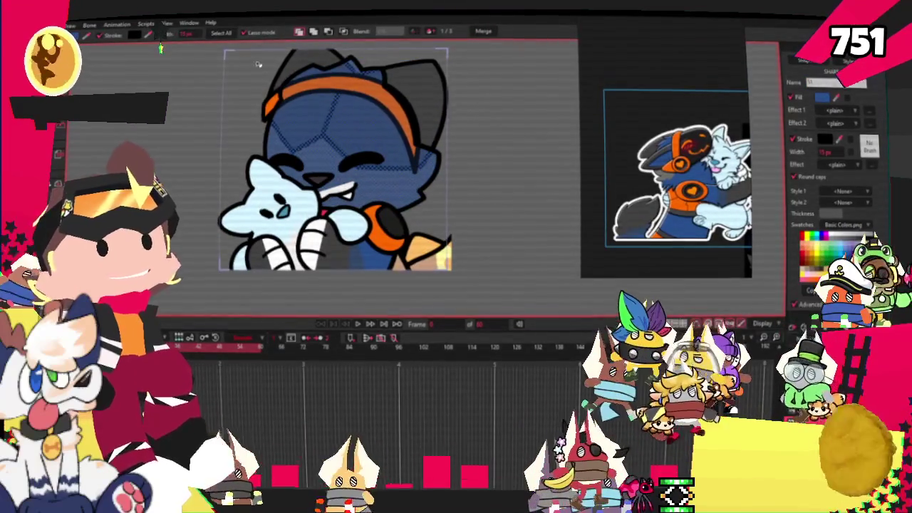
# - Select the blue shape covering the cat's head instead of the hat shape
pyautogui.click(352, 73)
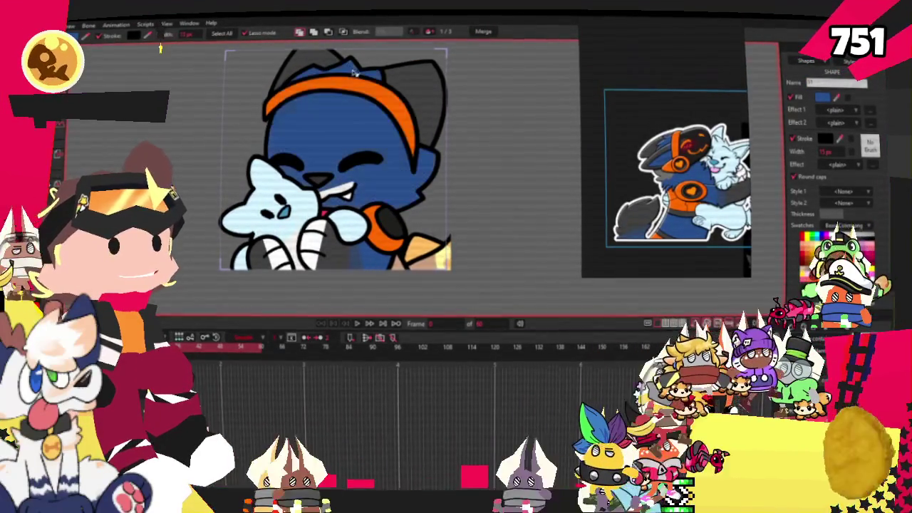
pyautogui.click(301, 32)
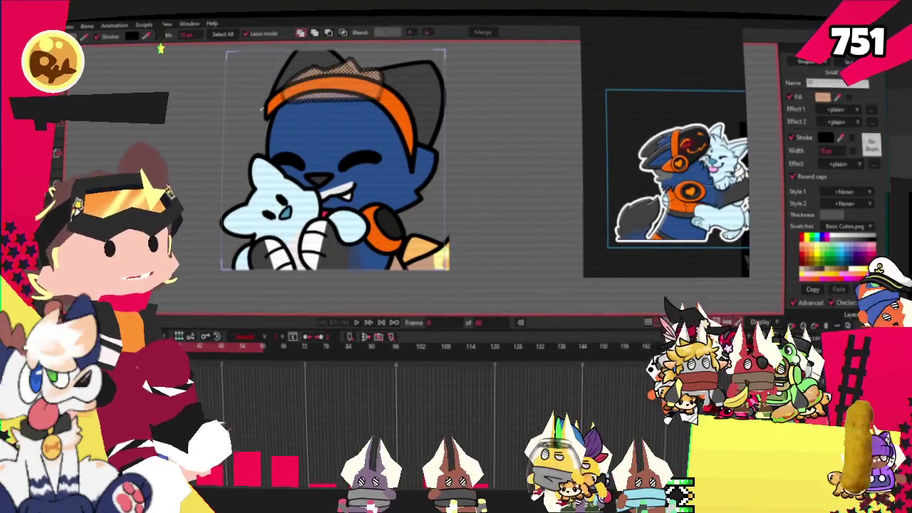
pyautogui.click(490, 127)
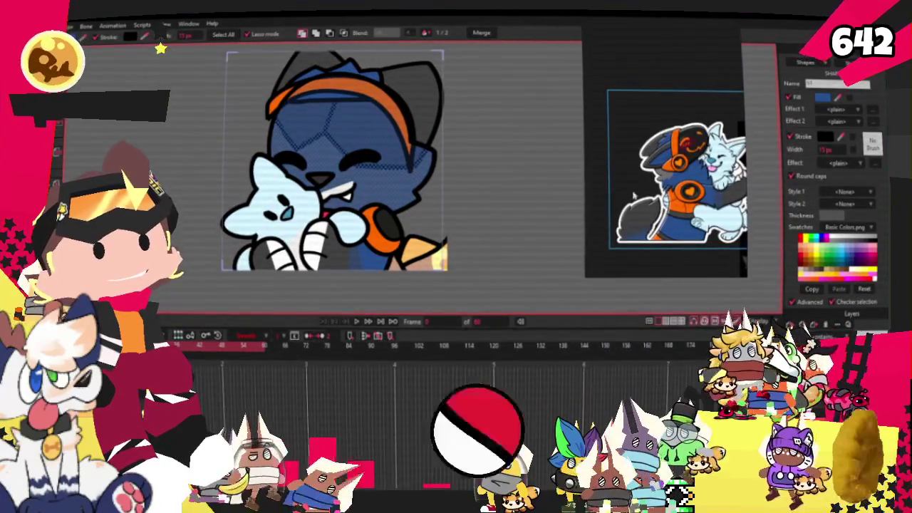
pyautogui.scroll(3, 697, 140)
pyautogui.scroll(3, 702, 146)
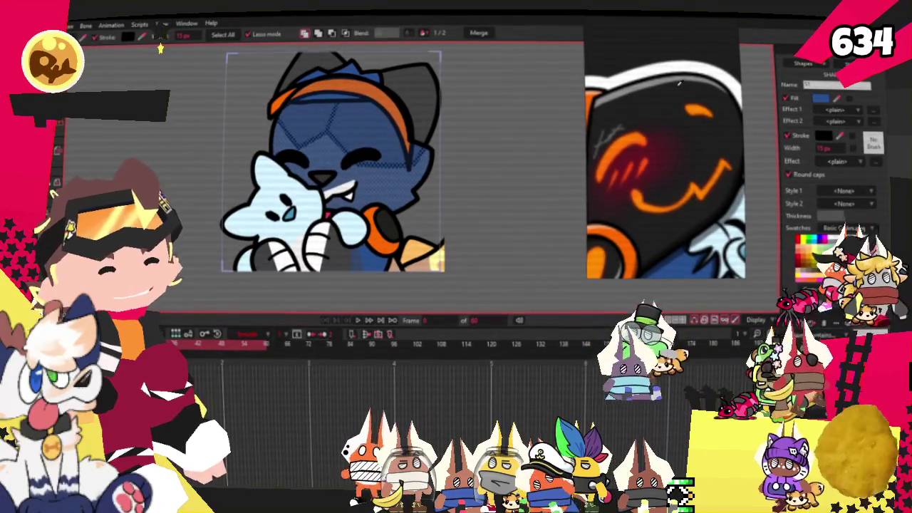
pyautogui.scroll(-3, 499, 107)
pyautogui.scroll(-2, 467, 127)
pyautogui.scroll(1, 467, 127)
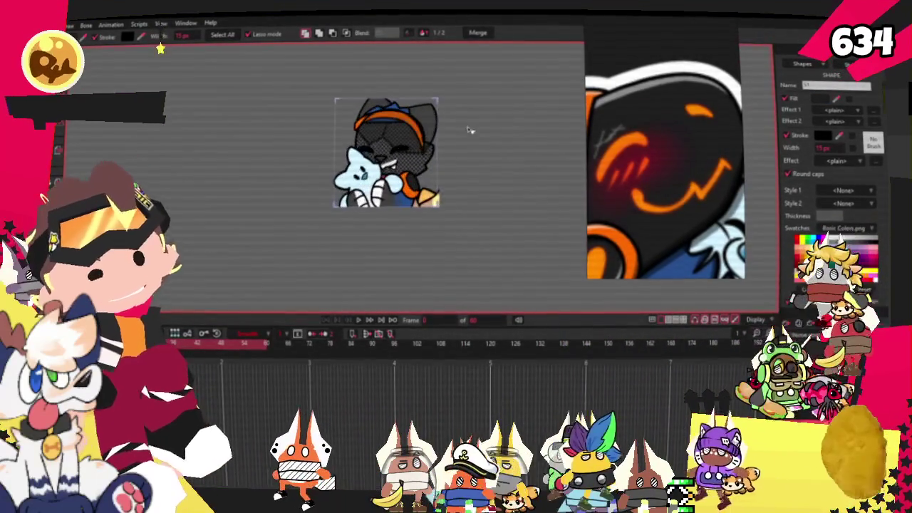
pyautogui.scroll(3, 366, 145)
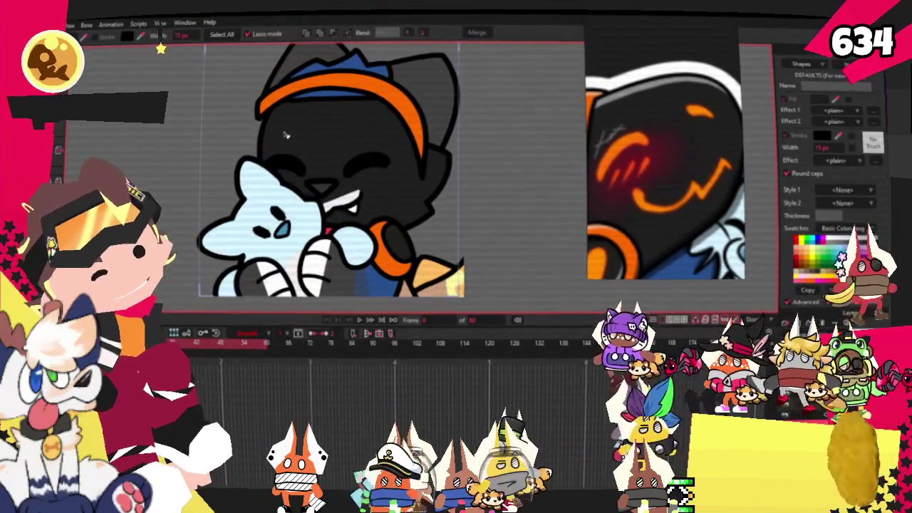
pyautogui.press('t')
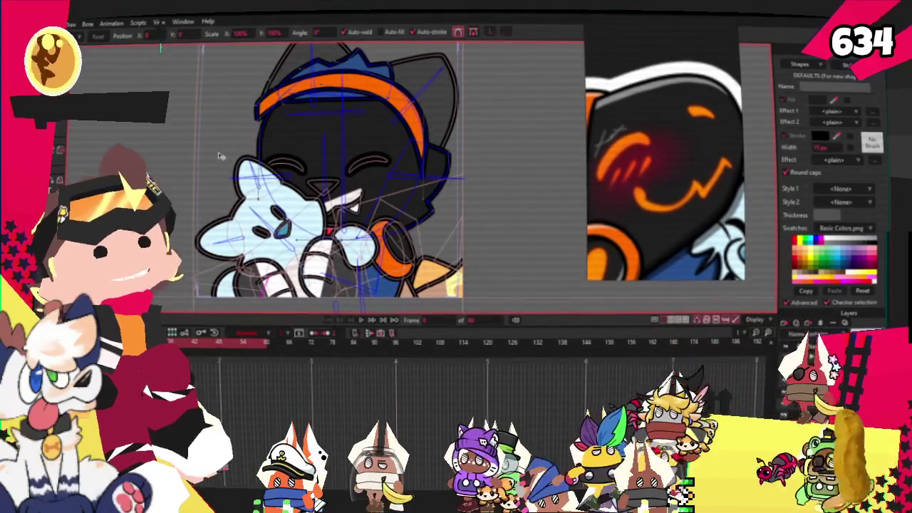
pyautogui.scroll(2, 225, 158)
pyautogui.scroll(1, 225, 158)
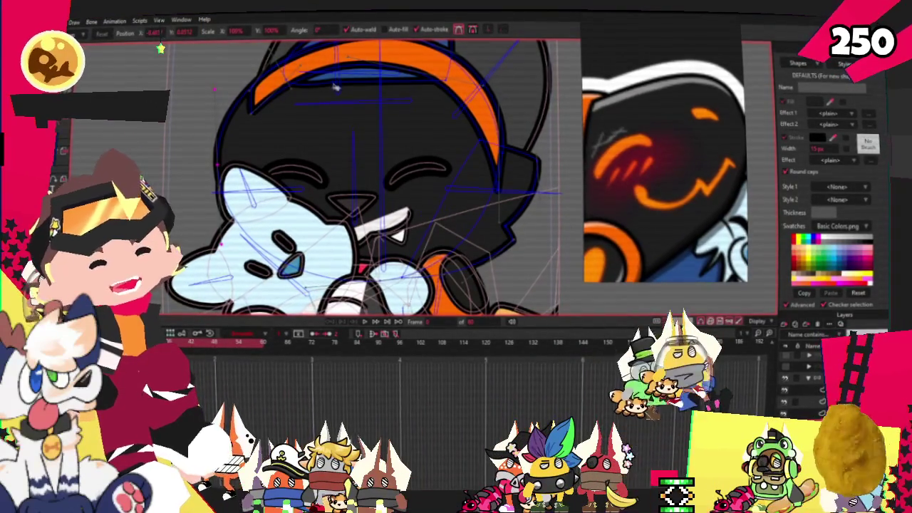
pyautogui.scroll(2, 213, 121)
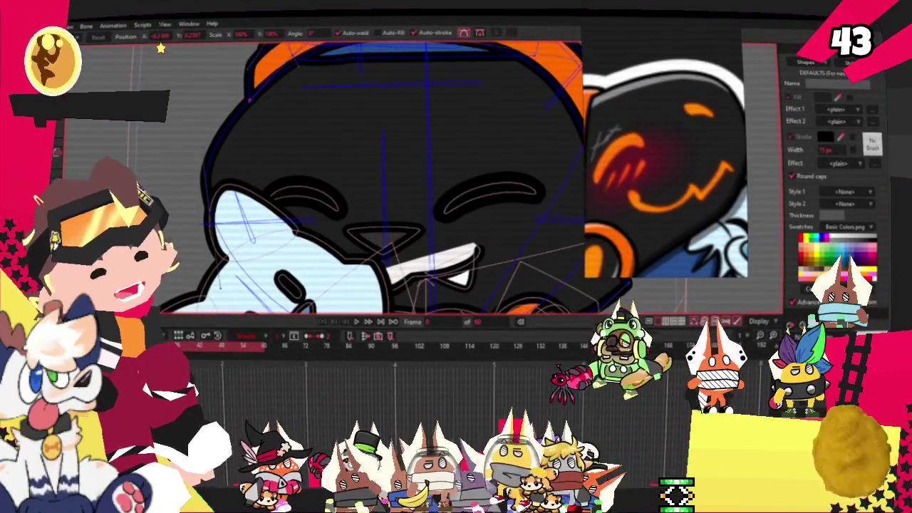
pyautogui.scroll(-2, 284, 112)
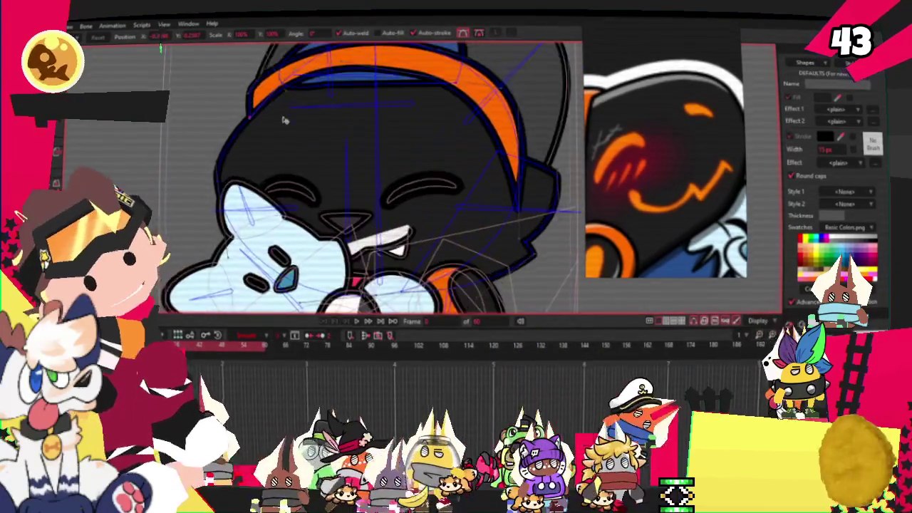
pyautogui.scroll(3, 285, 112)
pyautogui.scroll(1, 284, 112)
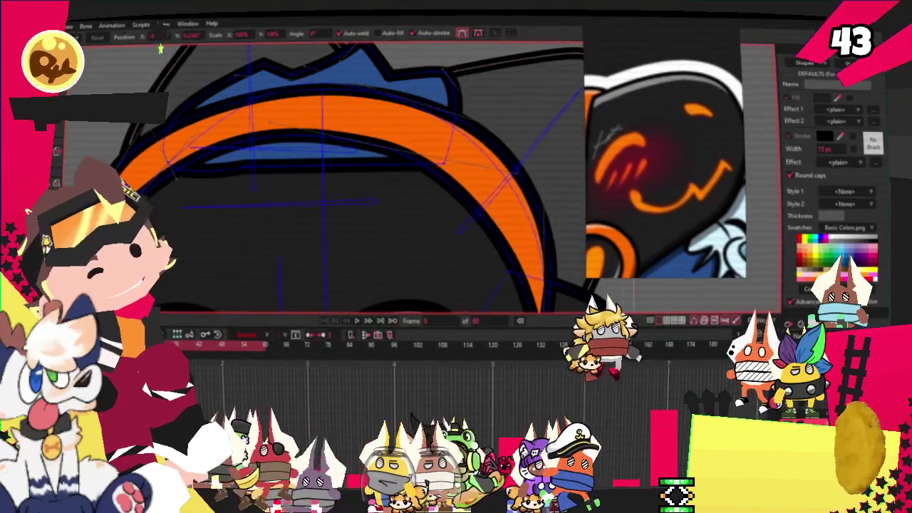
pyautogui.press('q')
pyautogui.scroll(-1, 347, 94)
pyautogui.scroll(-2, 347, 95)
pyautogui.click(347, 94)
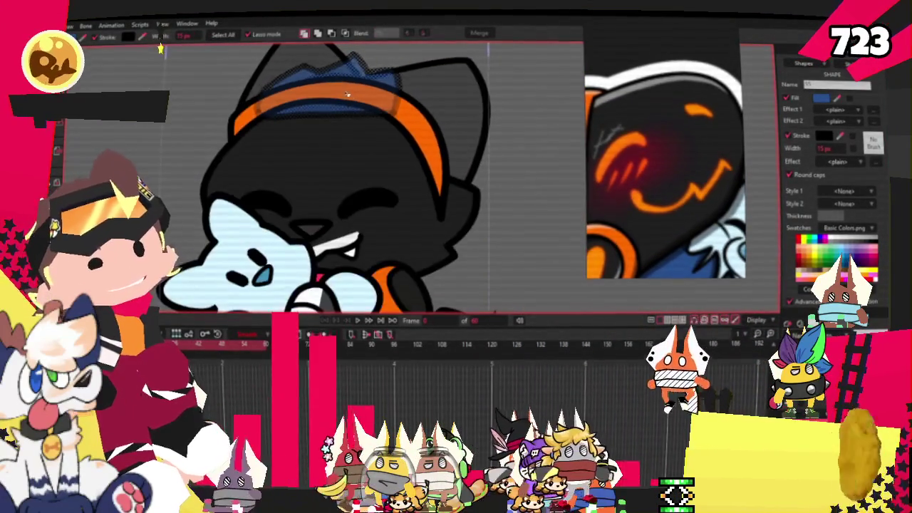
pyautogui.click(496, 138)
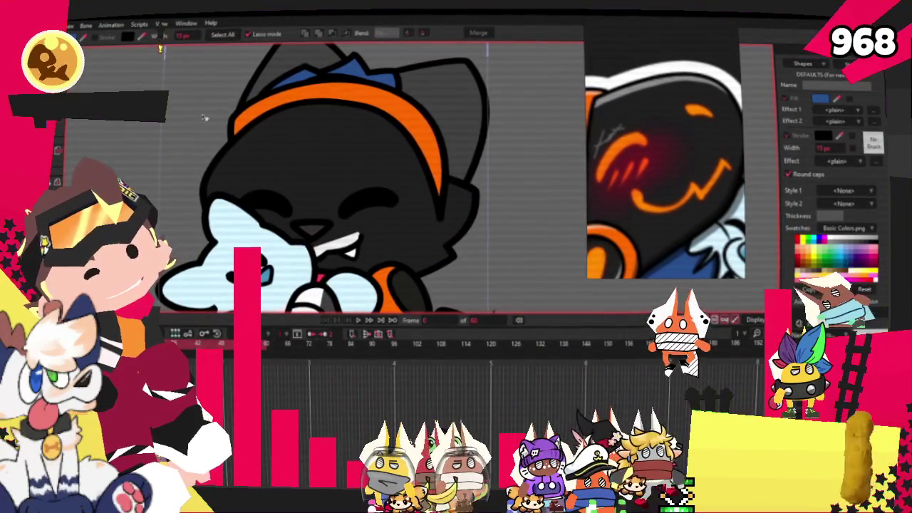
# - Raise the lower edge of the orange headband
pyautogui.press('t')
pyautogui.scroll(3, 341, 65)
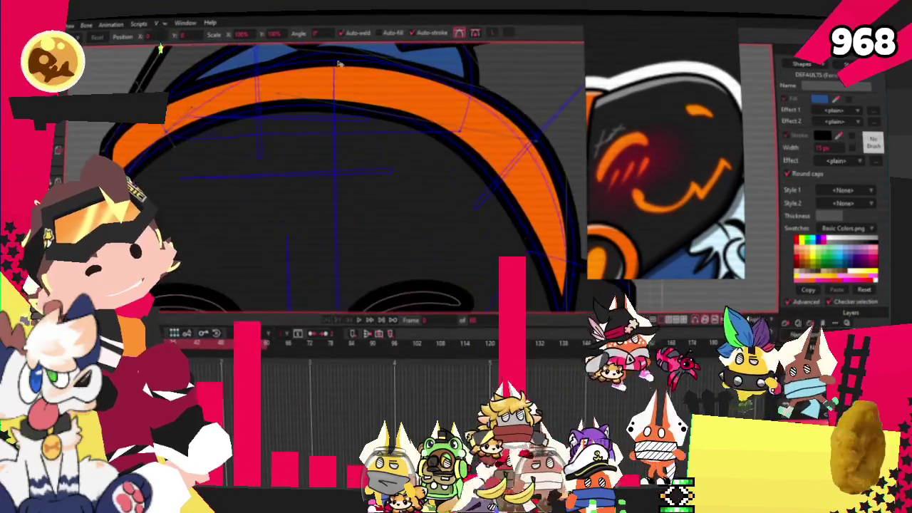
pyautogui.moveTo(325, 147)
pyautogui.mouseDown()
pyautogui.moveTo(311, 133)
pyautogui.moveTo(325, 121)
pyautogui.mouseUp()
pyautogui.scroll(-2, 311, 133)
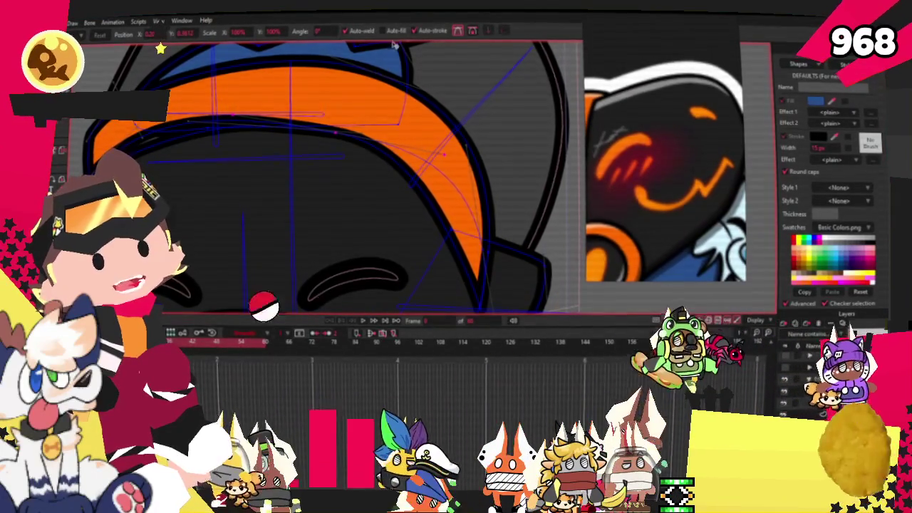
pyautogui.scroll(-3, 306, 85)
pyautogui.scroll(3, 277, 96)
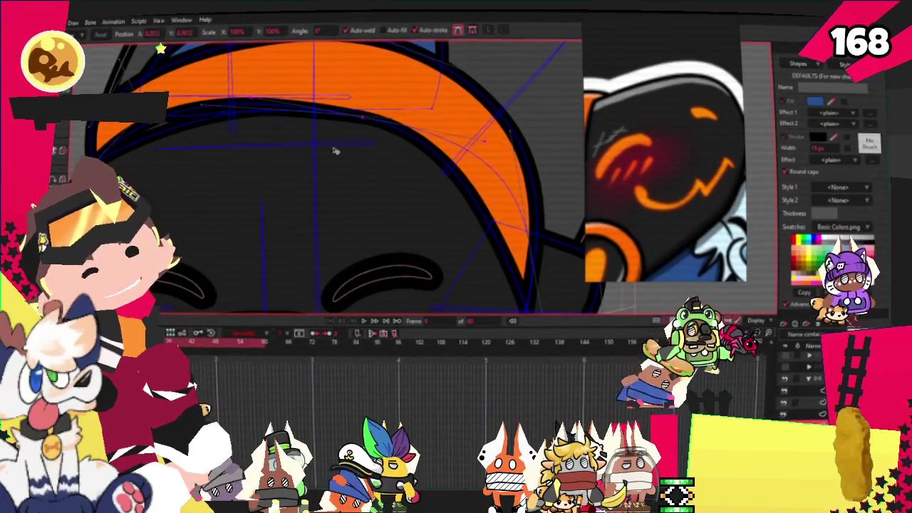
pyautogui.scroll(1, 265, 104)
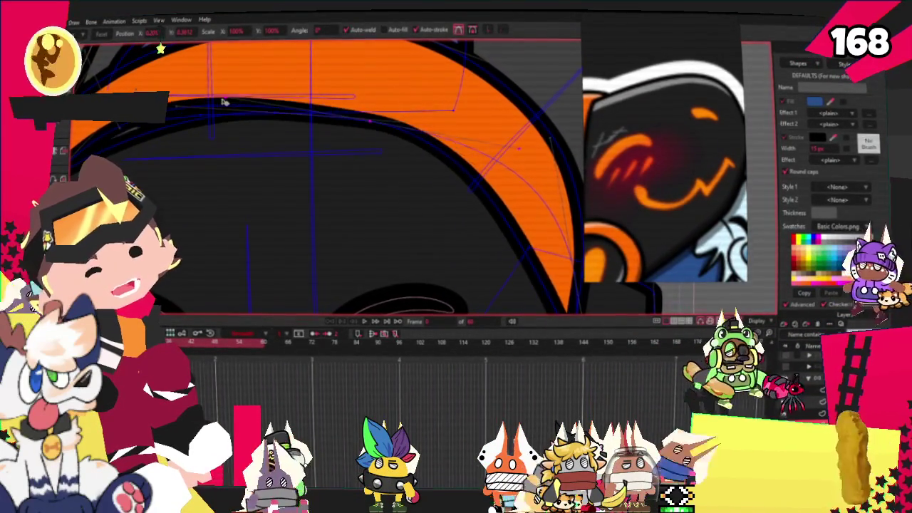
pyautogui.scroll(-3, 251, 99)
pyautogui.scroll(2, 201, 112)
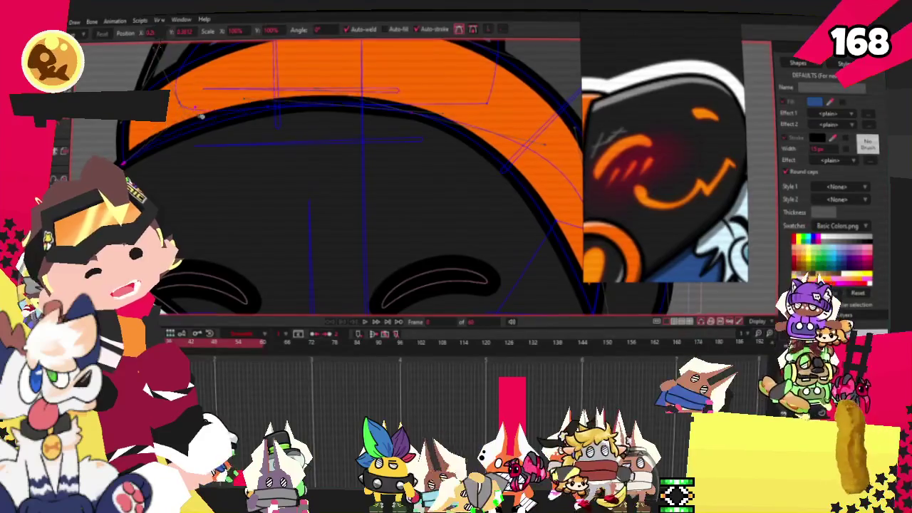
pyautogui.scroll(2, 414, 108)
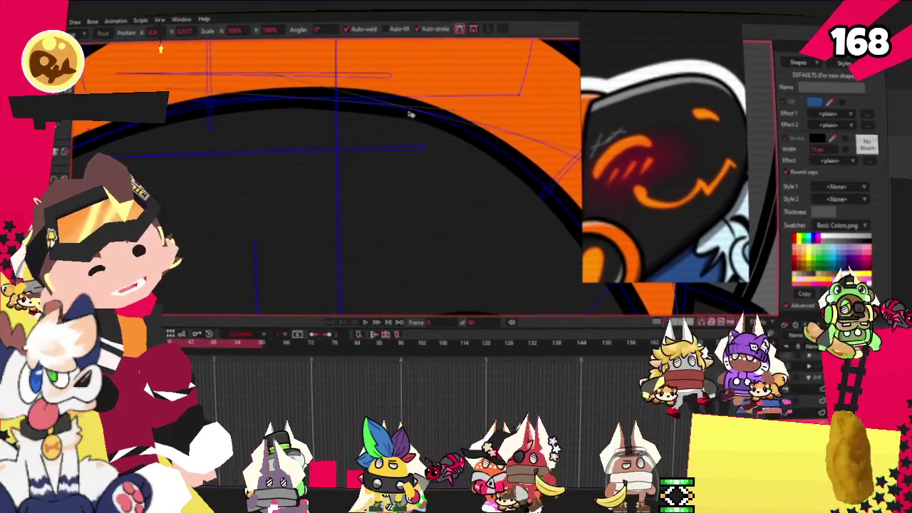
pyautogui.scroll(-1, 410, 114)
pyautogui.scroll(-1, 413, 109)
# - Lower the band's top outline and pull its left end down to thin it
pyautogui.moveTo(413, 109); pyautogui.dragTo(324, 92)
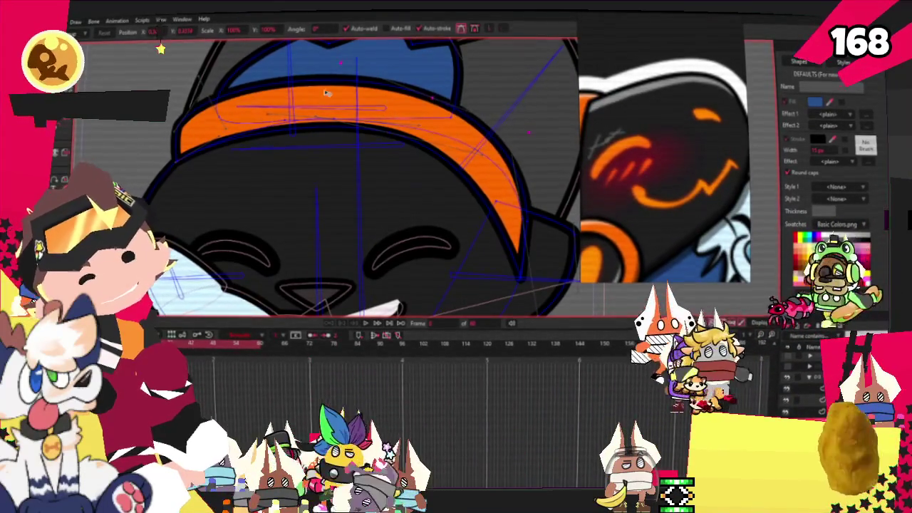
pyautogui.moveTo(325, 93); pyautogui.dragTo(412, 93)
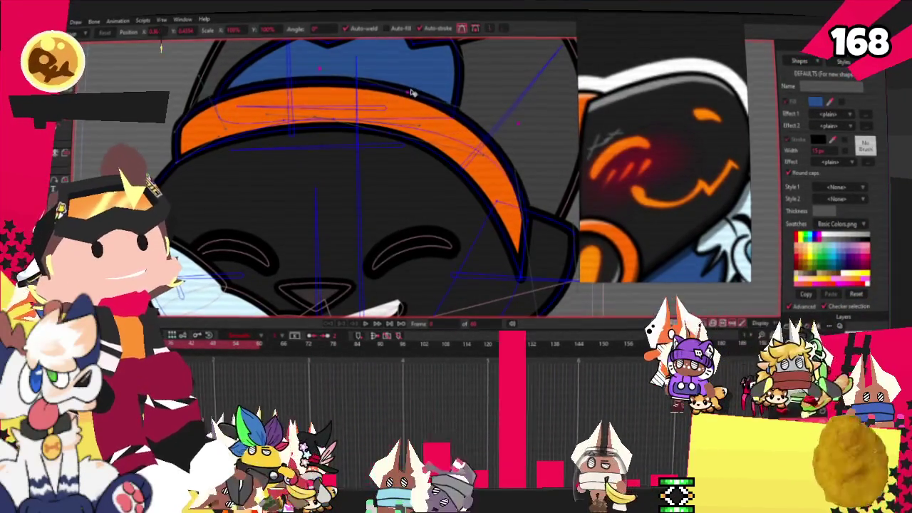
pyautogui.moveTo(210, 111); pyautogui.dragTo(182, 134)
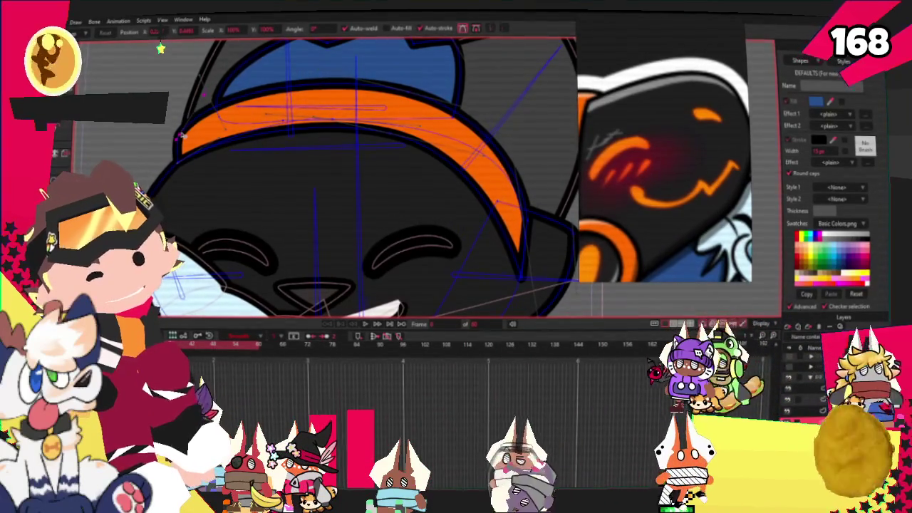
pyautogui.scroll(-3, 218, 105)
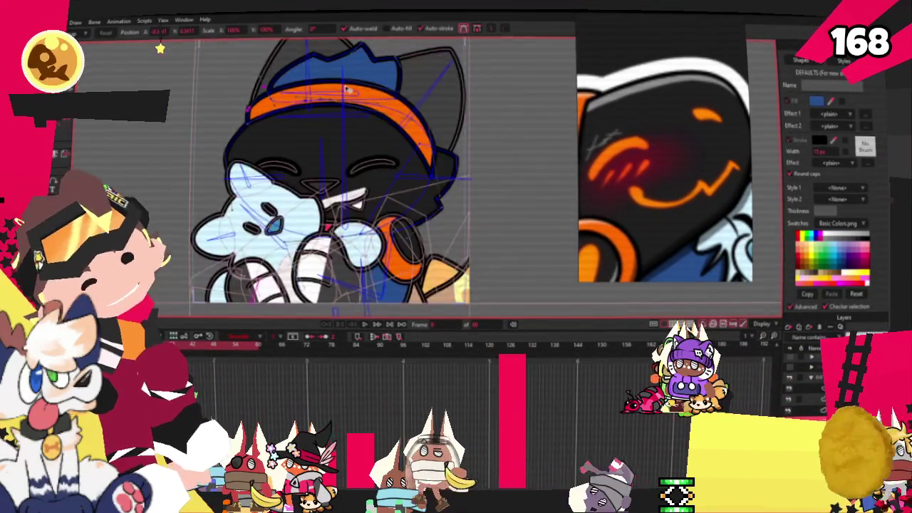
pyautogui.scroll(-2, 285, 97)
pyautogui.scroll(1, 363, 87)
pyautogui.scroll(2, 381, 94)
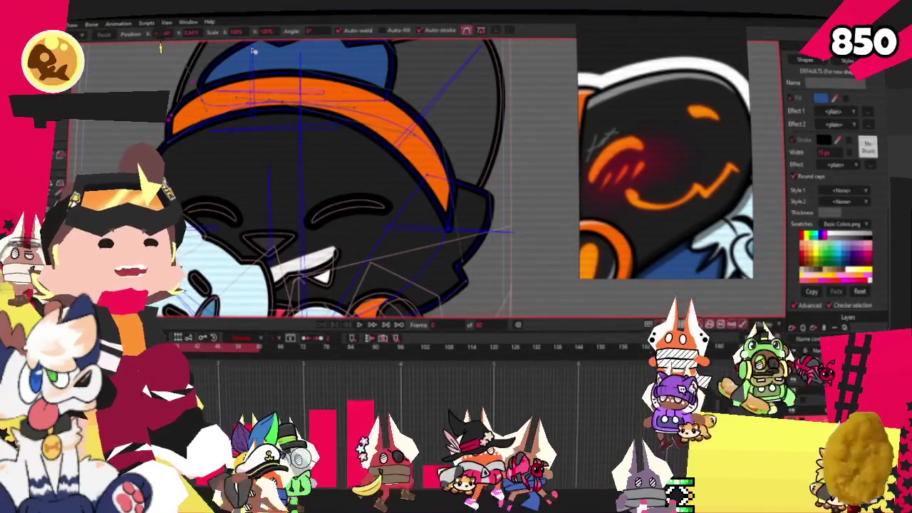
# - Add points to extend the blue hair outline up over the band
pyautogui.press('a')
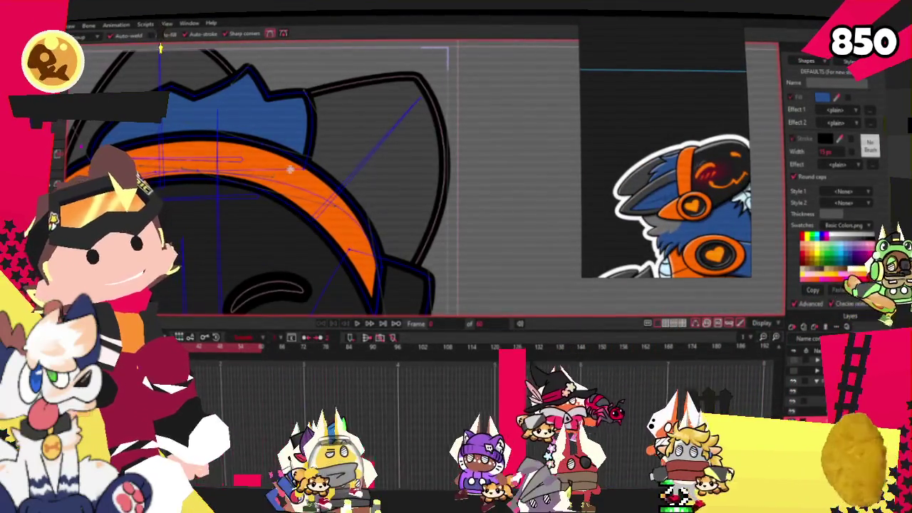
pyautogui.moveTo(346, 233); pyautogui.dragTo(379, 158)
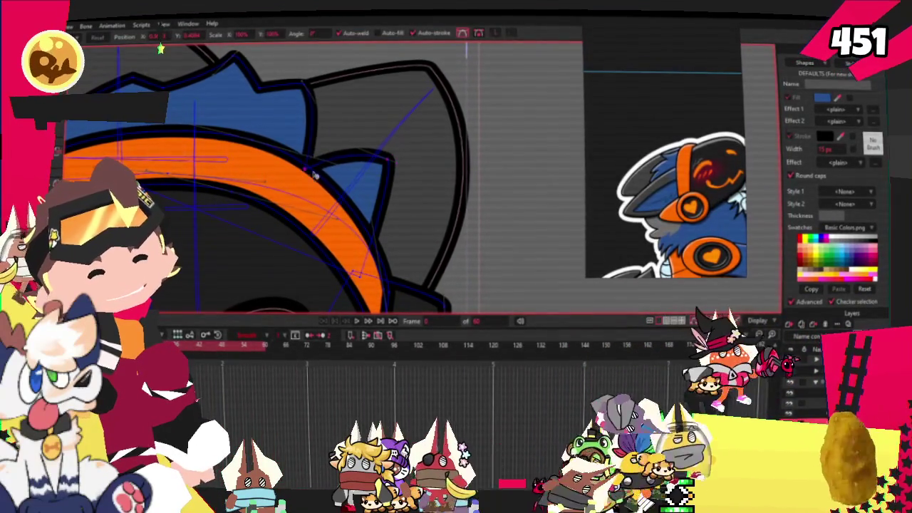
pyautogui.moveTo(345, 165); pyautogui.dragTo(390, 176)
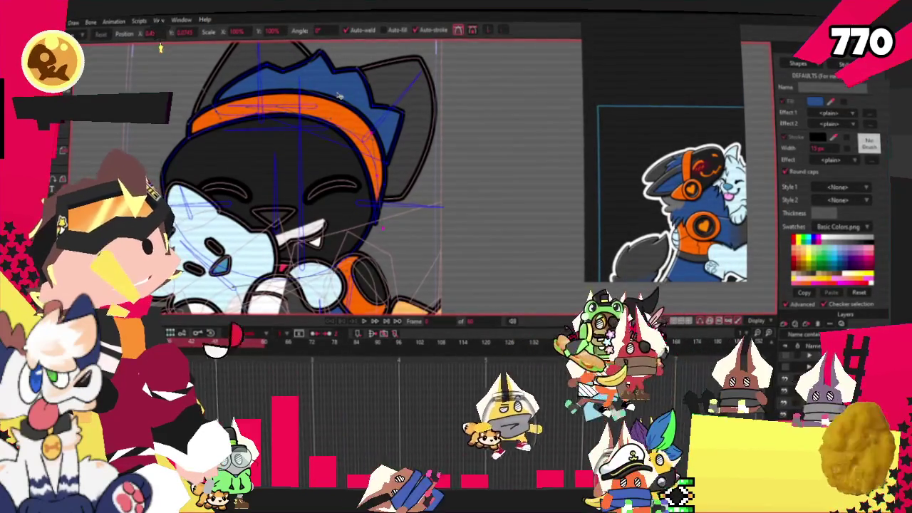
pyautogui.scroll(2, 267, 134)
pyautogui.scroll(1, 268, 134)
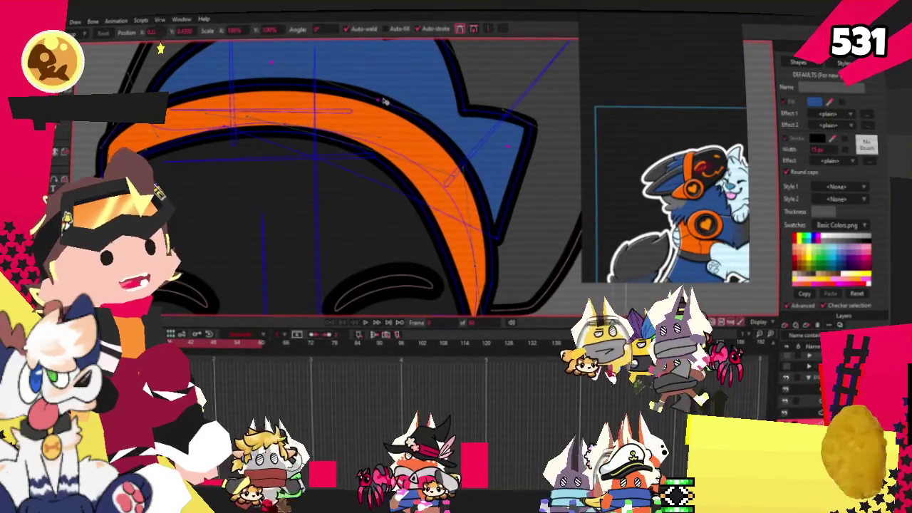
pyautogui.scroll(-1, 384, 102)
pyautogui.scroll(1, 211, 93)
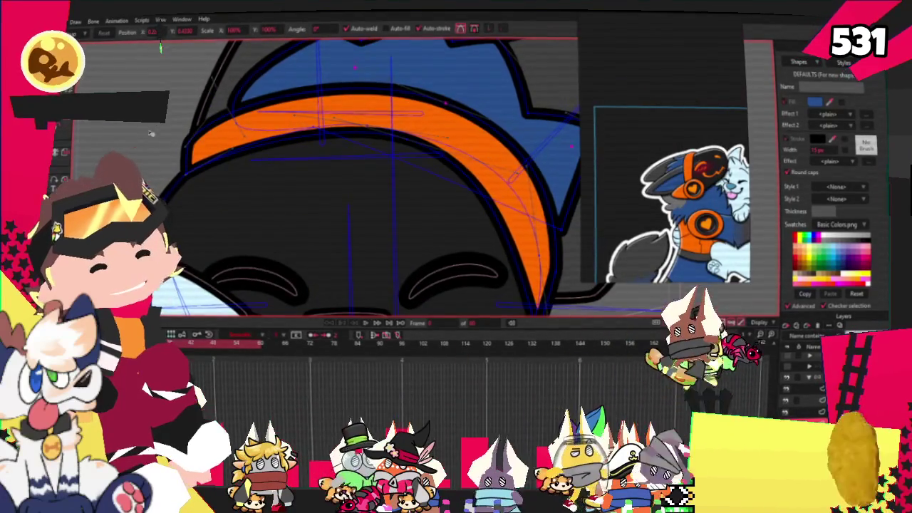
pyautogui.scroll(1, 185, 143)
pyautogui.press('c')
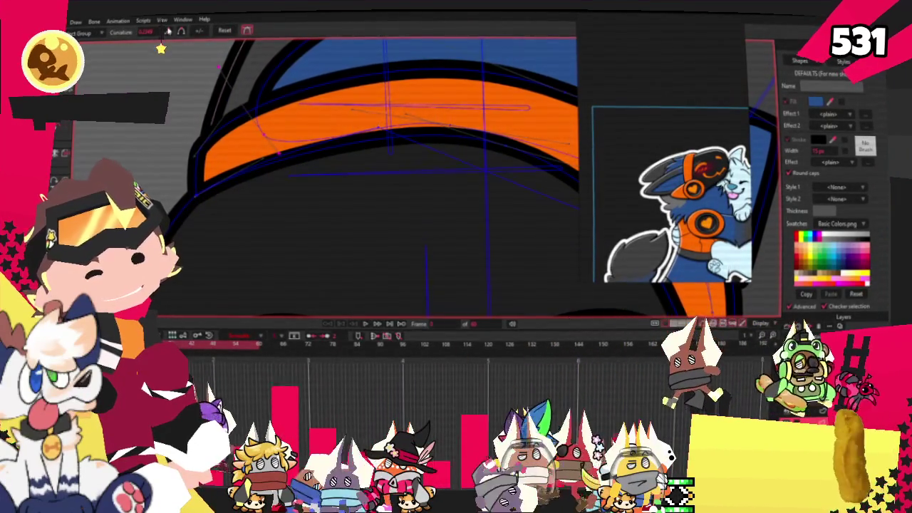
pyautogui.scroll(-2, 227, 145)
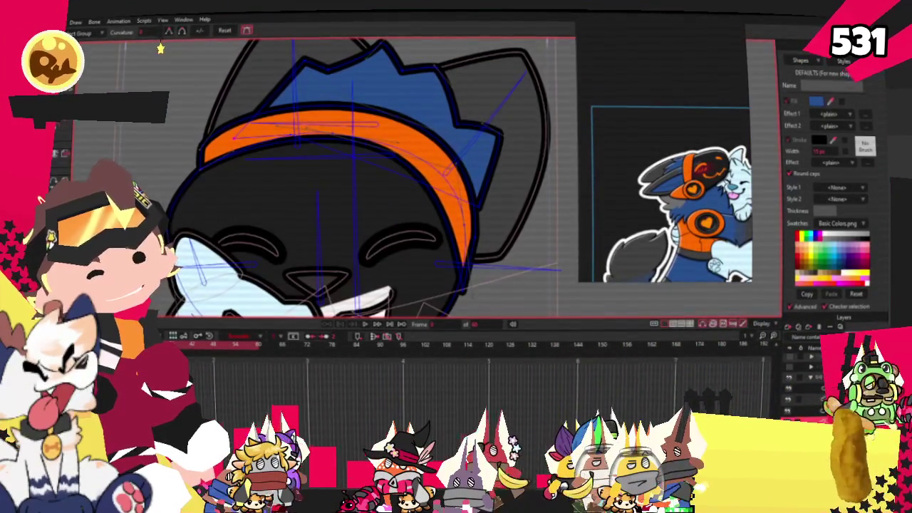
pyautogui.scroll(1, 191, 136)
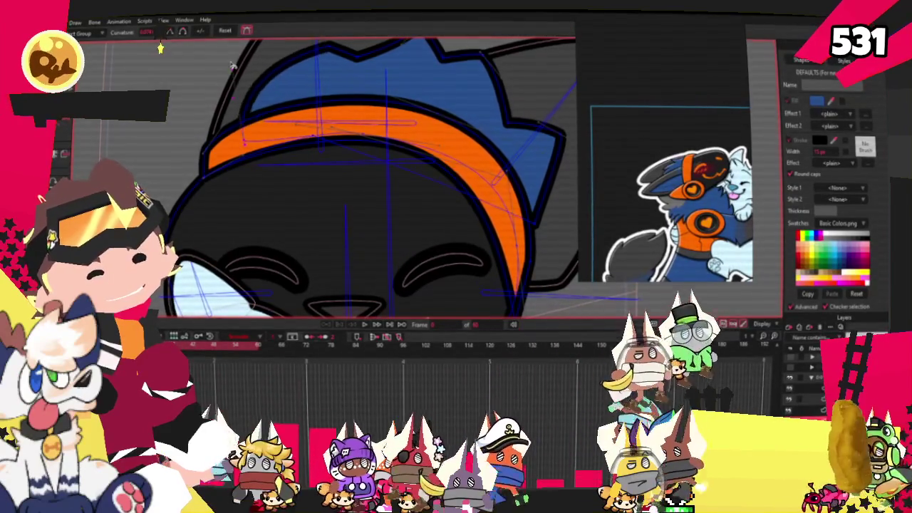
pyautogui.press('t')
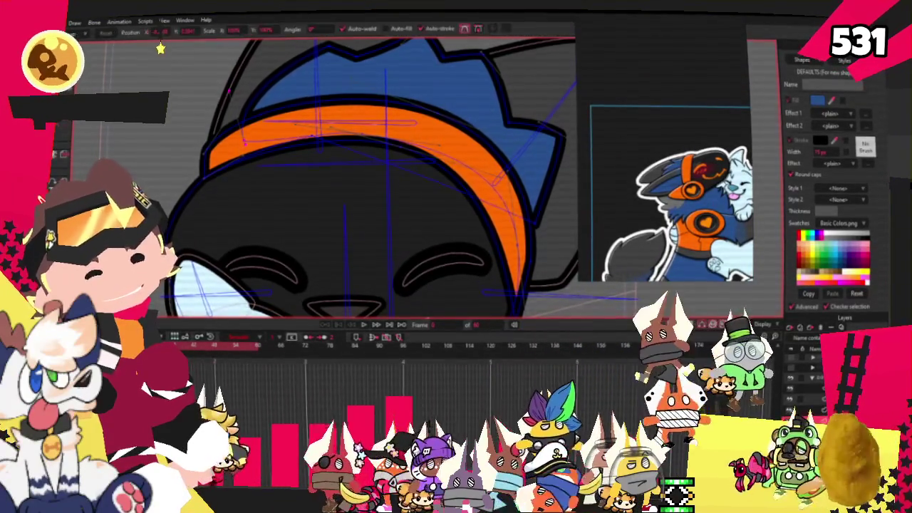
pyautogui.scroll(1, 314, 132)
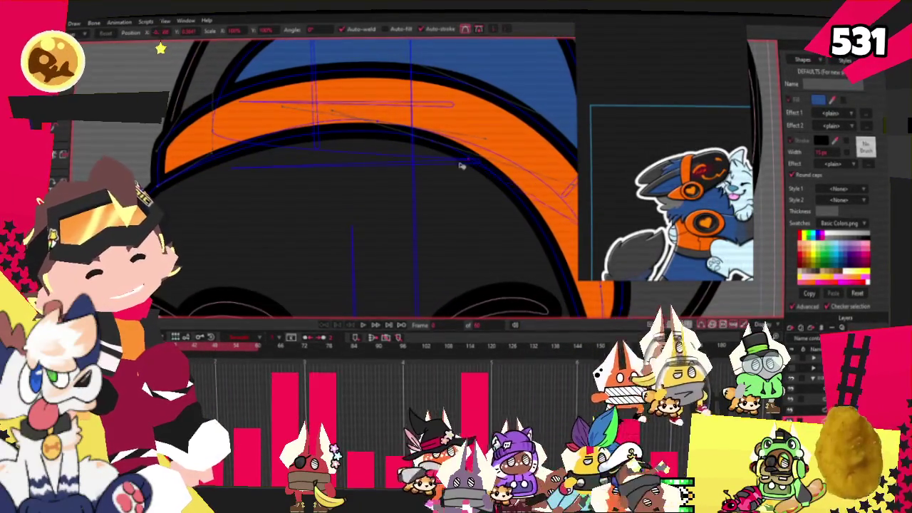
pyautogui.scroll(-3, 356, 132)
pyautogui.scroll(2, 356, 132)
pyautogui.scroll(-2, 356, 132)
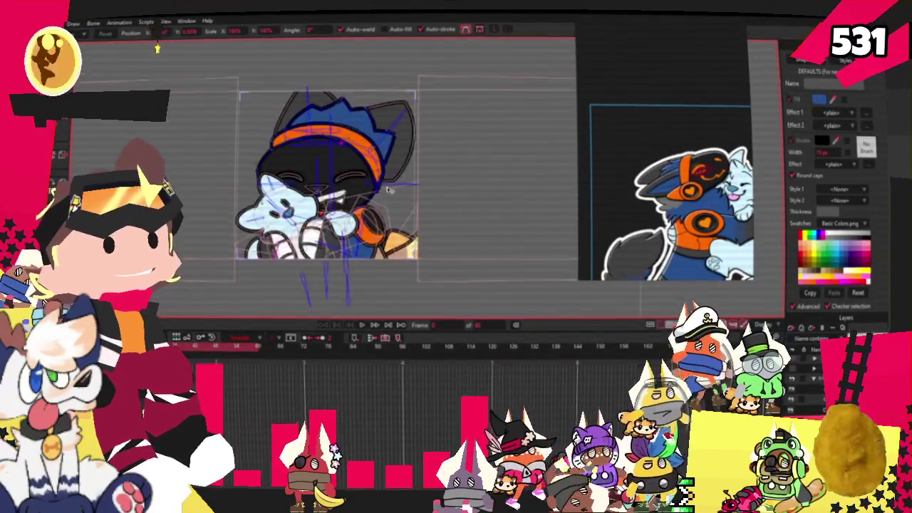
pyautogui.scroll(2, 311, 232)
pyautogui.scroll(-4, 312, 231)
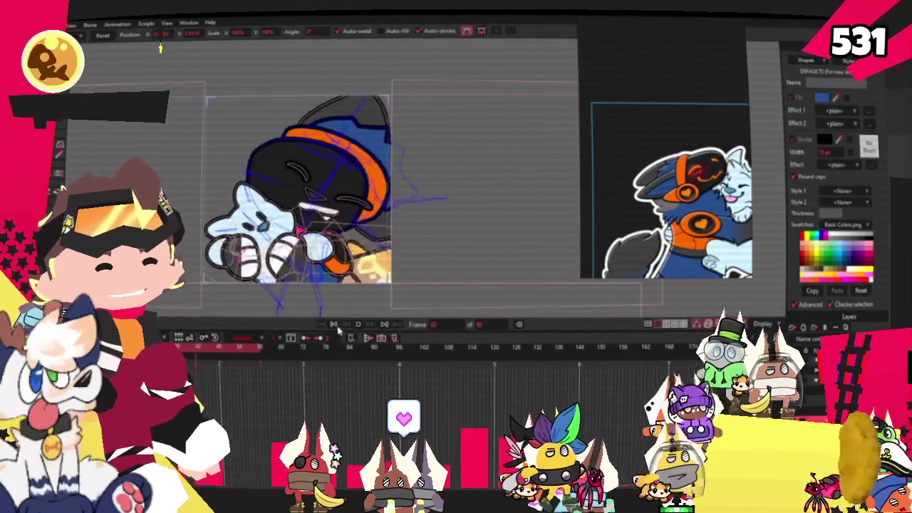
pyautogui.scroll(2, 271, 154)
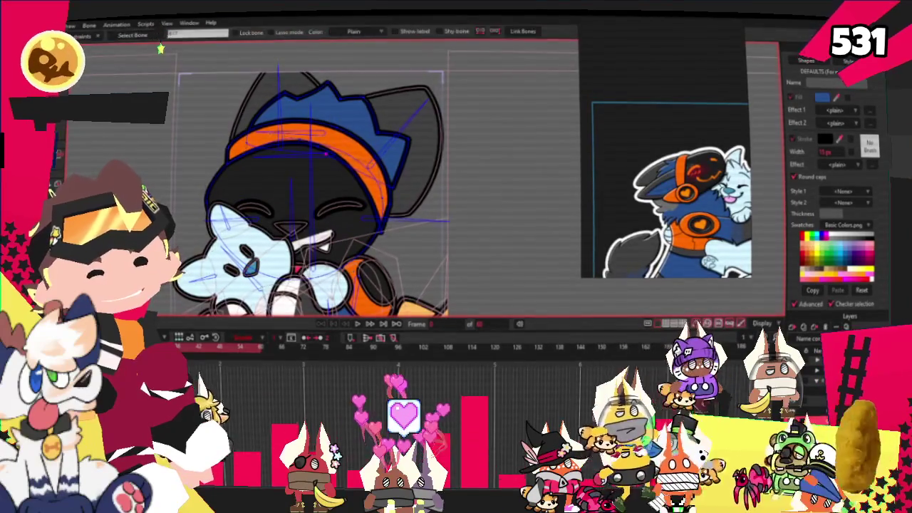
# - Check the character's bones and their influence strength
pyautogui.press('z')
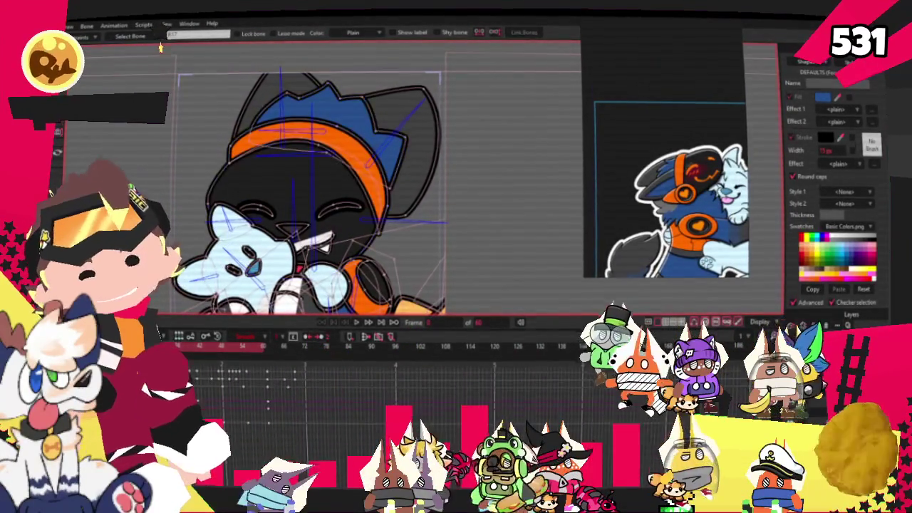
pyautogui.press('s')
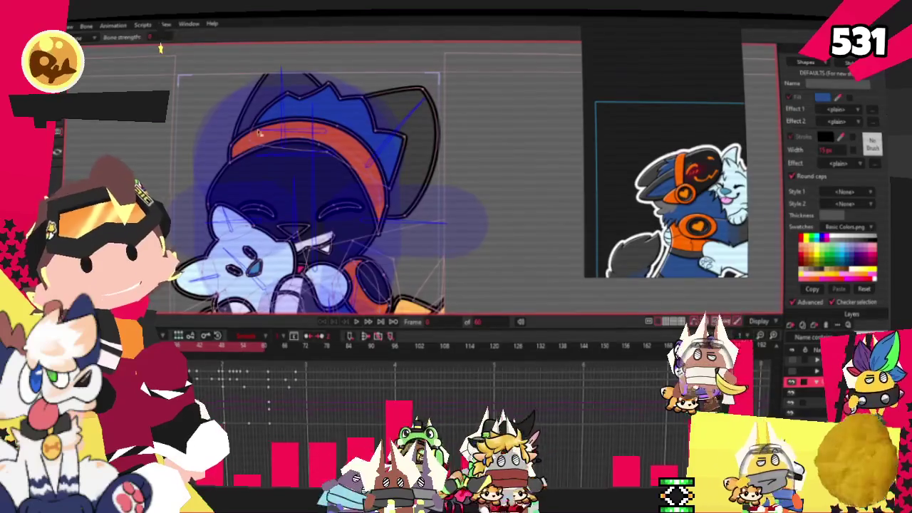
pyautogui.scroll(2, 392, 171)
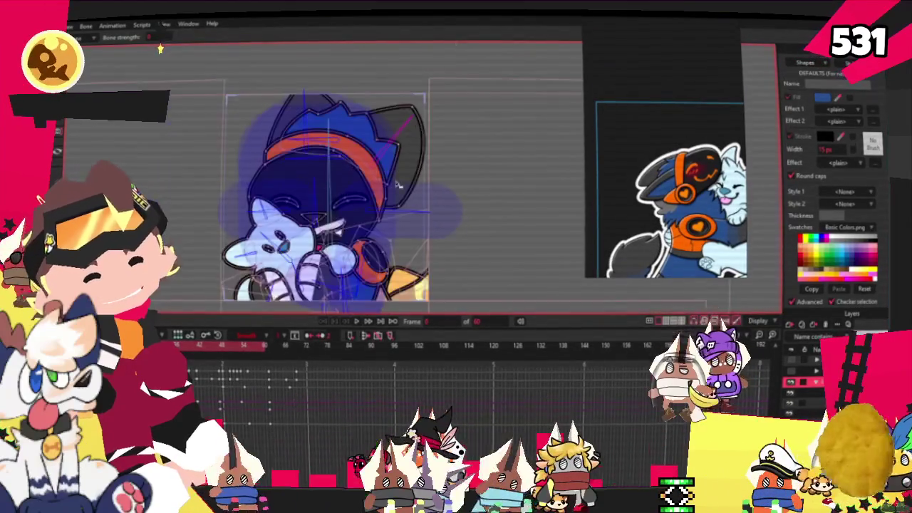
pyautogui.scroll(2, 463, 241)
# - Draw an orange oval earcup with a black outline beside the head
pyautogui.press('g')
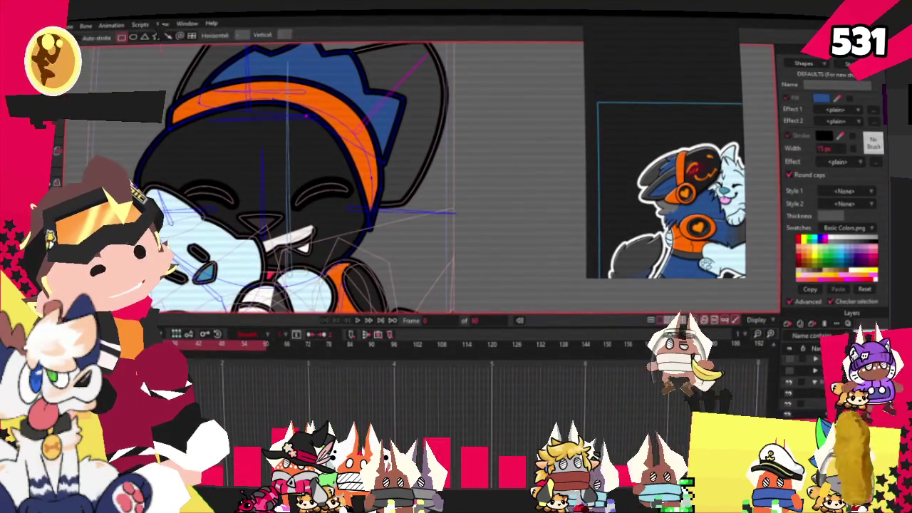
pyautogui.scroll(-1, 392, 213)
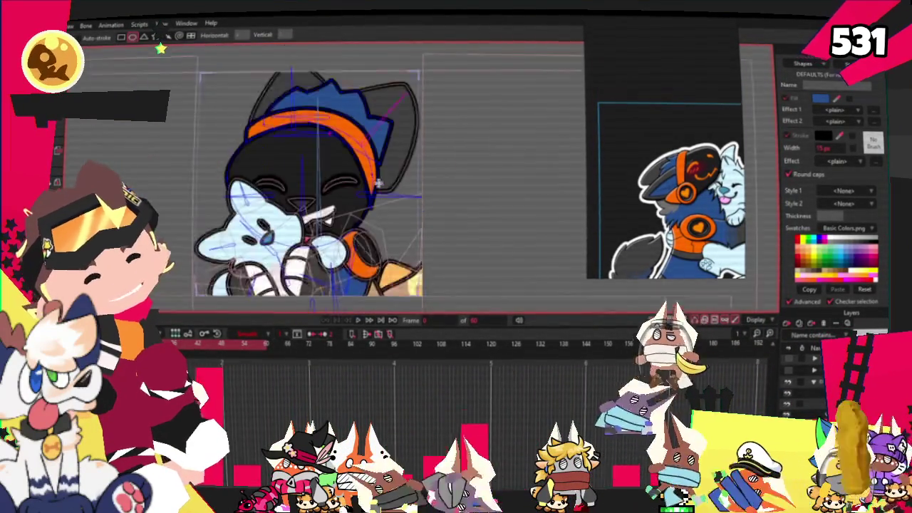
pyautogui.scroll(2, 392, 214)
pyautogui.scroll(2, 392, 213)
pyautogui.moveTo(356, 100); pyautogui.dragTo(419, 245)
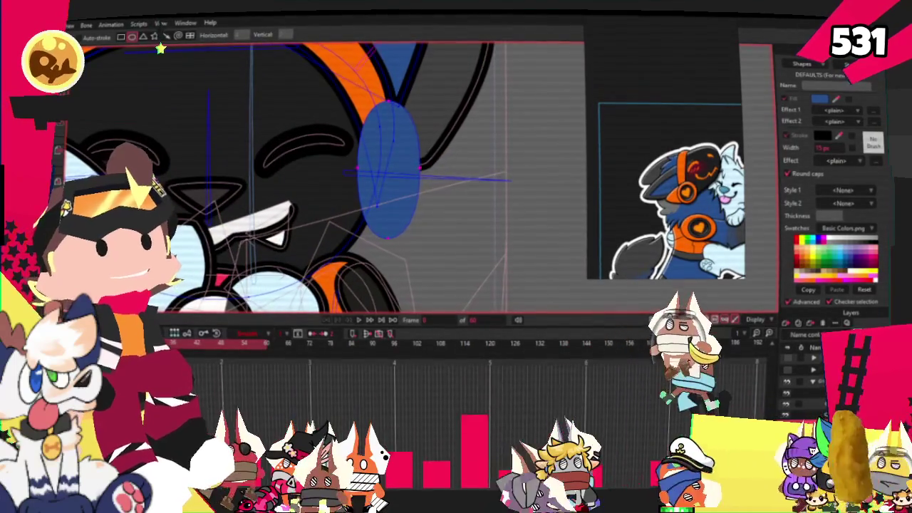
pyautogui.press('g')
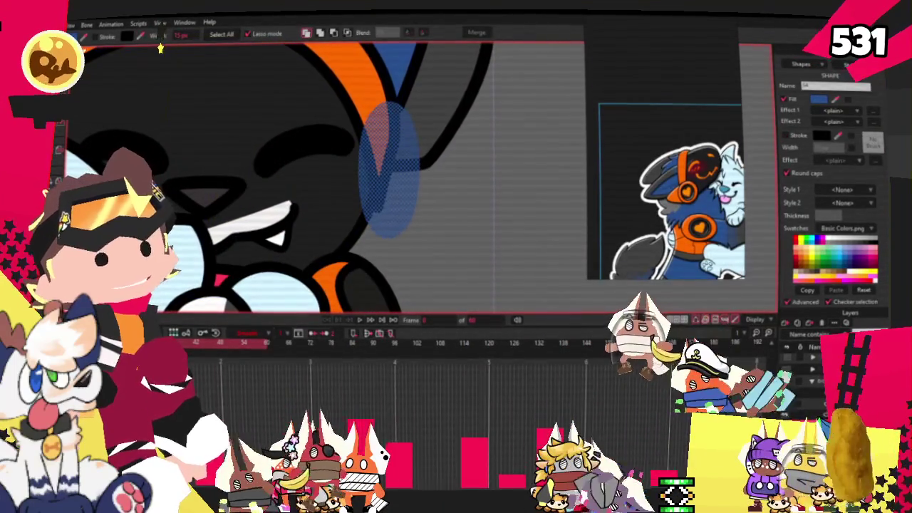
pyautogui.press('u')
pyautogui.click(368, 81)
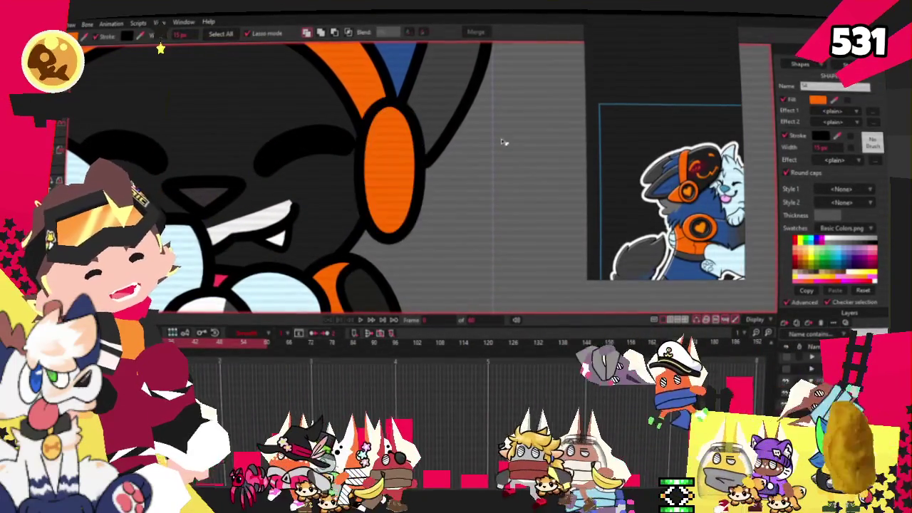
pyautogui.press('t')
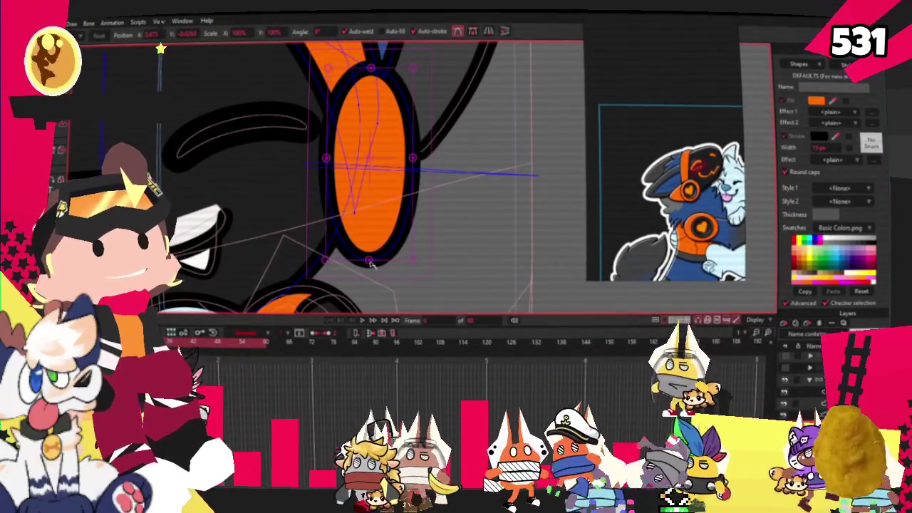
# - Enlarge the orange earcup and pull its upper-right edge into a point
pyautogui.scroll(-2, 387, 186)
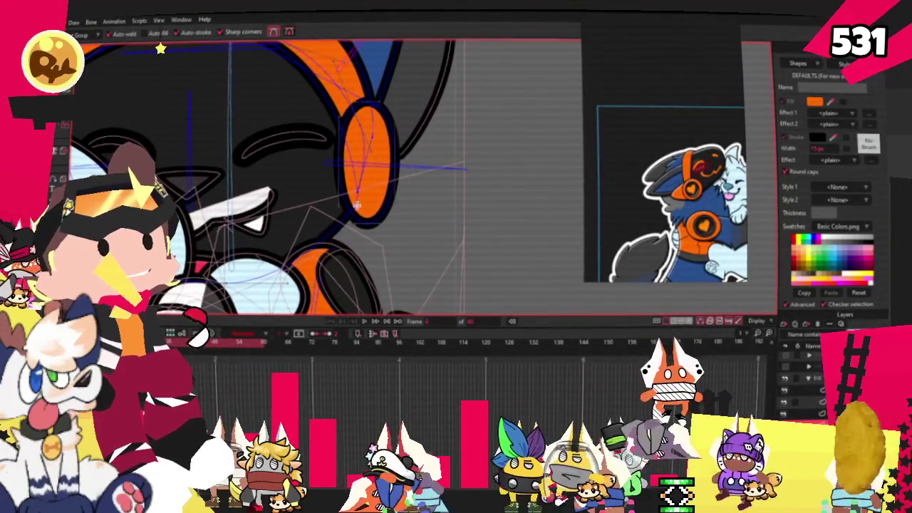
pyautogui.scroll(-2, 357, 198)
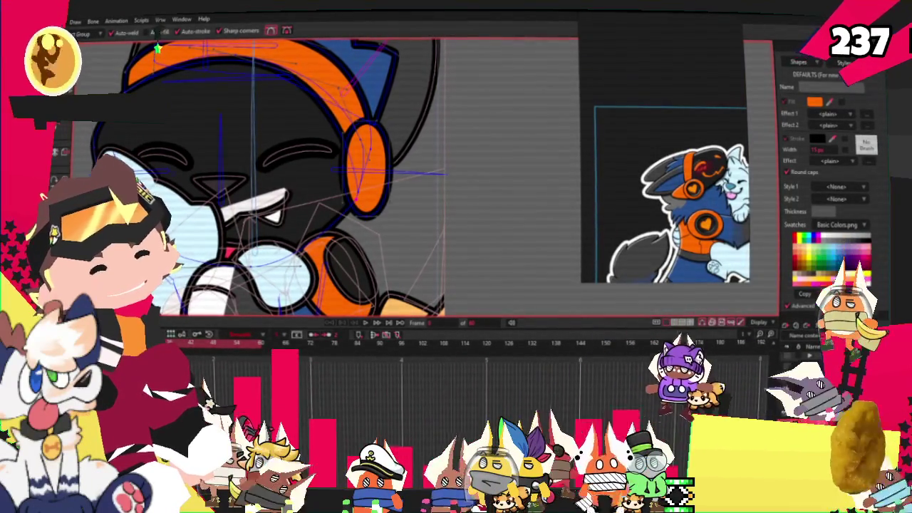
pyautogui.press('t')
pyautogui.scroll(3, 379, 158)
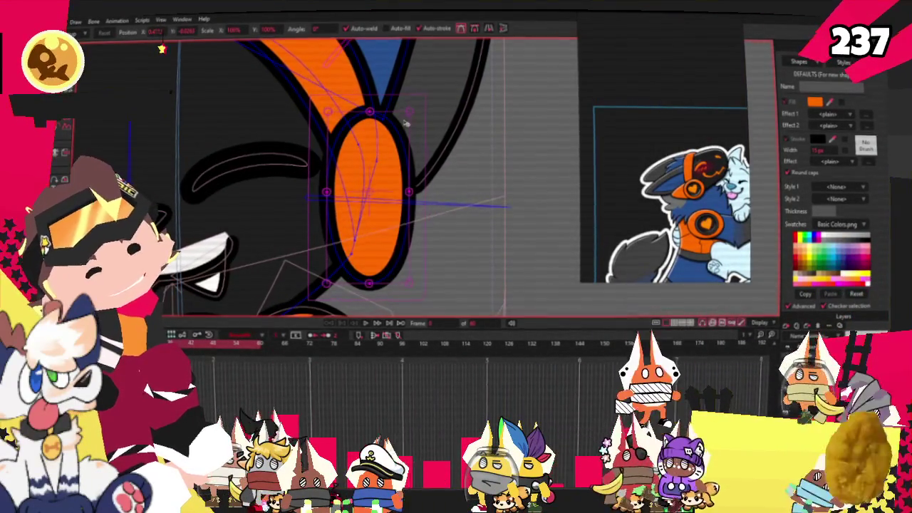
pyautogui.moveTo(407, 123); pyautogui.dragTo(408, 166)
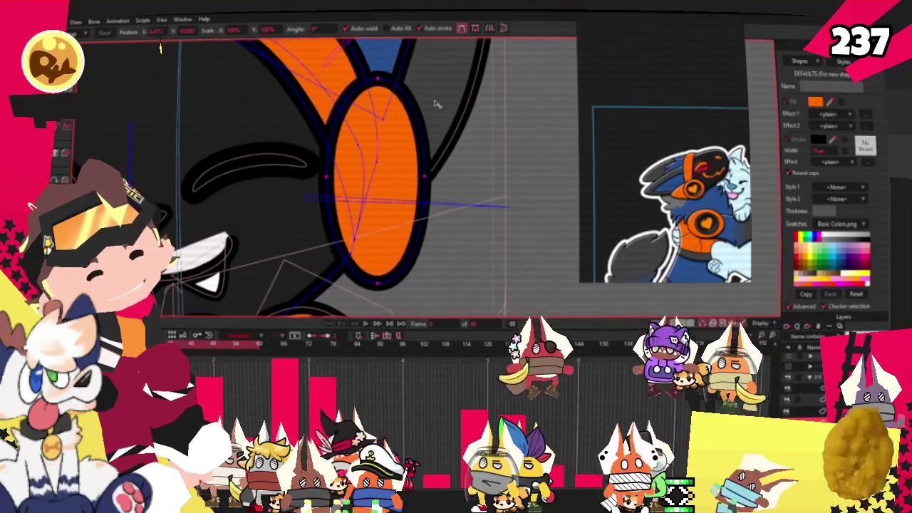
pyautogui.scroll(2, 370, 199)
pyautogui.scroll(-2, 307, 228)
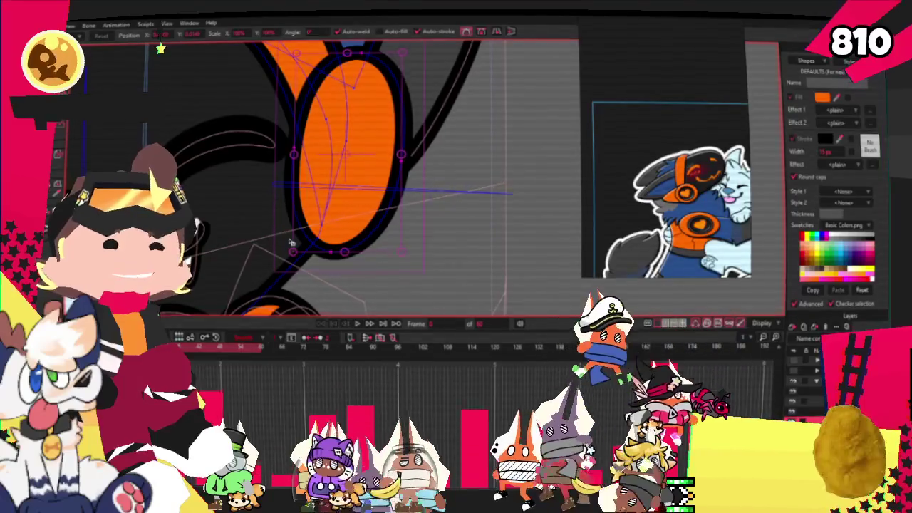
pyautogui.scroll(2, 508, 146)
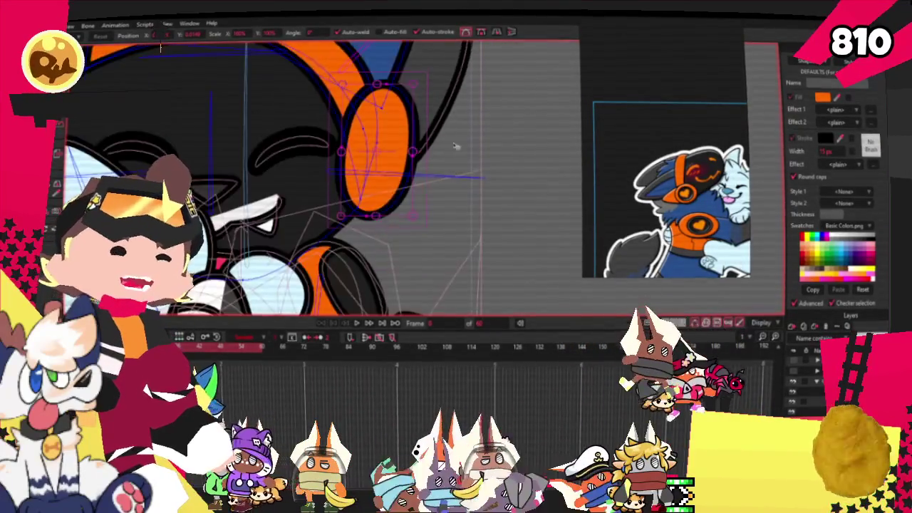
pyautogui.scroll(-2, 268, 57)
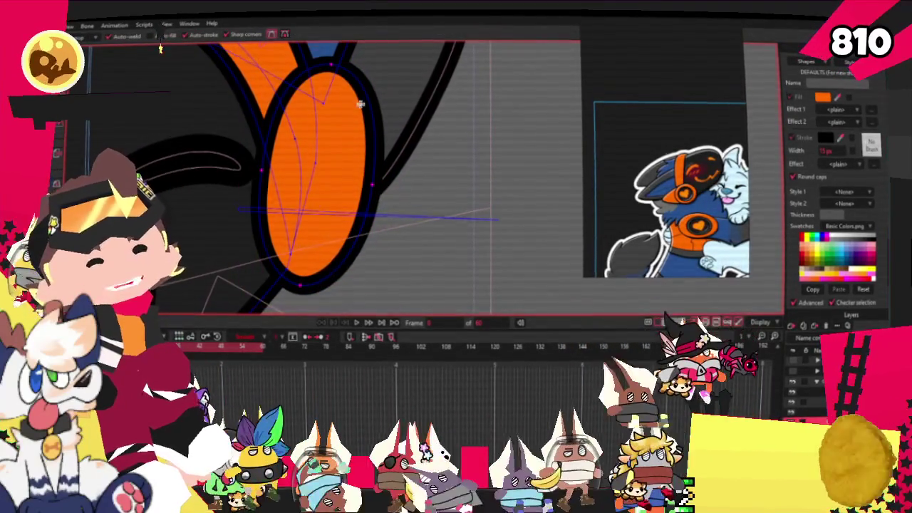
pyautogui.moveTo(360, 103); pyautogui.dragTo(420, 80)
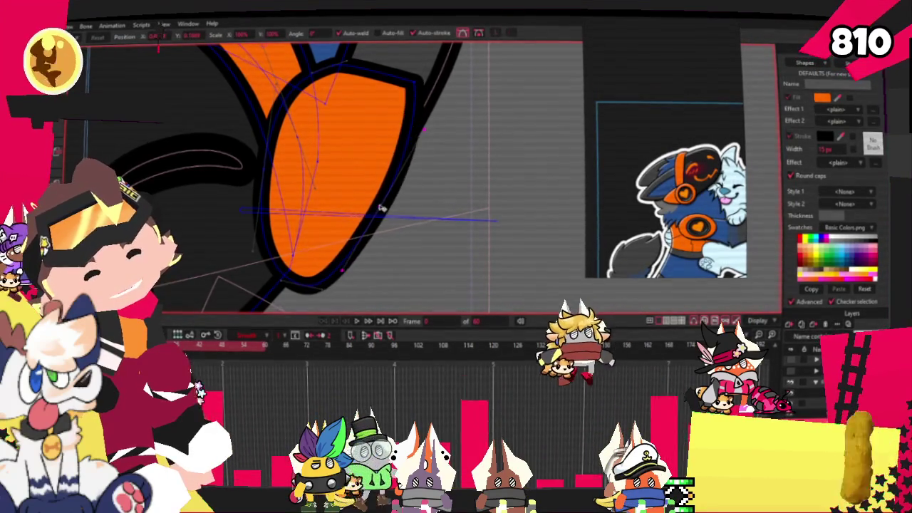
pyautogui.click(408, 126)
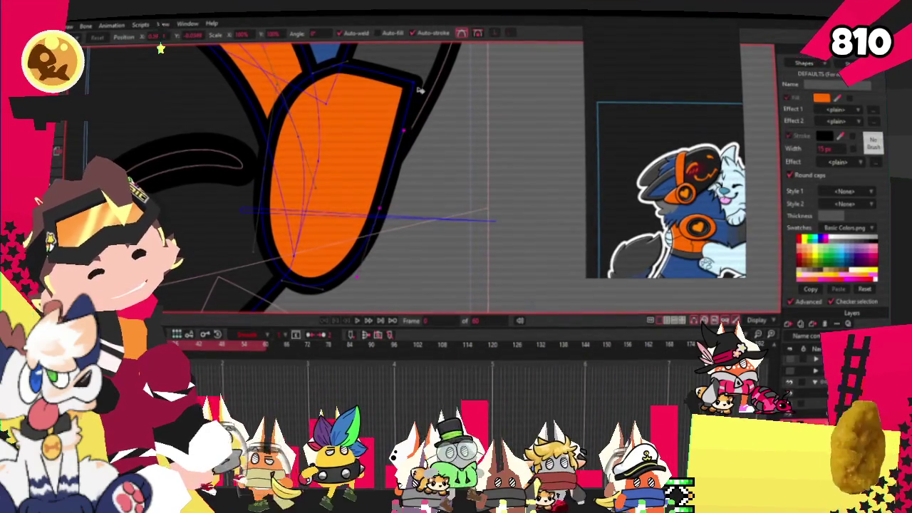
pyautogui.scroll(1, 360, 127)
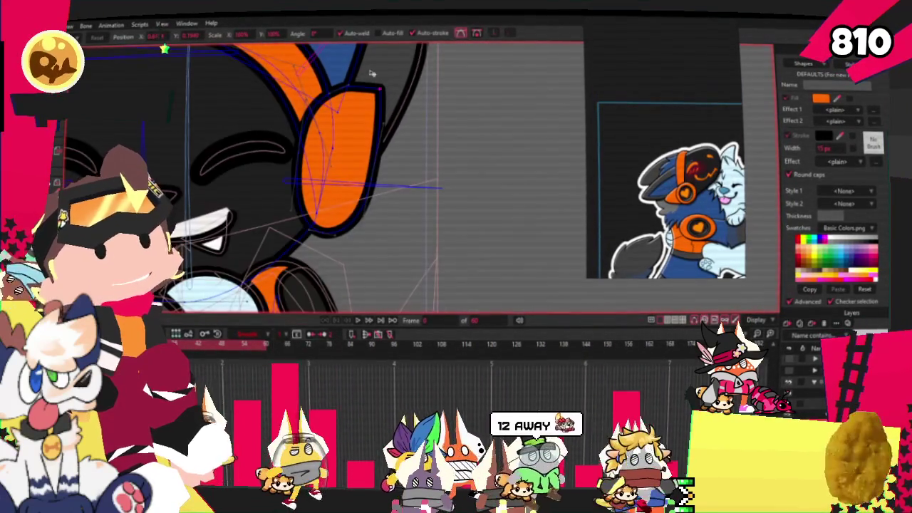
pyautogui.scroll(1, 342, 123)
pyautogui.scroll(1, 325, 118)
pyautogui.scroll(1, 308, 114)
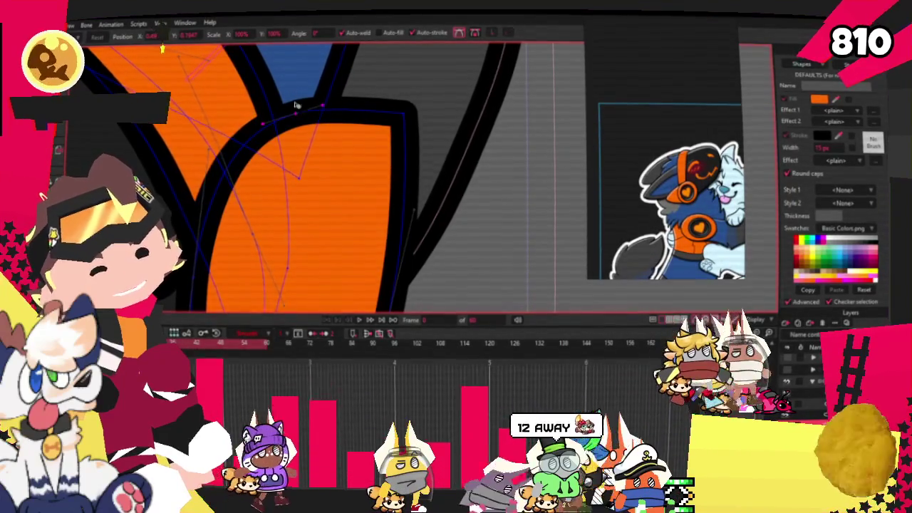
# - Sharpen the earcup's top-right corner into a tilted egg shape
pyautogui.press('c')
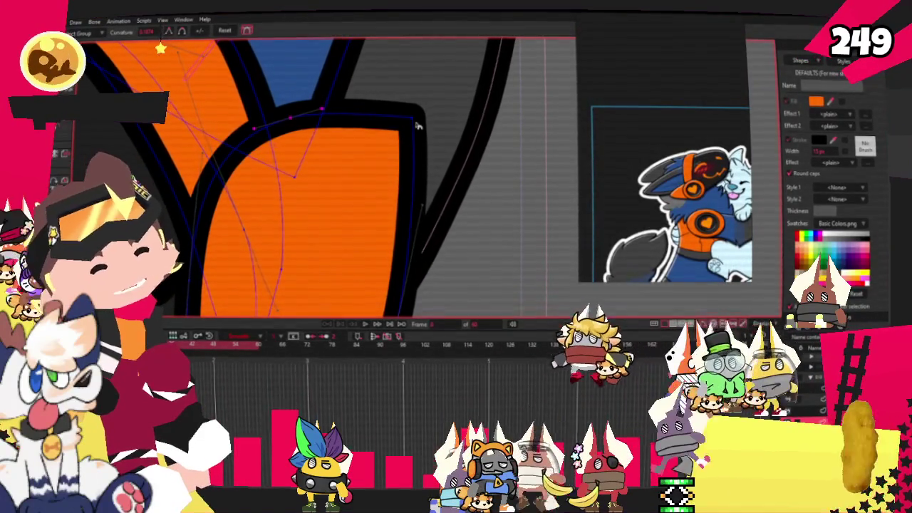
pyautogui.moveTo(323, 108); pyautogui.dragTo(404, 110)
pyautogui.scroll(-3, 497, 166)
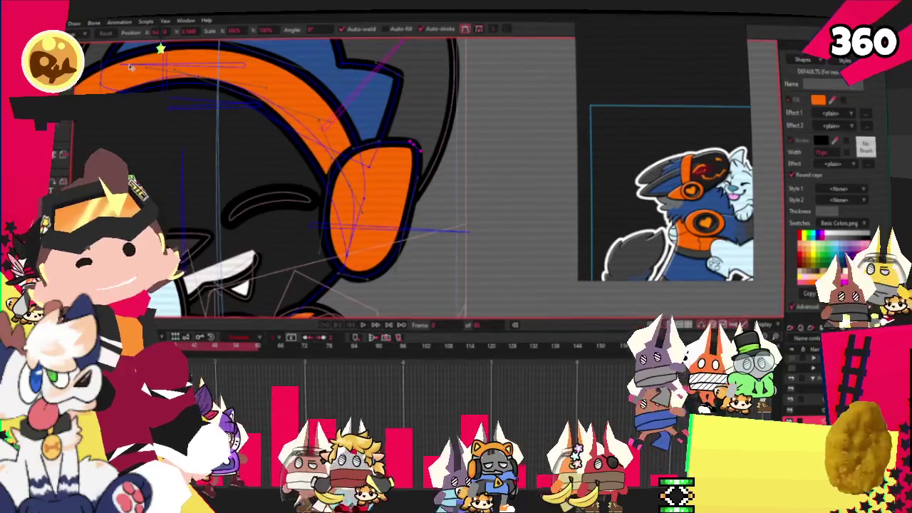
pyautogui.scroll(2, 446, 278)
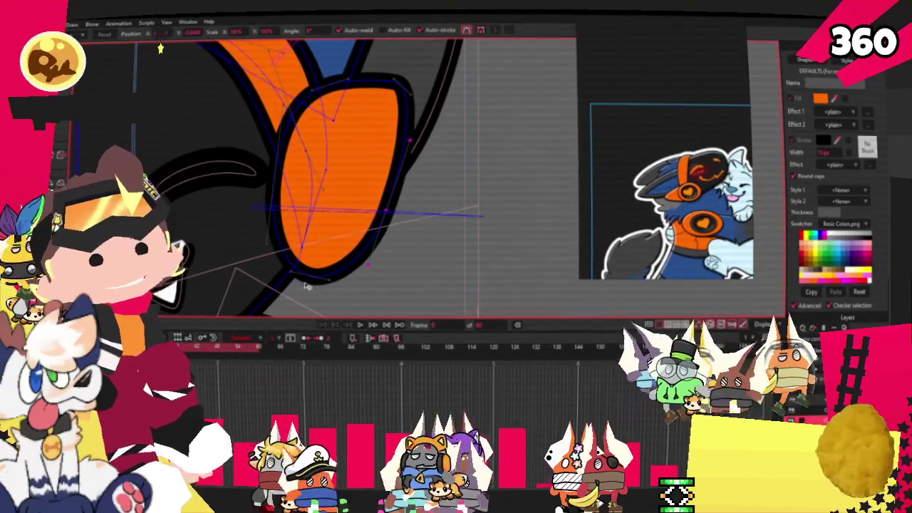
pyautogui.scroll(2, 310, 280)
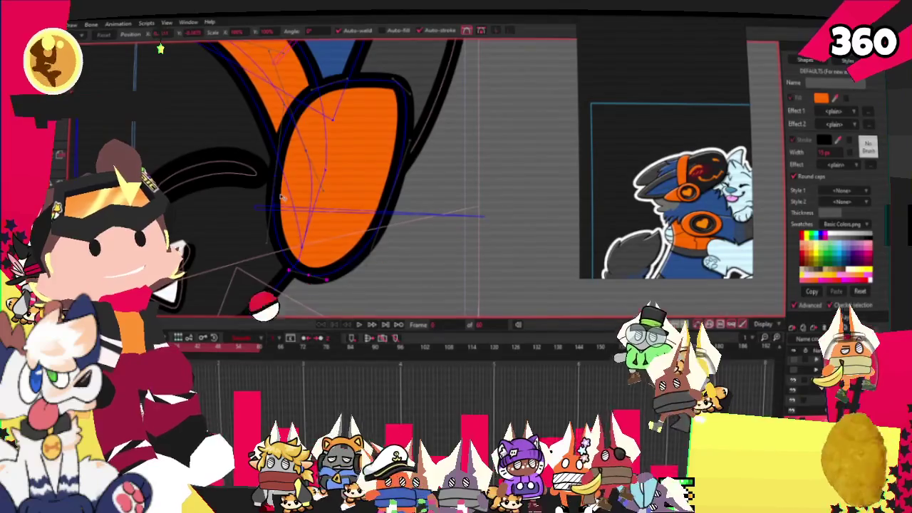
pyautogui.scroll(1, 306, 278)
pyautogui.scroll(-3, 342, 214)
pyautogui.scroll(2, 374, 155)
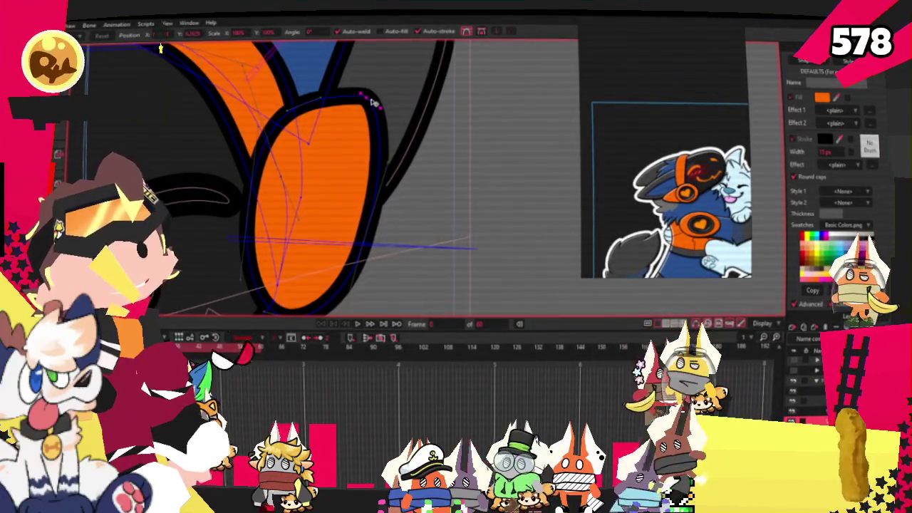
pyautogui.scroll(-1, 300, 103)
pyautogui.press('r')
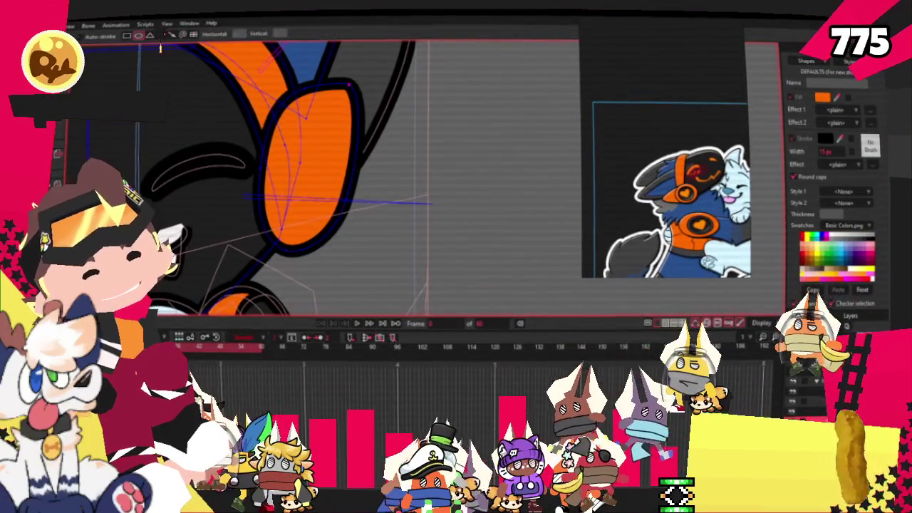
pyautogui.scroll(1, 289, 165)
# - Draw a dark inner oval over the earcup to form its recessed center
pyautogui.moveTo(302, 107); pyautogui.dragTo(377, 274)
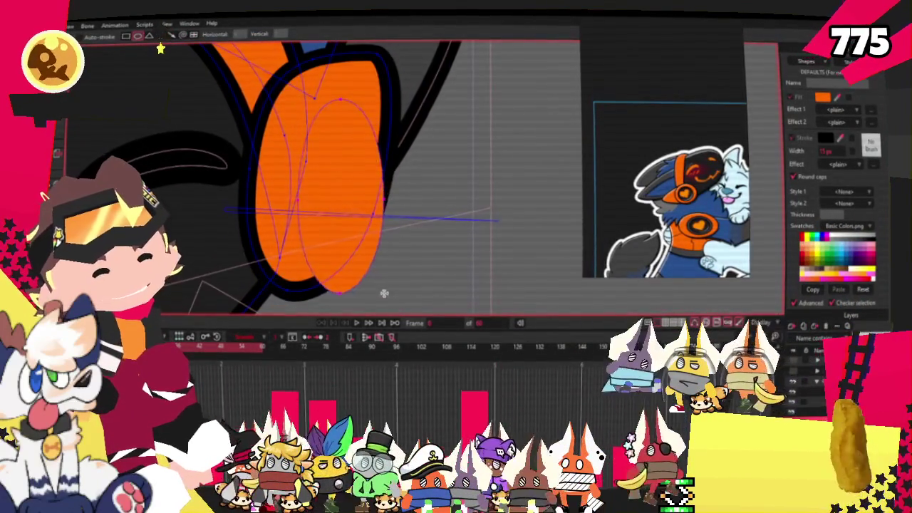
pyautogui.press('g')
pyautogui.scroll(2, 741, 171)
pyautogui.scroll(2, 741, 171)
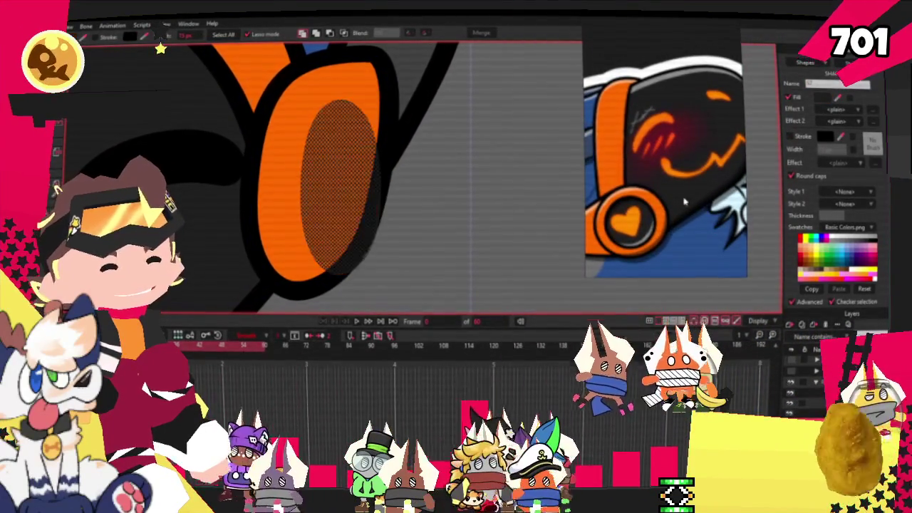
pyautogui.scroll(-2, 528, 165)
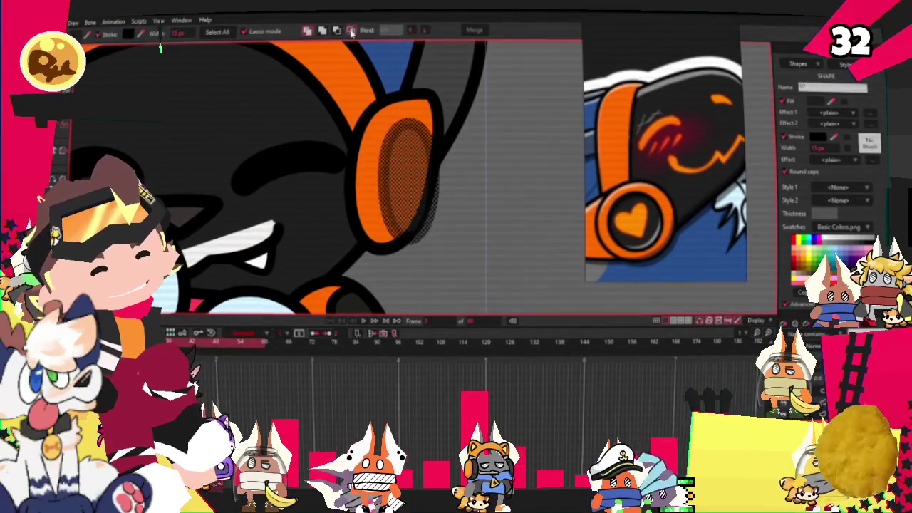
pyautogui.scroll(-2, 292, 128)
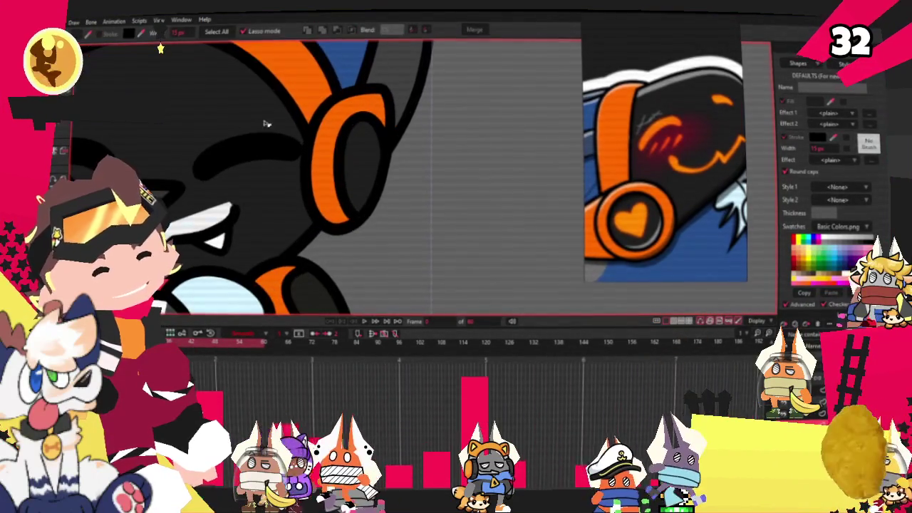
# - Shrink the headphone's inner O-shaped curve, undoing the extra tilted reshape
pyautogui.press('t')
pyautogui.scroll(1, 341, 158)
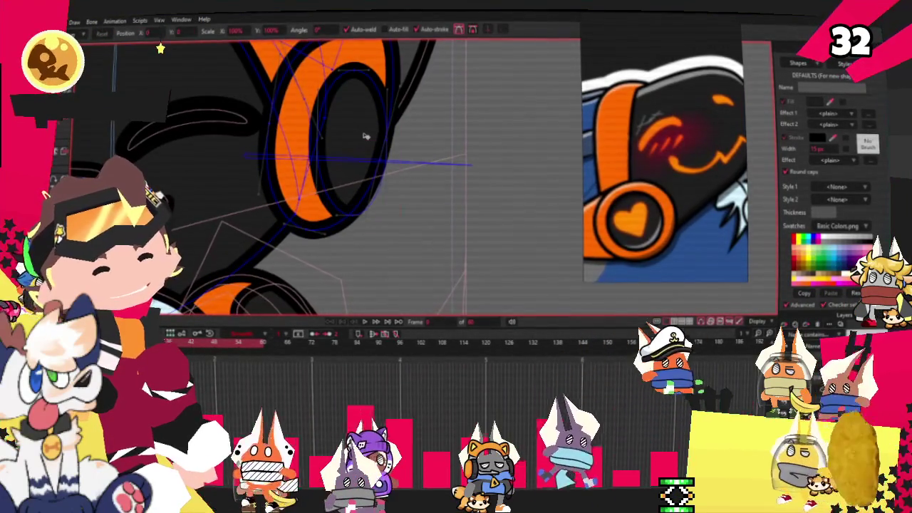
pyautogui.doubleClick(386, 142)
pyautogui.moveTo(397, 218); pyautogui.dragTo(351, 203)
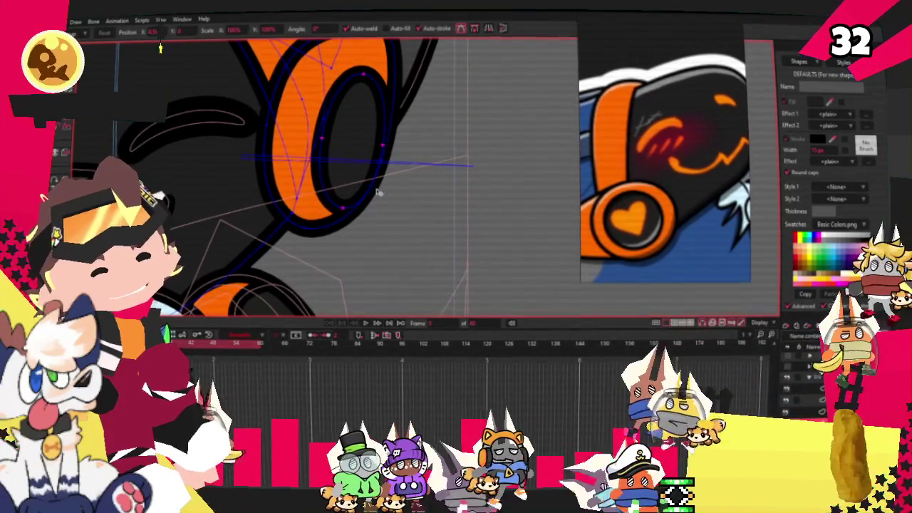
pyautogui.scroll(-2, 371, 183)
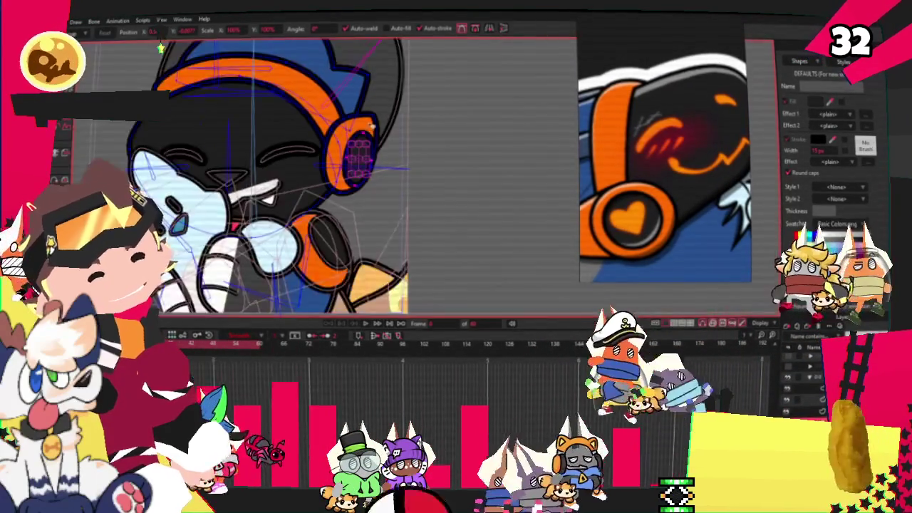
pyautogui.scroll(2, 374, 142)
pyautogui.click(374, 118)
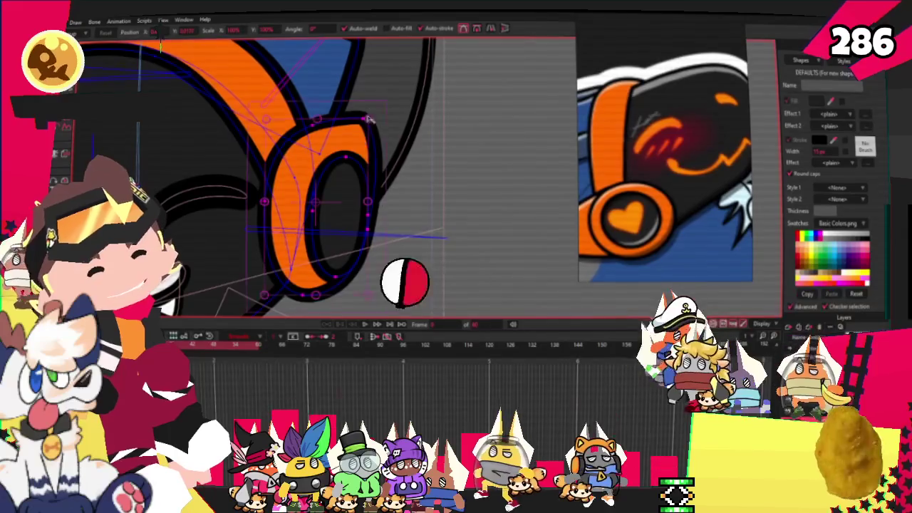
pyautogui.click(351, 169)
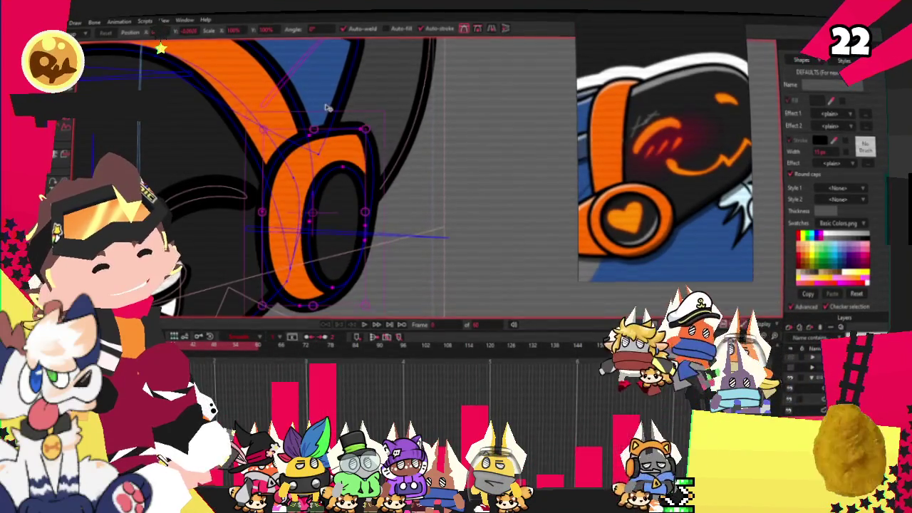
pyautogui.scroll(-2, 326, 108)
pyautogui.scroll(2, 311, 238)
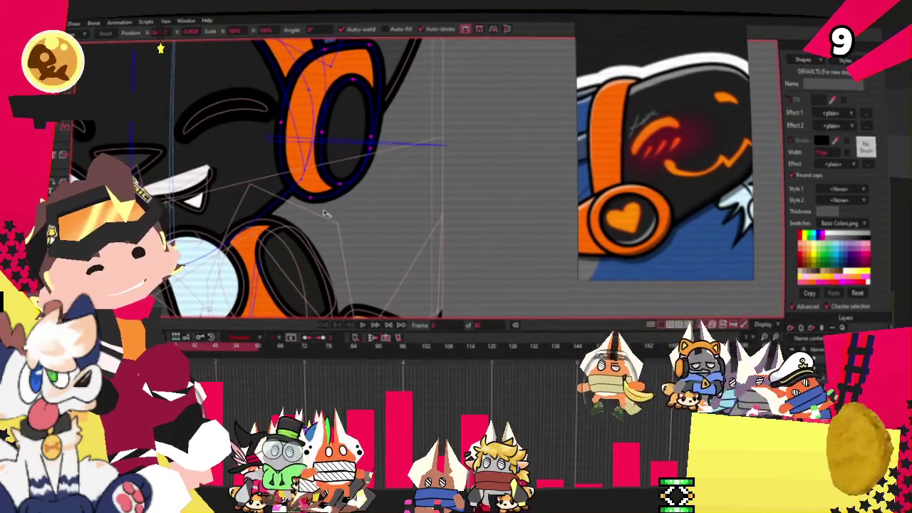
pyautogui.scroll(2, 353, 114)
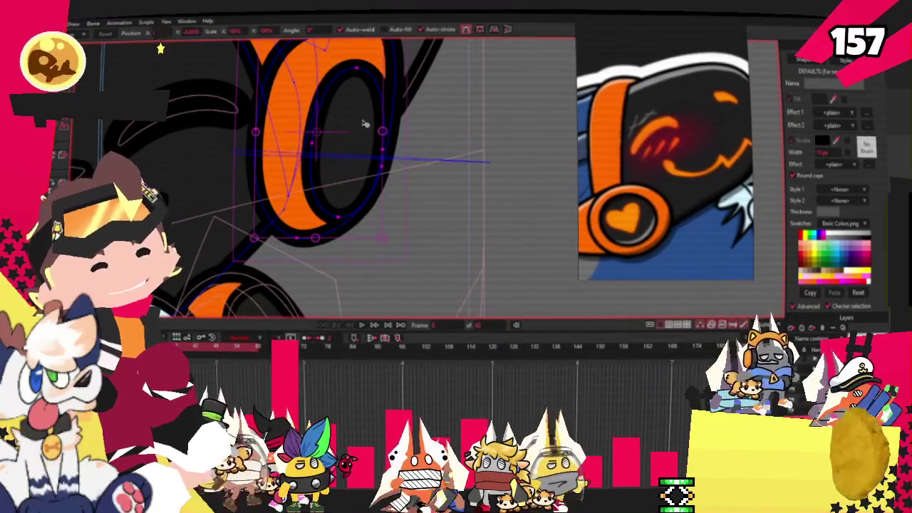
pyautogui.click(382, 208)
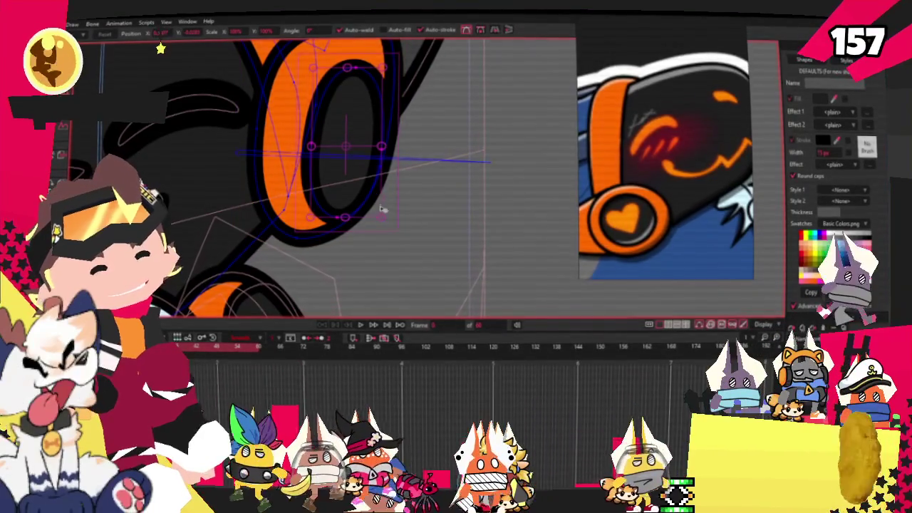
pyautogui.moveTo(382, 222); pyautogui.dragTo(376, 208)
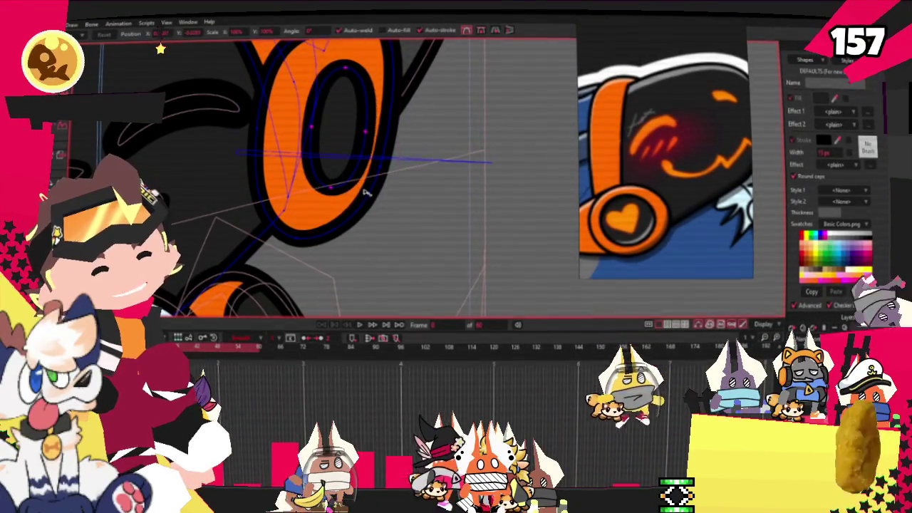
pyautogui.hotkey('ctrl', 'z')
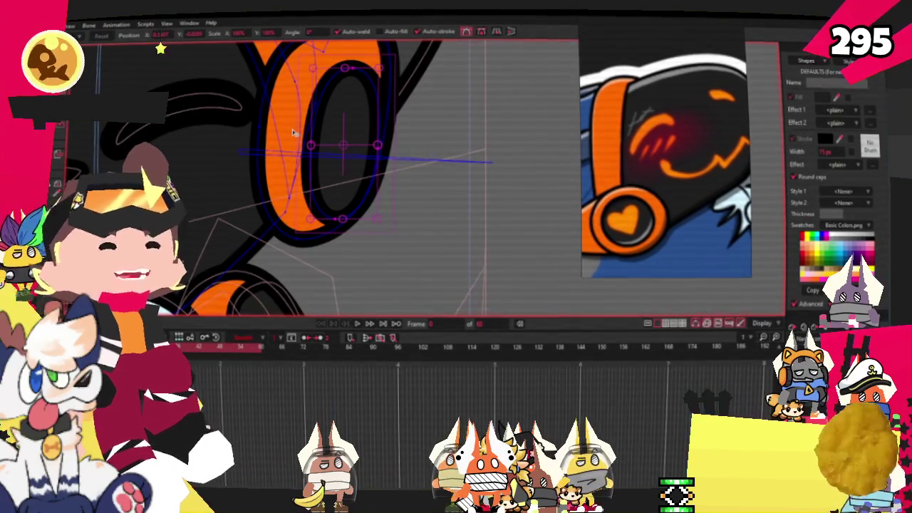
pyautogui.click(369, 57)
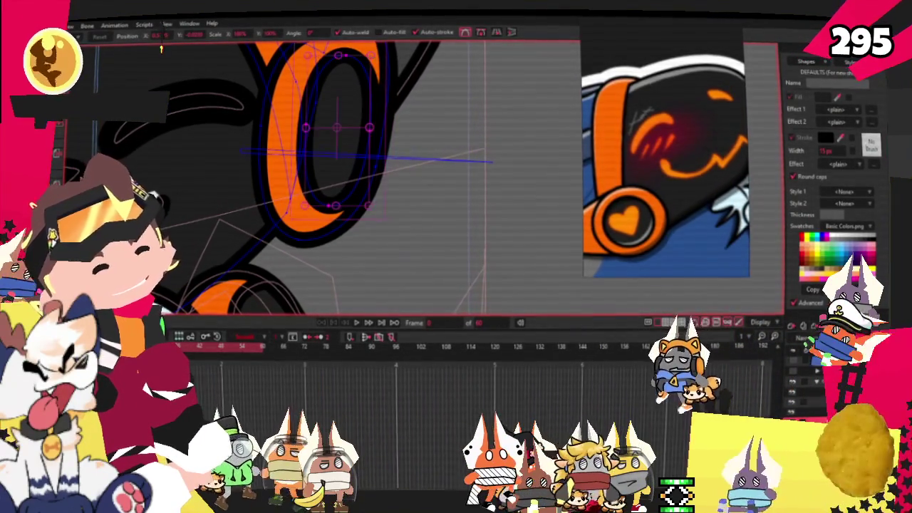
# - Add a point on the right edge of the headphone's inner O
pyautogui.press('w')
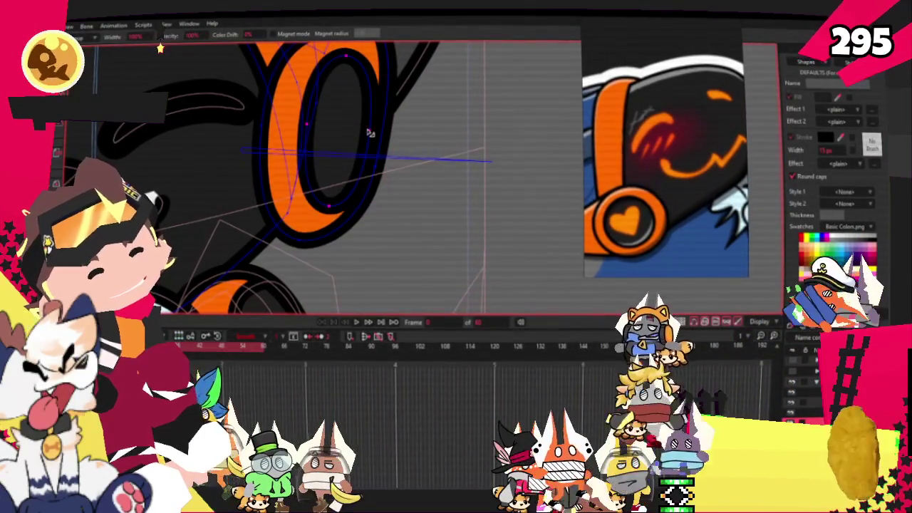
pyautogui.scroll(-3, 304, 158)
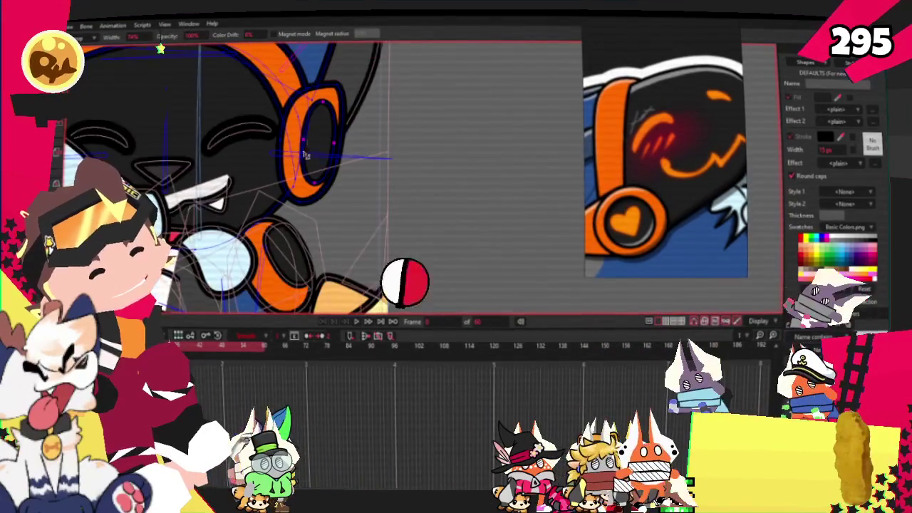
pyautogui.scroll(3, 305, 126)
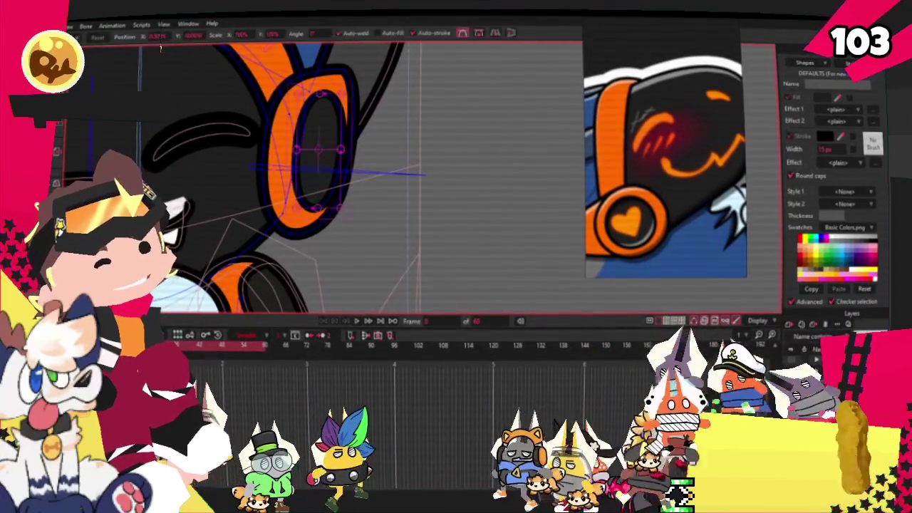
pyautogui.scroll(2, 242, 124)
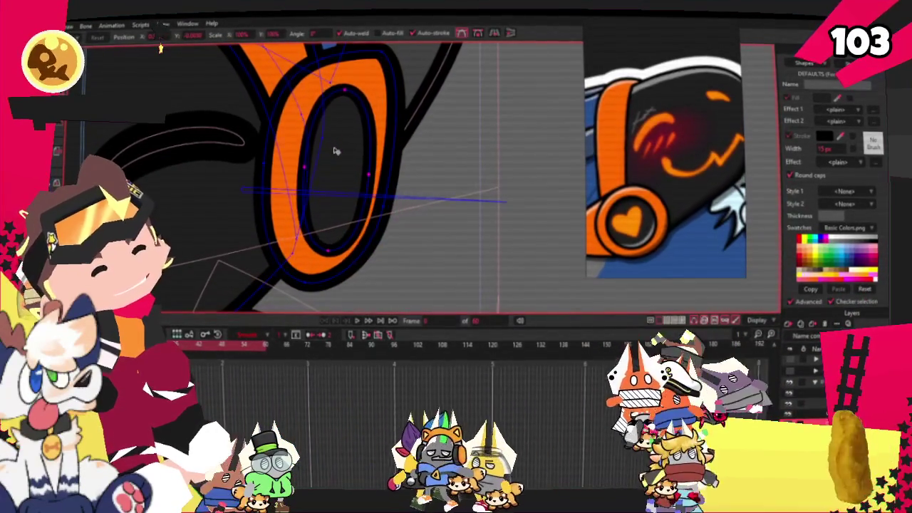
pyautogui.press('t')
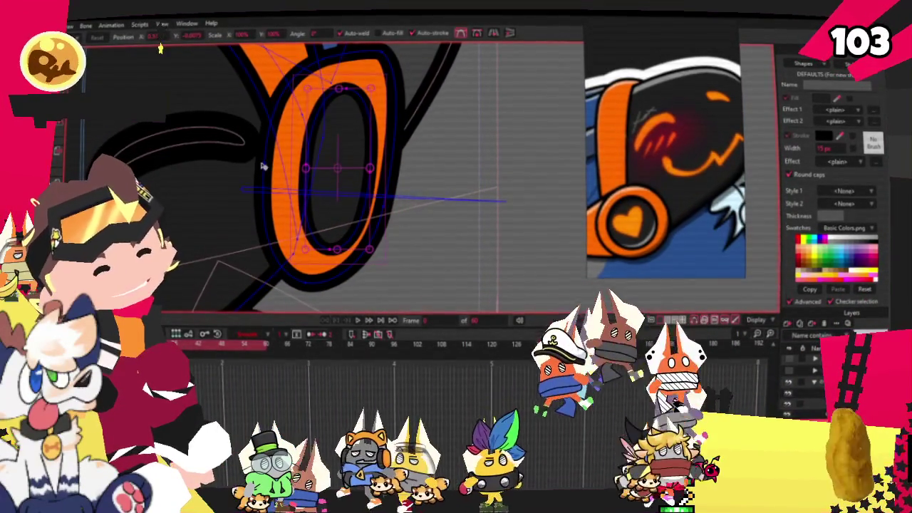
pyautogui.press('g')
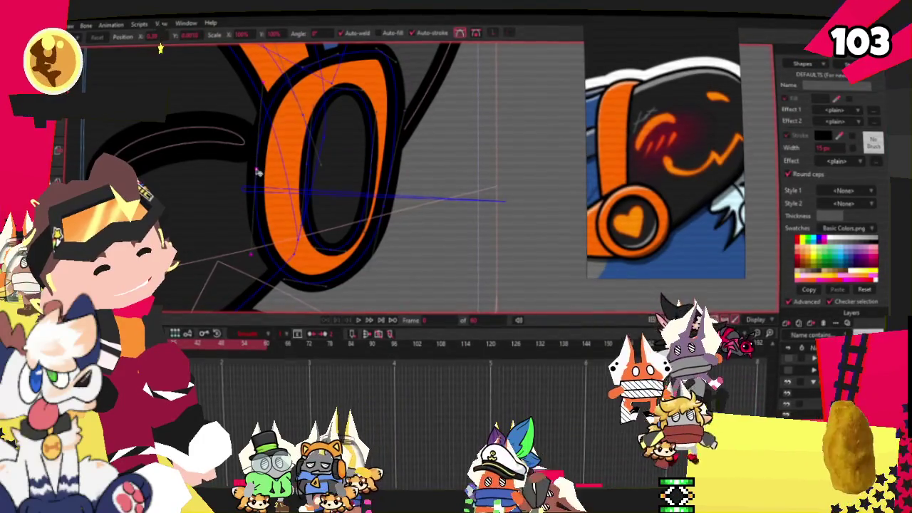
pyautogui.click(399, 208)
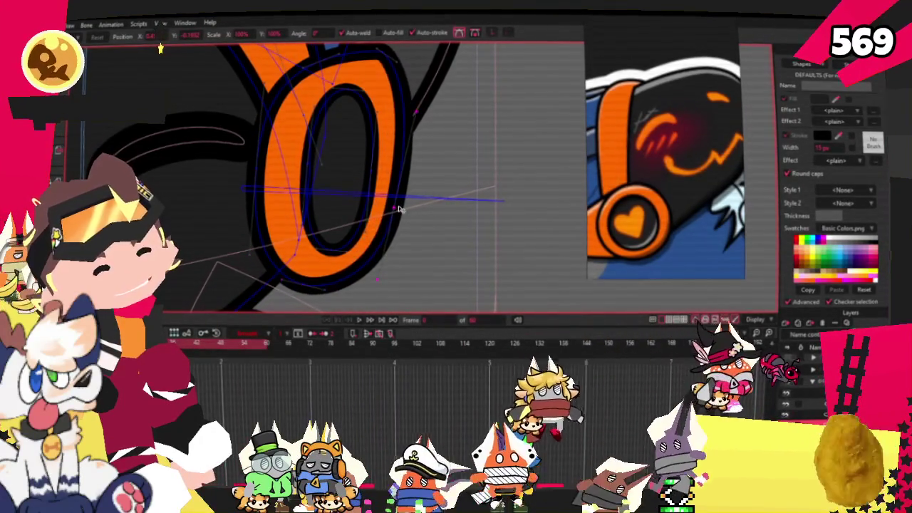
pyautogui.scroll(-2, 399, 134)
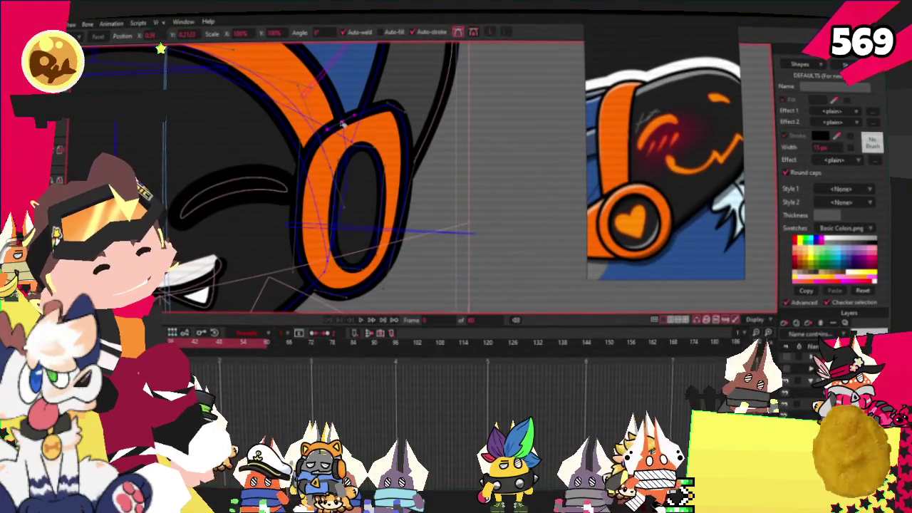
pyautogui.scroll(-2, 385, 116)
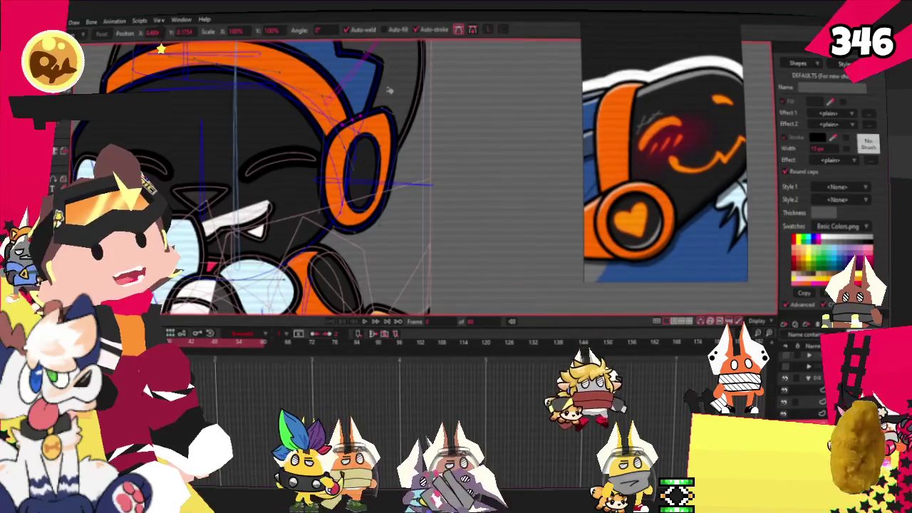
pyautogui.scroll(-3, 401, 135)
pyautogui.scroll(3, 428, 100)
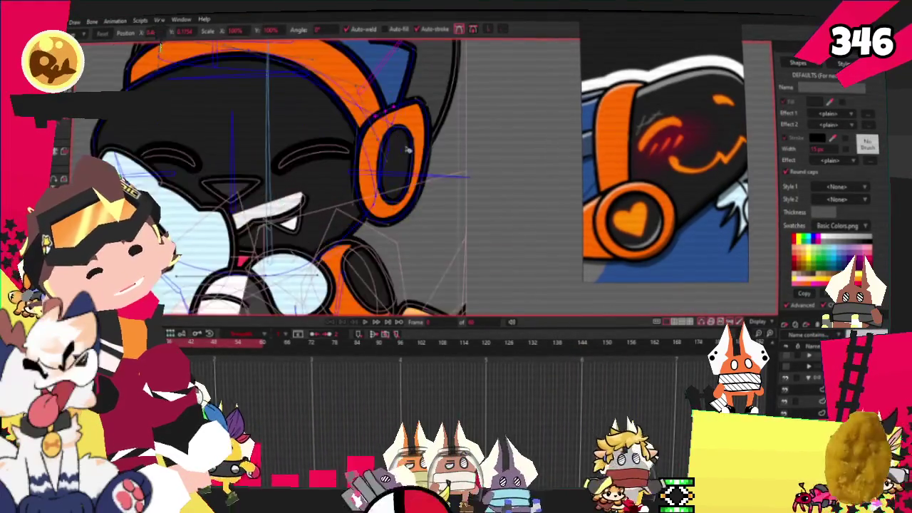
pyautogui.scroll(2, 439, 84)
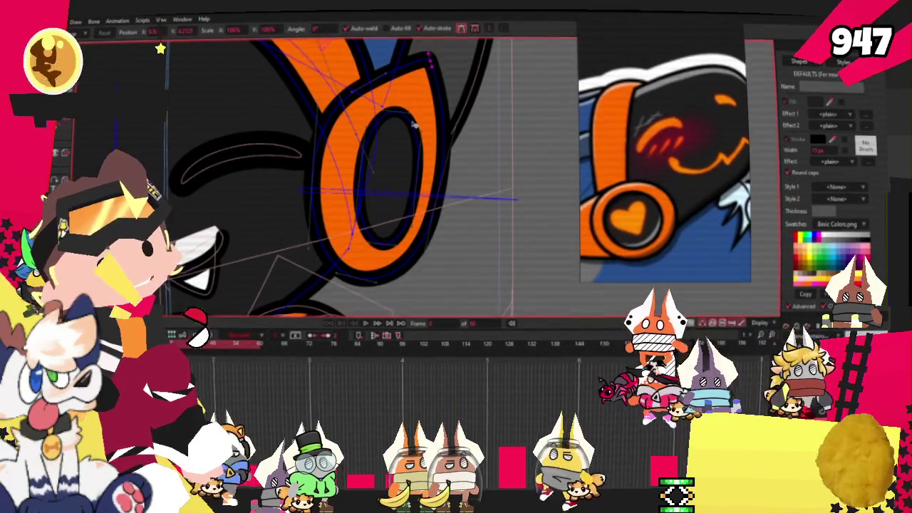
pyautogui.scroll(1, 417, 125)
pyautogui.scroll(-2, 411, 125)
pyautogui.scroll(-1, 411, 128)
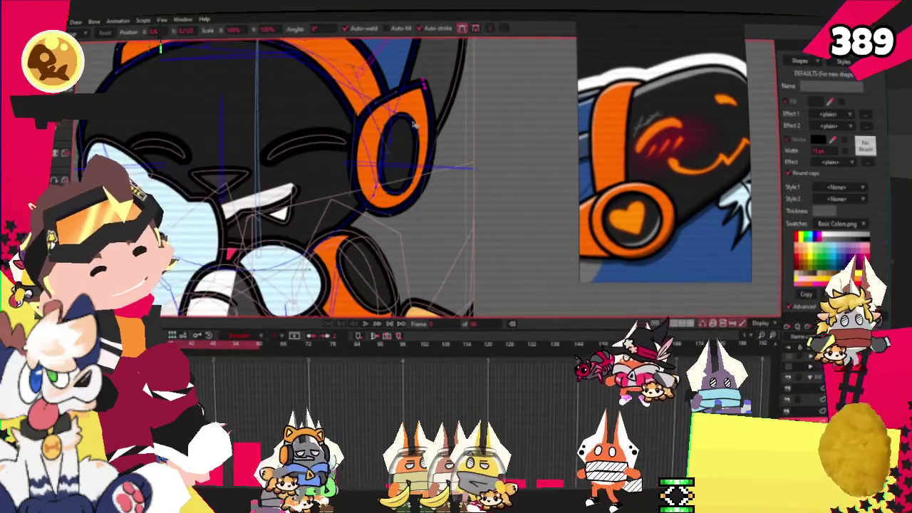
pyautogui.scroll(2, 411, 140)
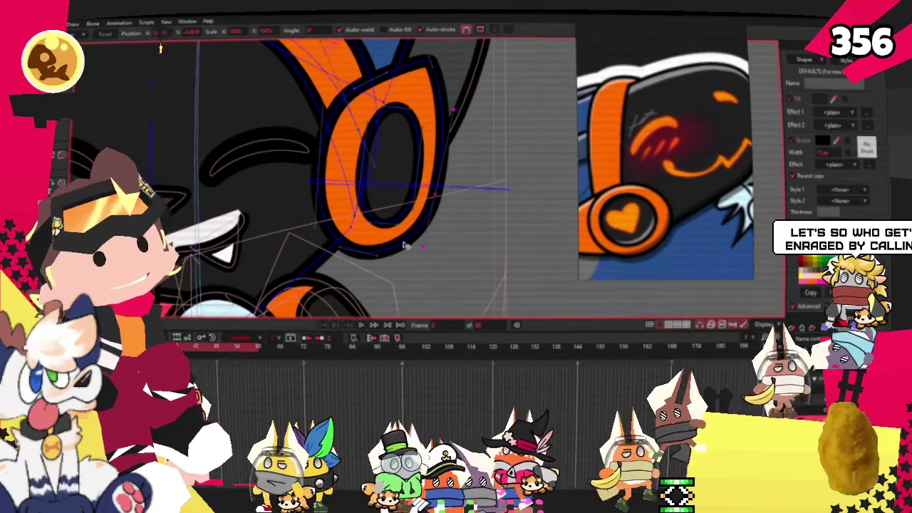
pyautogui.scroll(-2, 408, 213)
pyautogui.scroll(-2, 405, 193)
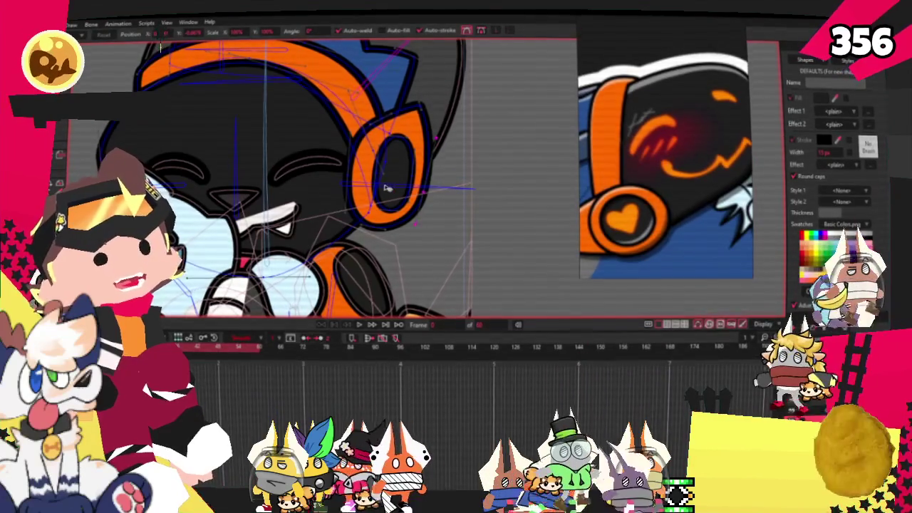
pyautogui.scroll(-2, 428, 142)
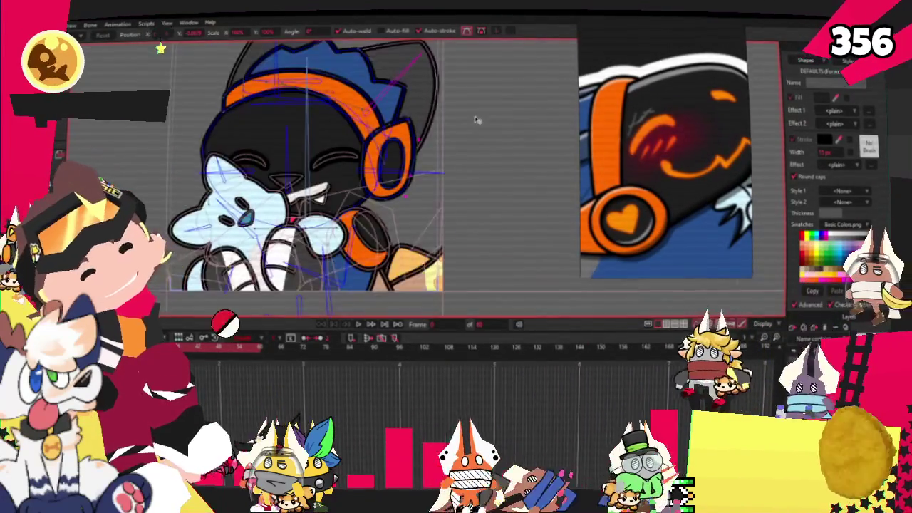
pyautogui.scroll(-2, 450, 131)
pyautogui.scroll(3, 402, 151)
pyautogui.scroll(2, 395, 167)
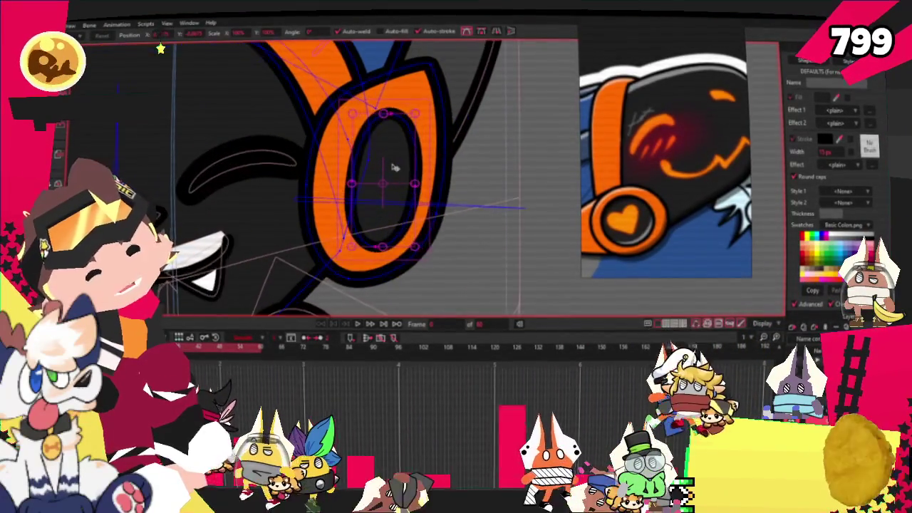
pyautogui.scroll(1, 424, 178)
# - Shift the headphone's inner hole slightly left, then pick the orange hand area
pyautogui.moveTo(417, 176); pyautogui.dragTo(399, 178)
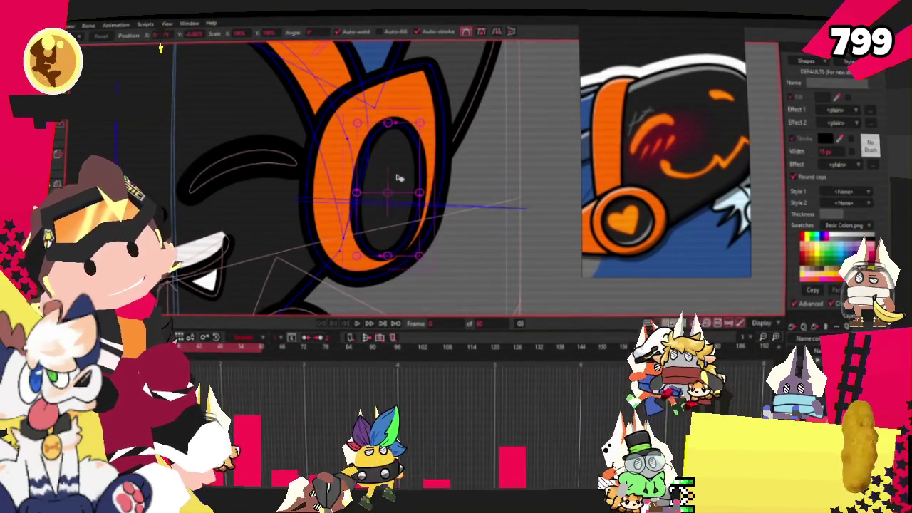
pyautogui.scroll(-2, 373, 148)
pyautogui.scroll(-1, 372, 143)
pyautogui.scroll(-2, 373, 142)
pyautogui.scroll(-1, 372, 142)
pyautogui.scroll(3, 456, 185)
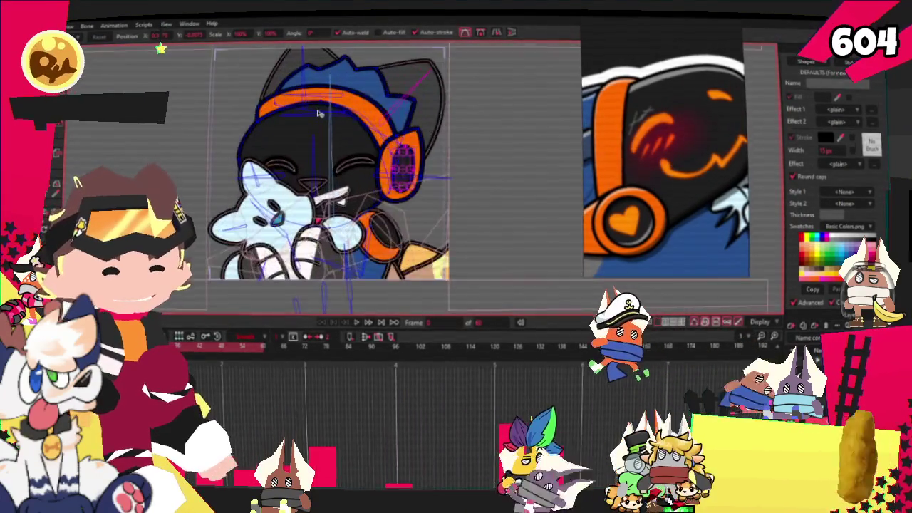
pyautogui.scroll(1, 488, 192)
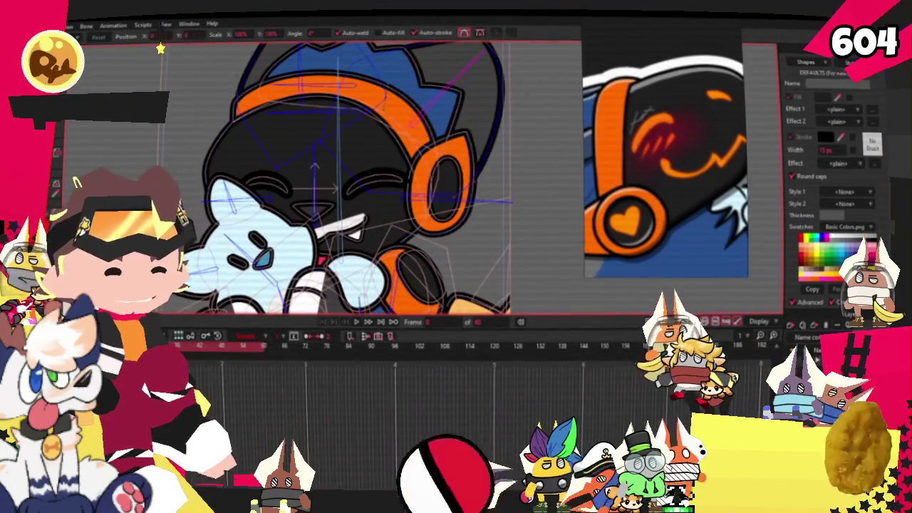
pyautogui.scroll(-1, 489, 247)
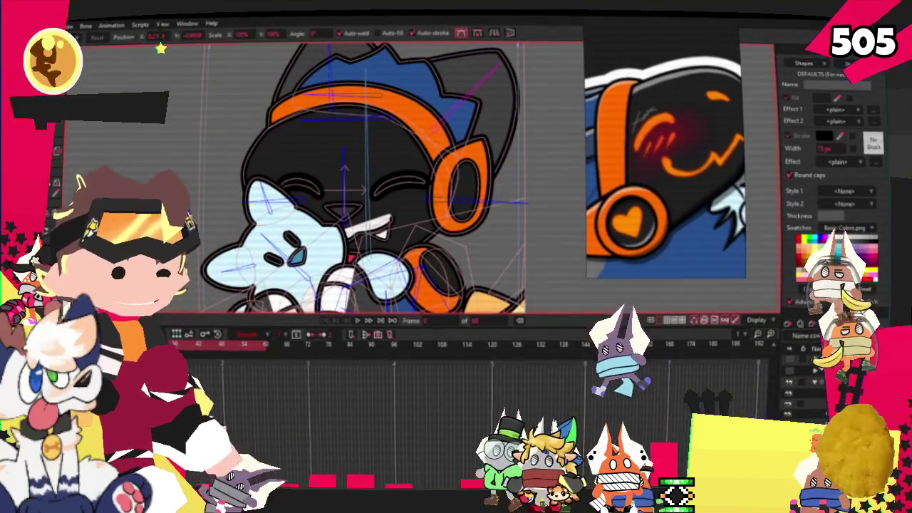
pyautogui.click(372, 265)
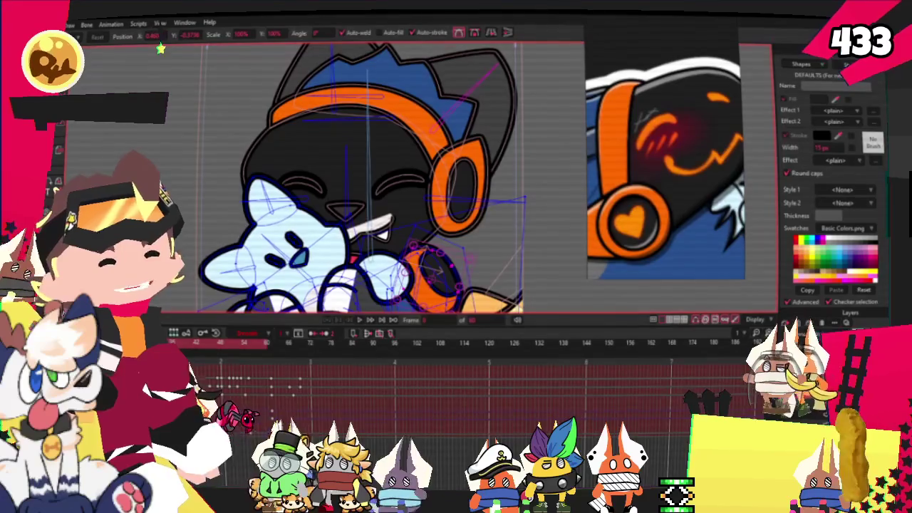
pyautogui.scroll(3, 329, 212)
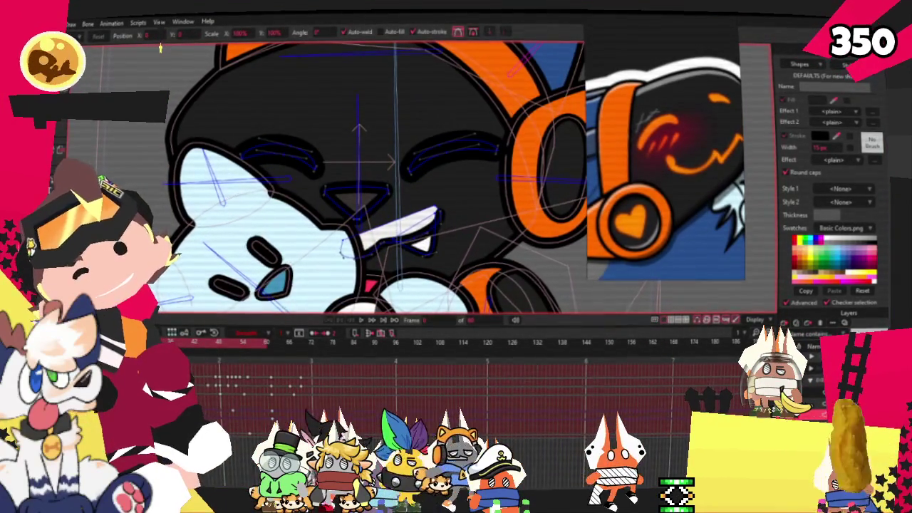
# - Fill the cat's nose and both eyebrows orange, then pick the mouth shape
pyautogui.press('q')
pyautogui.scroll(1, 366, 179)
pyautogui.scroll(2, 367, 178)
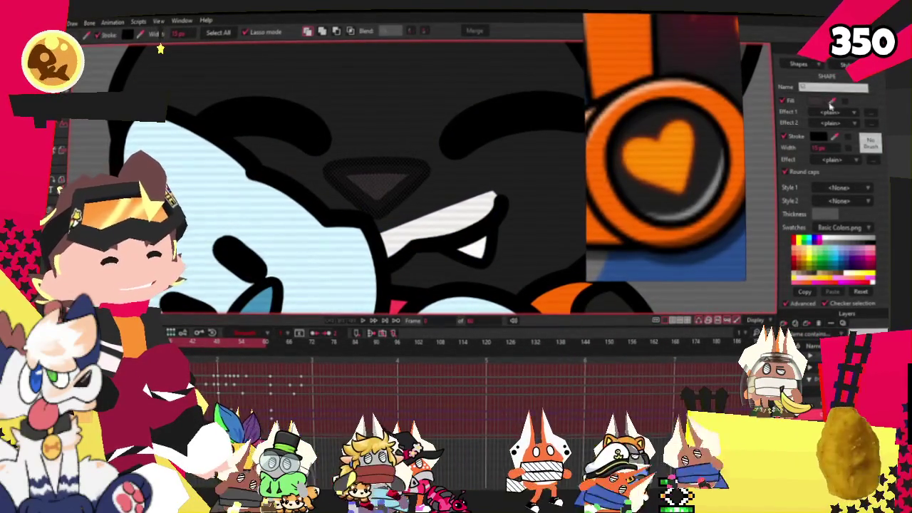
pyautogui.click(377, 181)
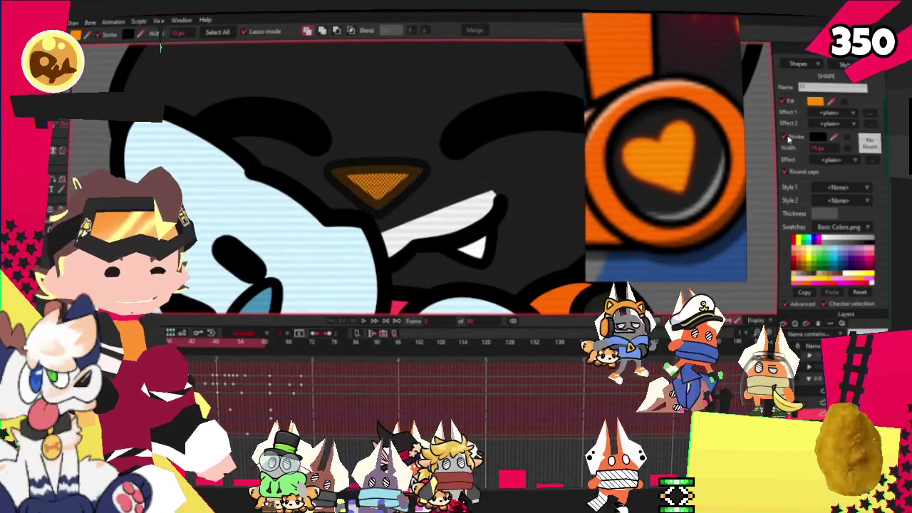
pyautogui.click(448, 130)
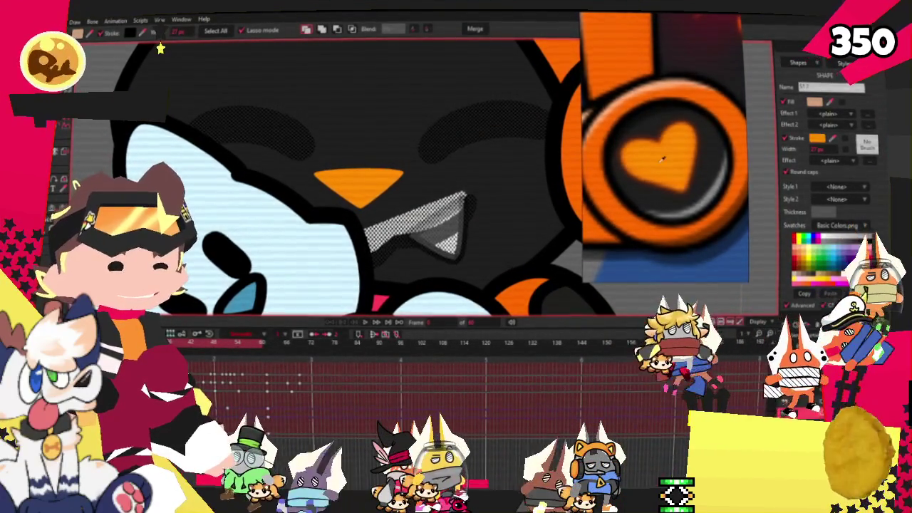
pyautogui.click(830, 141)
pyautogui.scroll(1, 487, 192)
pyautogui.scroll(-1, 487, 192)
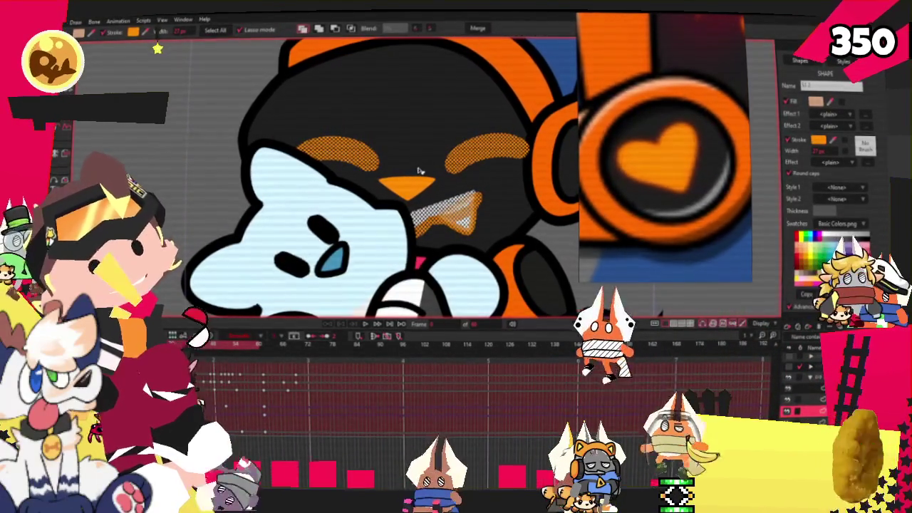
pyautogui.click(463, 219)
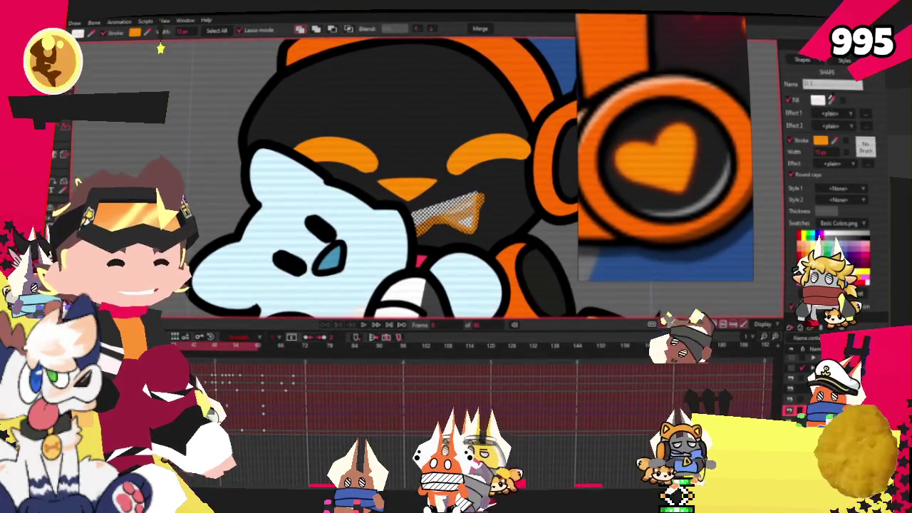
pyautogui.scroll(-3, 448, 101)
pyautogui.scroll(-2, 499, 220)
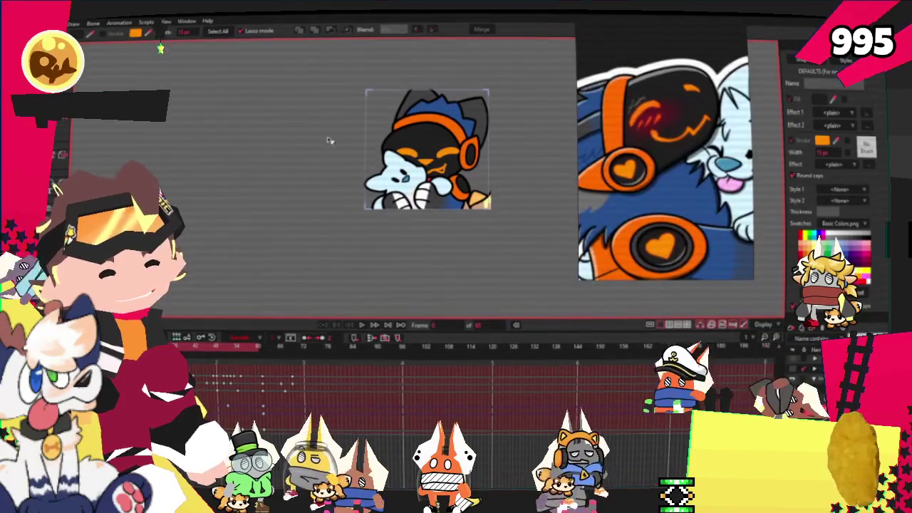
# - Move the orange nose triangle up beneath the cat's left eyebrow
pyautogui.scroll(1, 462, 187)
pyautogui.scroll(1, 463, 189)
pyautogui.scroll(1, 463, 189)
pyautogui.scroll(1, 463, 189)
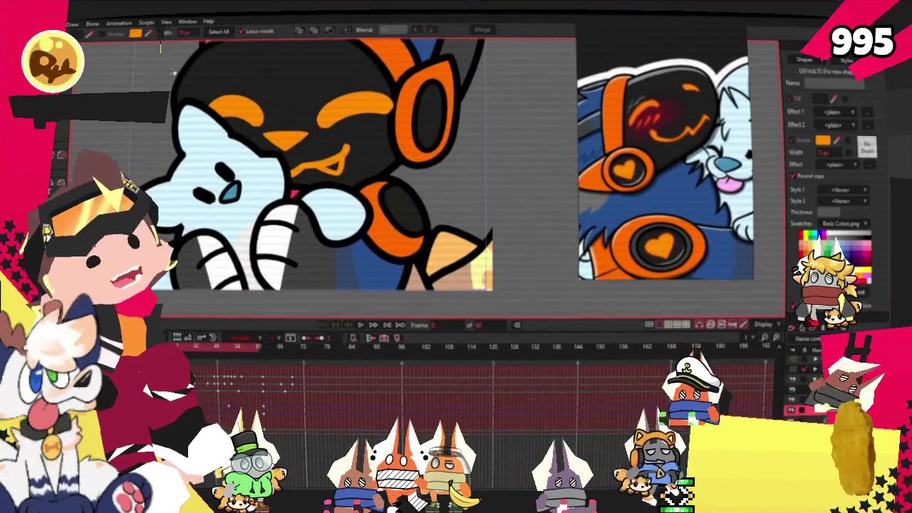
pyautogui.press('t')
pyautogui.scroll(2, 299, 143)
pyautogui.scroll(-2, 300, 142)
pyautogui.scroll(2, 299, 142)
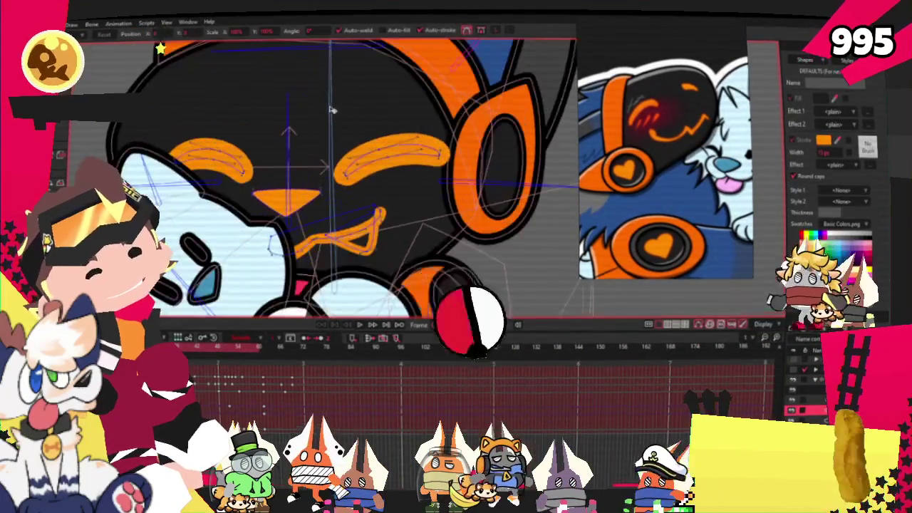
pyautogui.scroll(1, 321, 178)
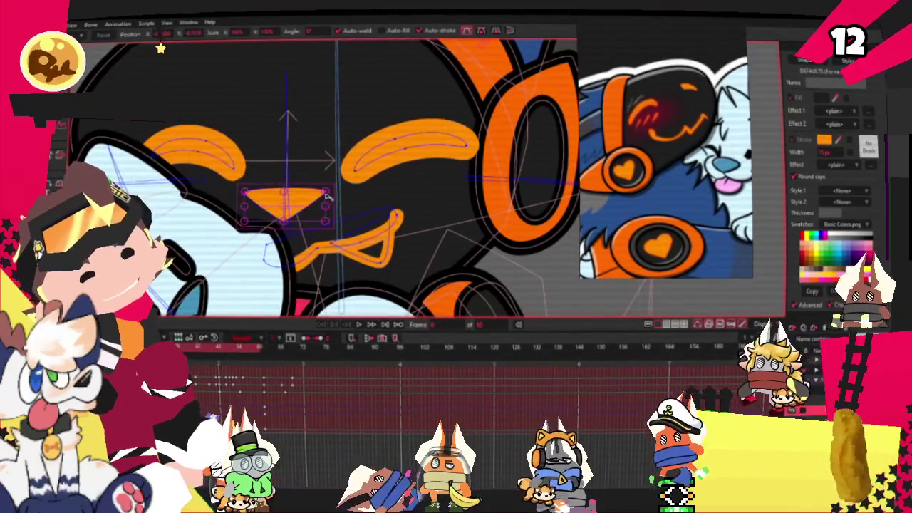
pyautogui.scroll(2, 295, 194)
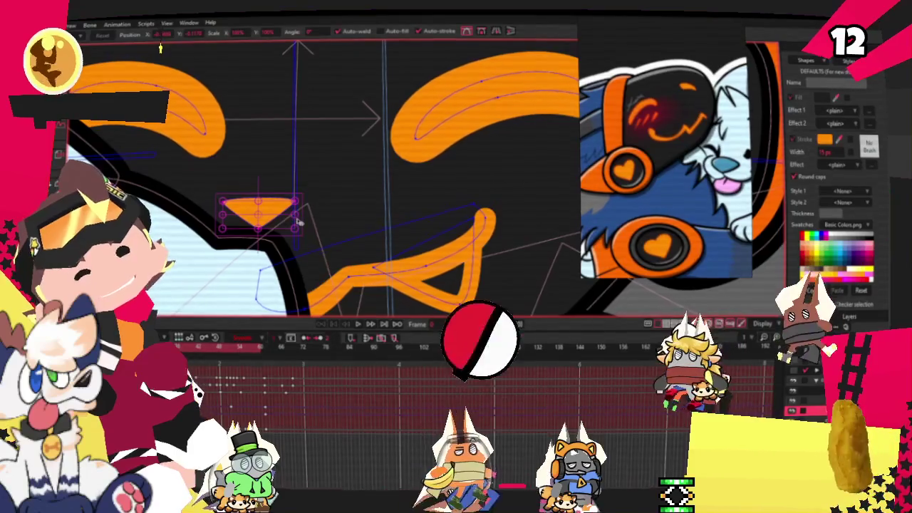
pyautogui.click(292, 223)
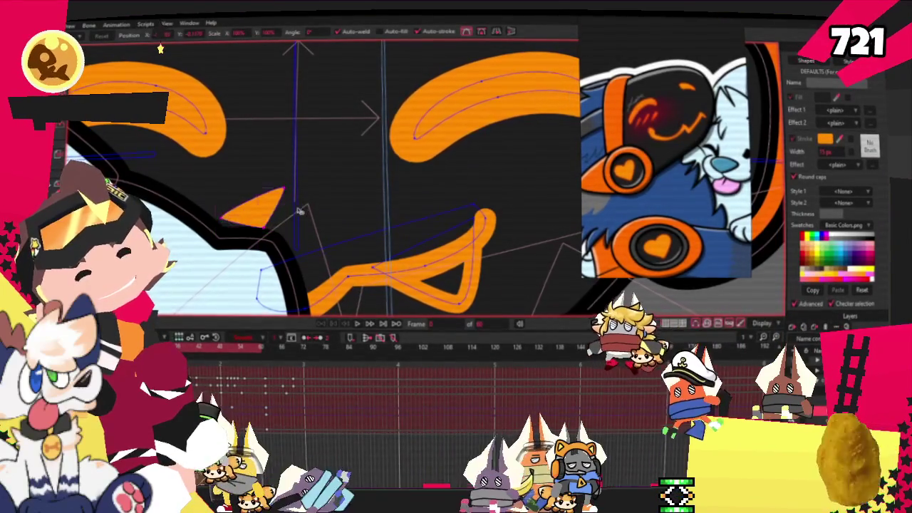
pyautogui.moveTo(303, 207); pyautogui.dragTo(335, 148)
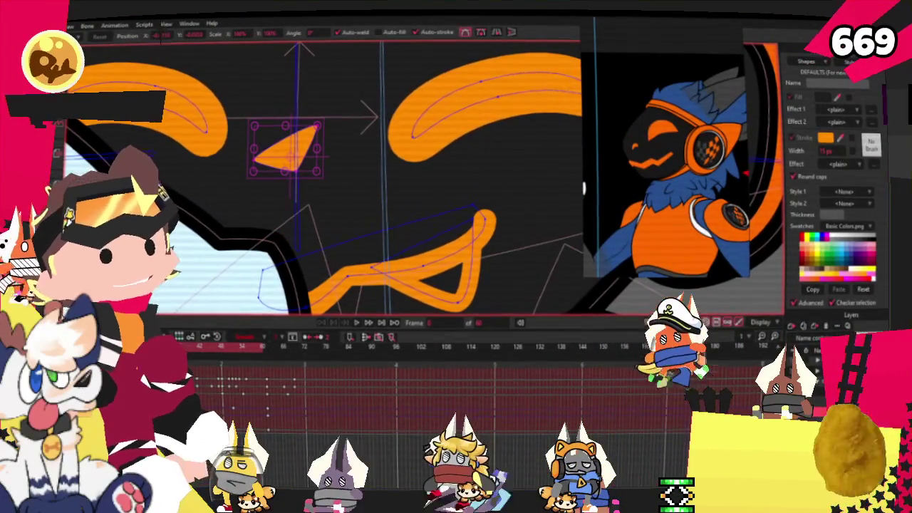
# - Pick the cat's mouth fill shape with the shape selector
pyautogui.press('g')
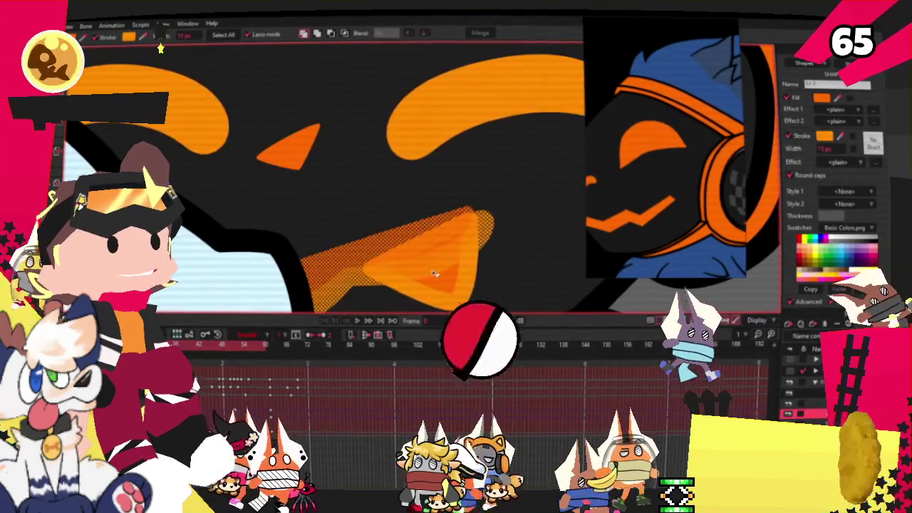
pyautogui.click(319, 130)
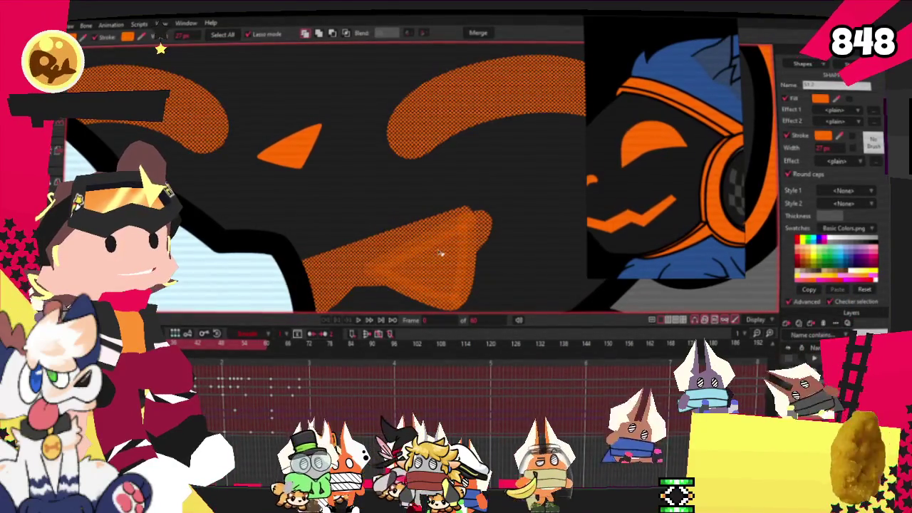
pyautogui.scroll(-3, 434, 193)
pyautogui.scroll(-3, 422, 194)
pyautogui.scroll(2, 524, 202)
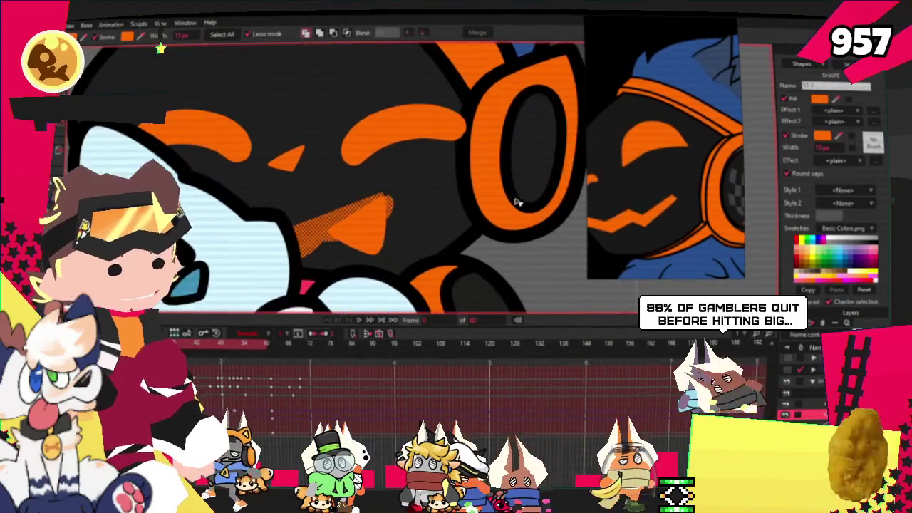
# - Switch between point and shape tools while zooming around the mouth area
pyautogui.press('t')
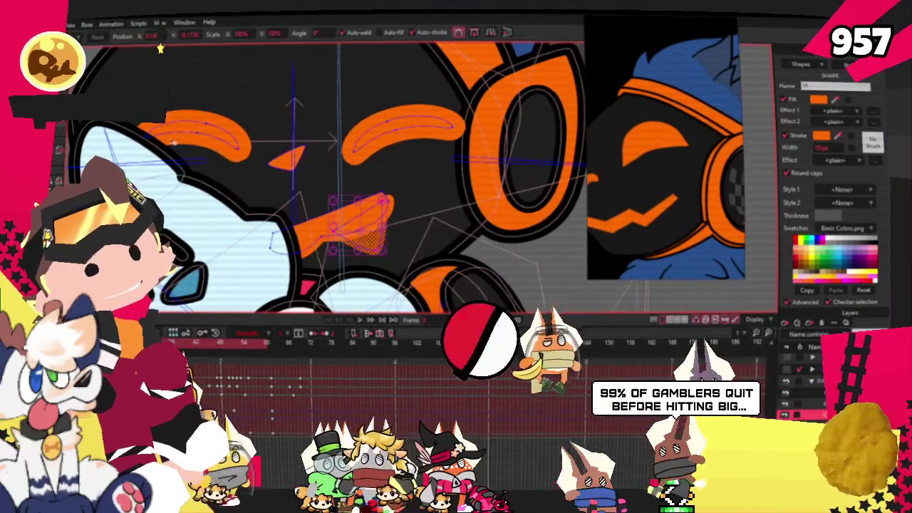
pyautogui.press('g')
pyautogui.scroll(2, 329, 225)
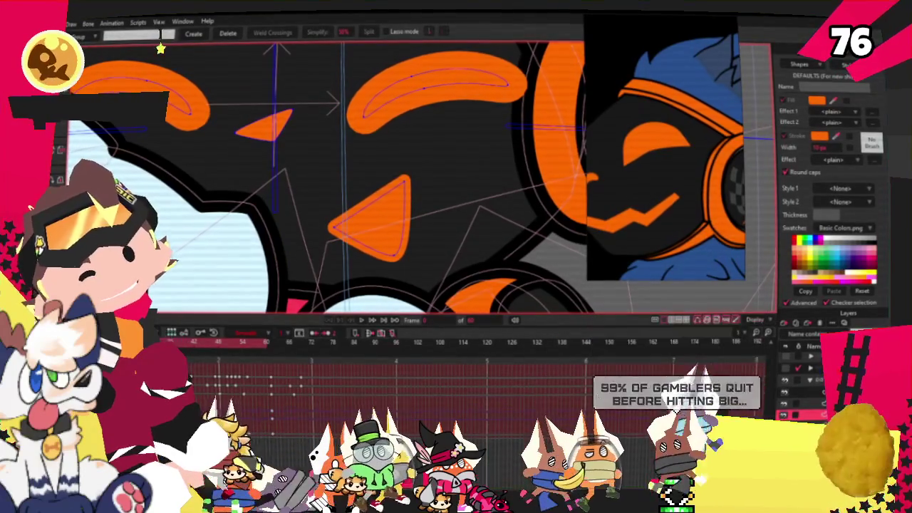
pyautogui.press('b')
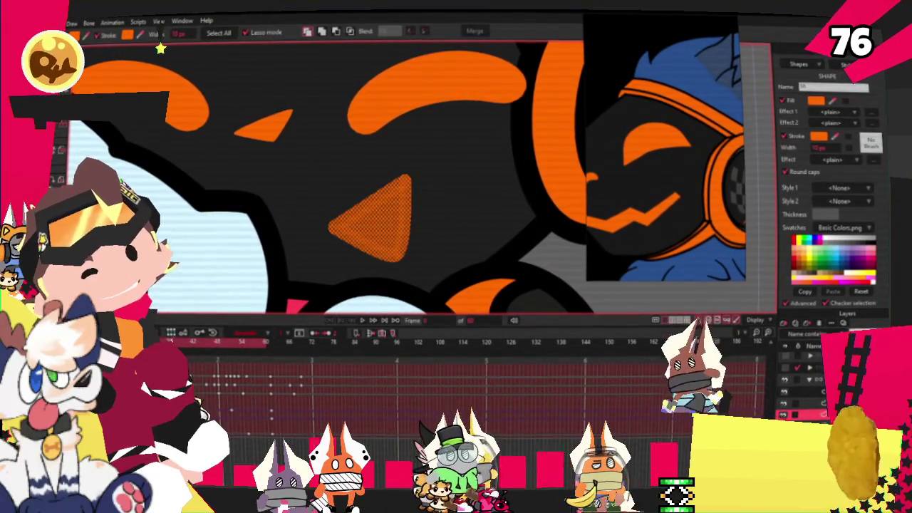
pyautogui.scroll(-2, 332, 187)
pyautogui.scroll(-1, 332, 187)
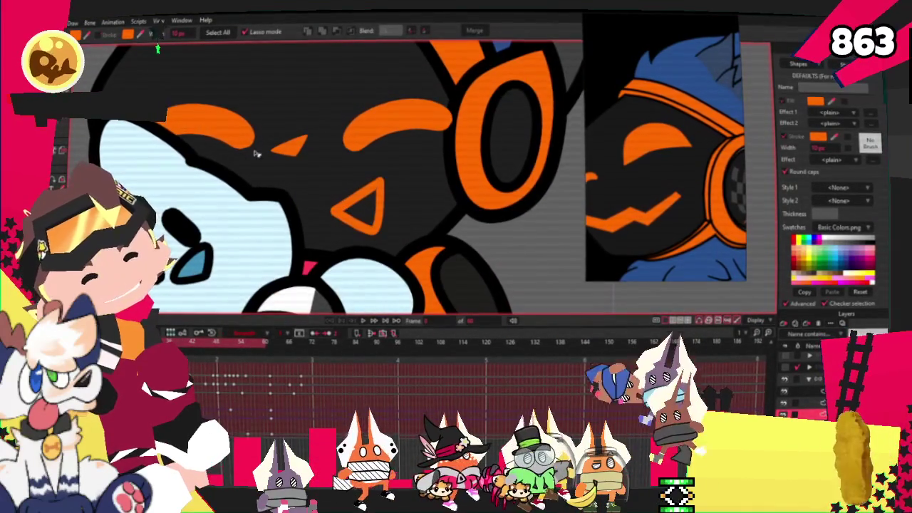
pyautogui.press('t')
pyautogui.scroll(2, 359, 227)
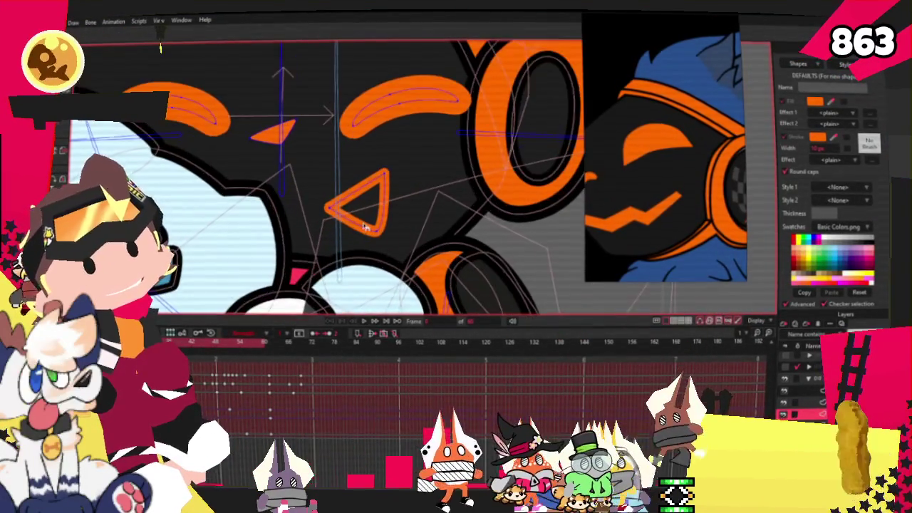
pyautogui.scroll(1, 359, 226)
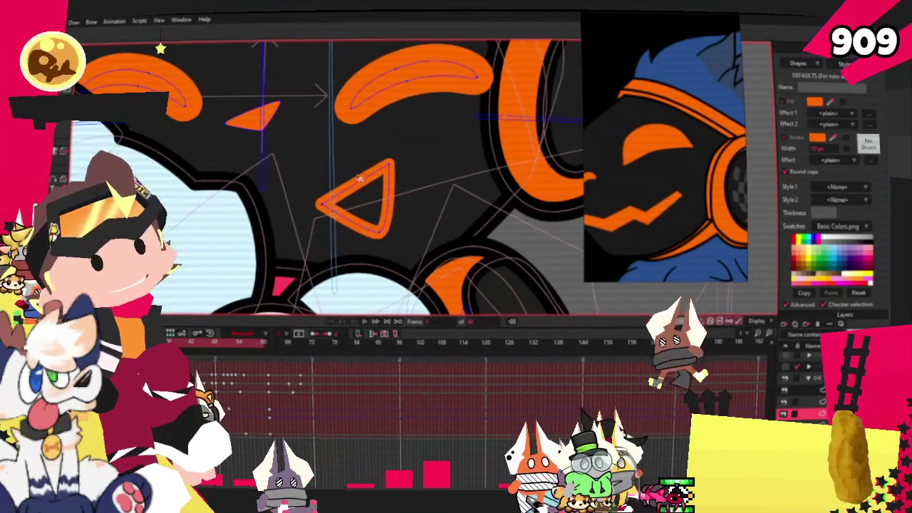
pyautogui.scroll(2, 361, 183)
pyautogui.scroll(-2, 357, 228)
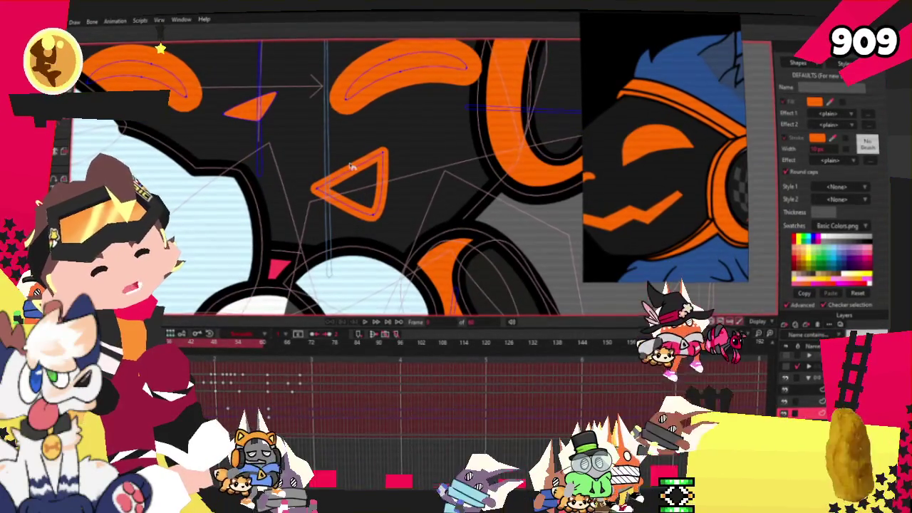
pyautogui.scroll(-1, 357, 171)
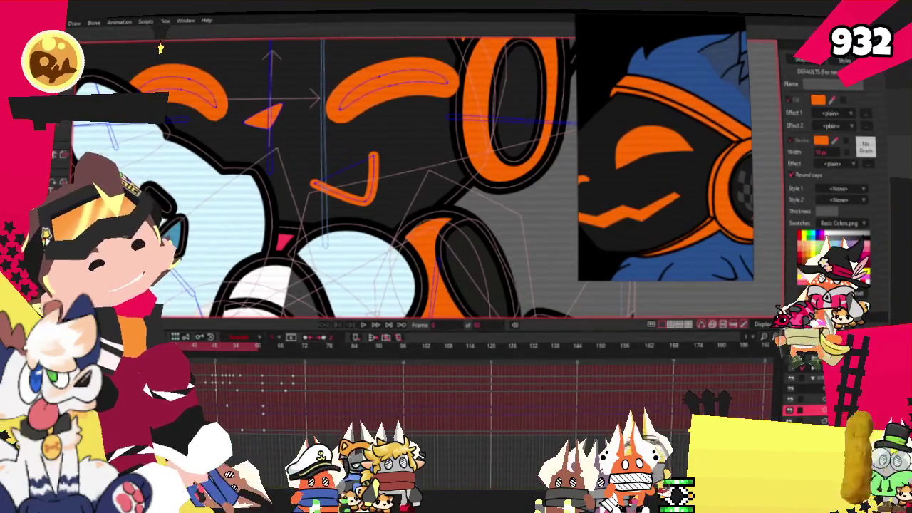
# - Reshape the mouth curve into a W, flattening the left dip and raising the lower-right point
pyautogui.scroll(3, 343, 221)
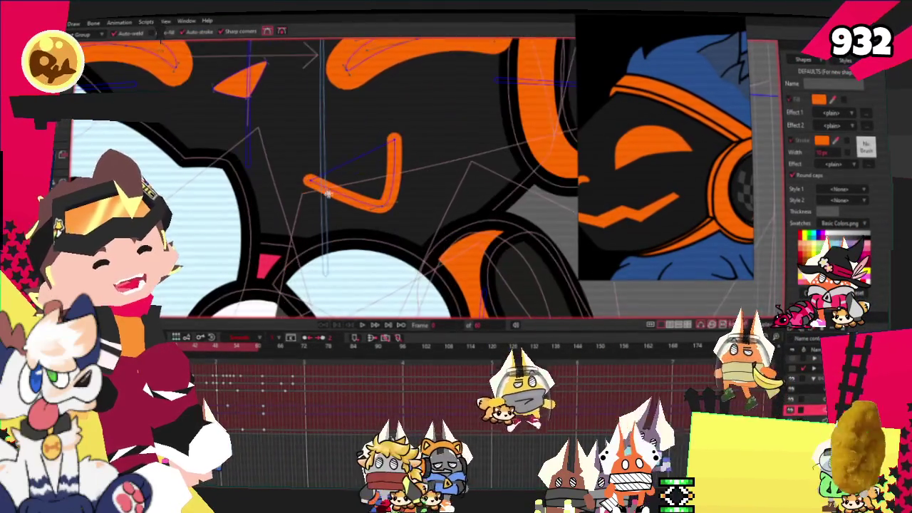
pyautogui.moveTo(343, 221); pyautogui.dragTo(341, 189)
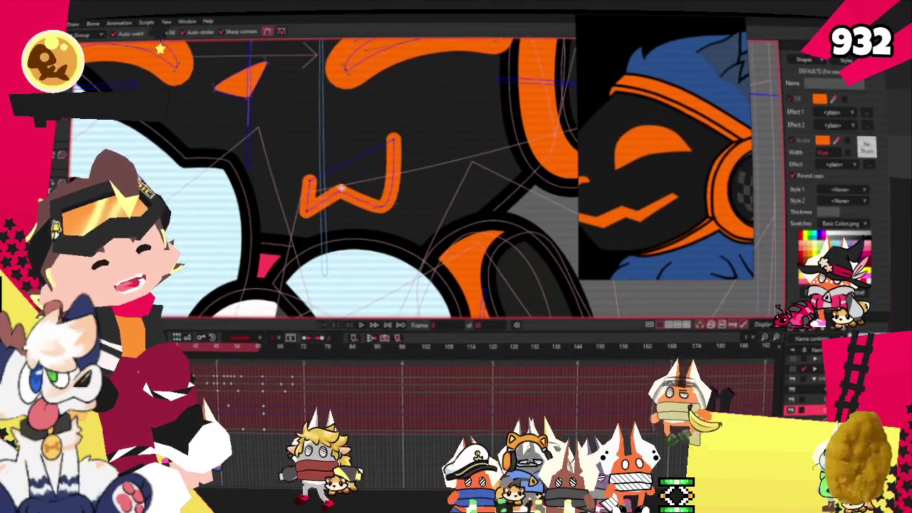
pyautogui.press('t')
pyautogui.scroll(2, 306, 207)
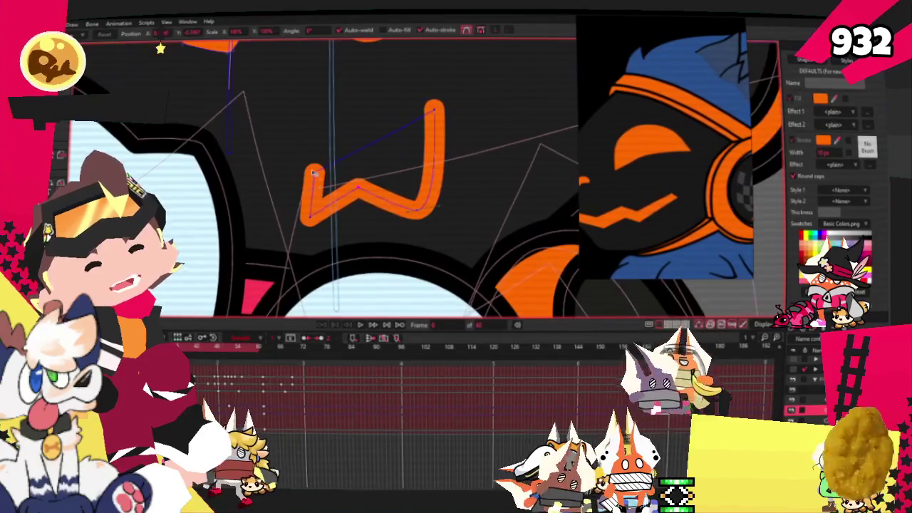
pyautogui.scroll(-2, 299, 154)
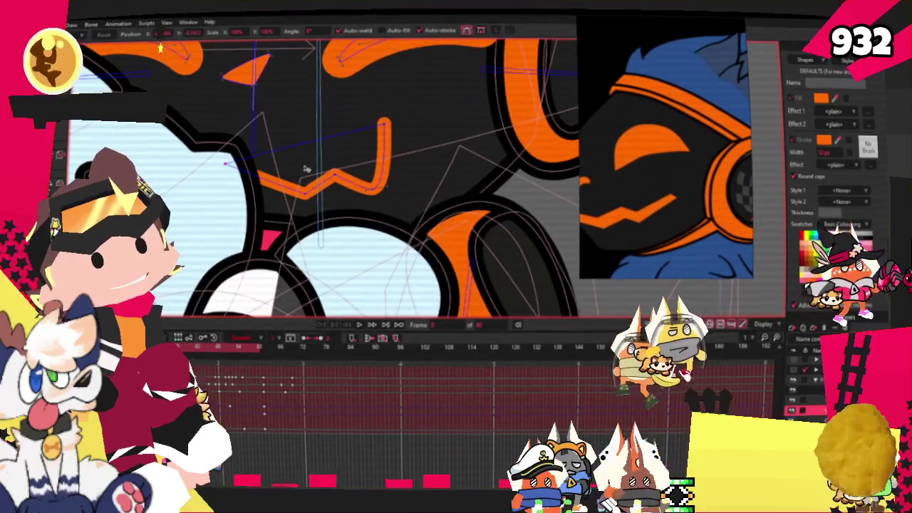
pyautogui.scroll(1, 312, 174)
pyautogui.moveTo(303, 200); pyautogui.dragTo(273, 178)
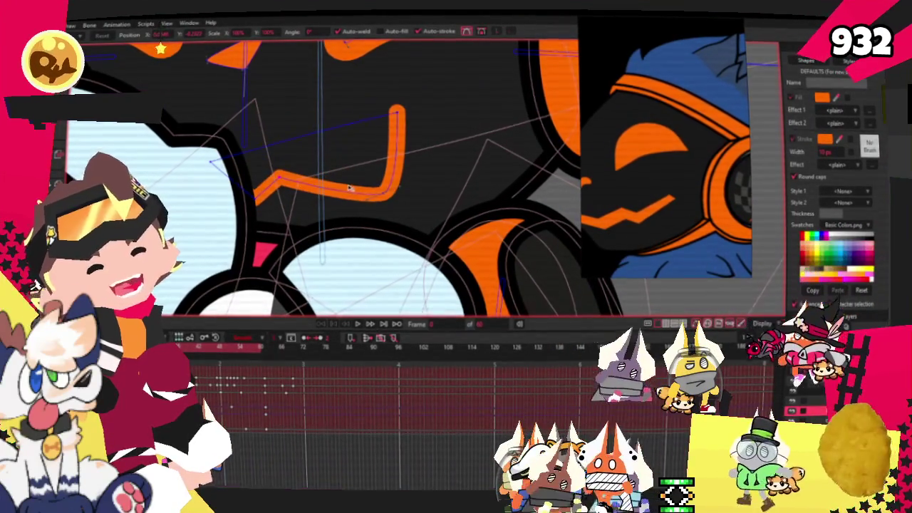
pyautogui.moveTo(389, 192); pyautogui.dragTo(395, 180)
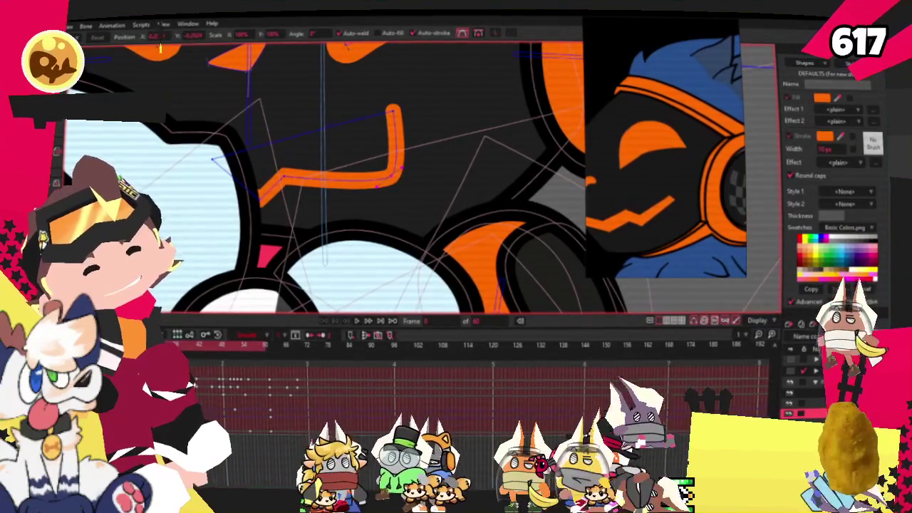
# - Add another zigzag peak to the mouth, then lasso-select the mouth's points
pyautogui.press('=')
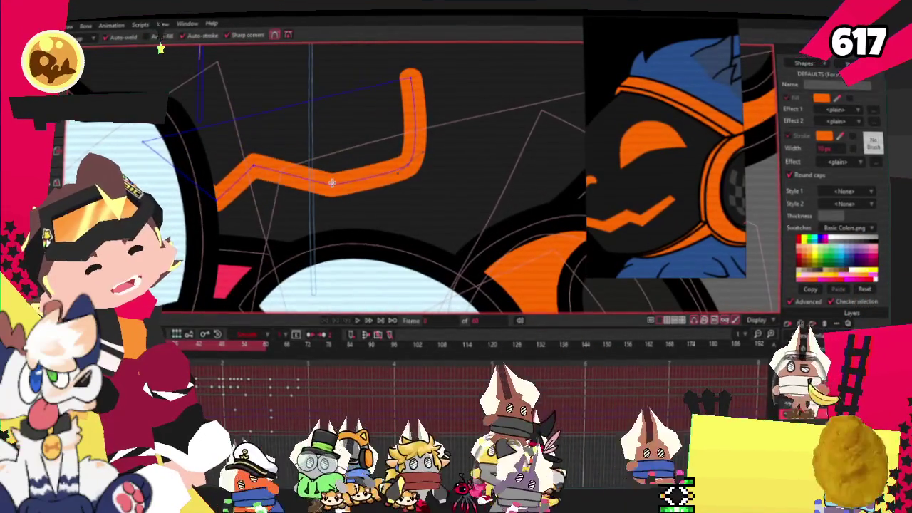
pyautogui.moveTo(344, 169); pyautogui.dragTo(361, 106)
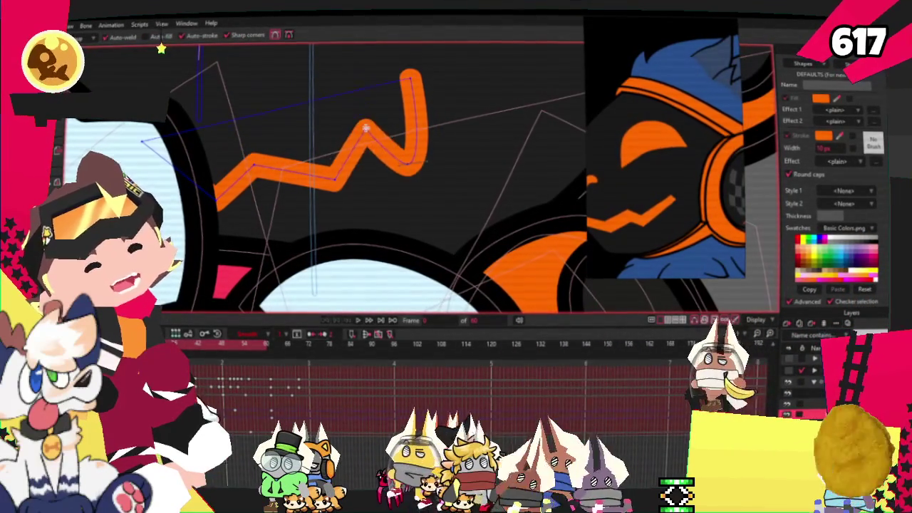
pyautogui.press('-')
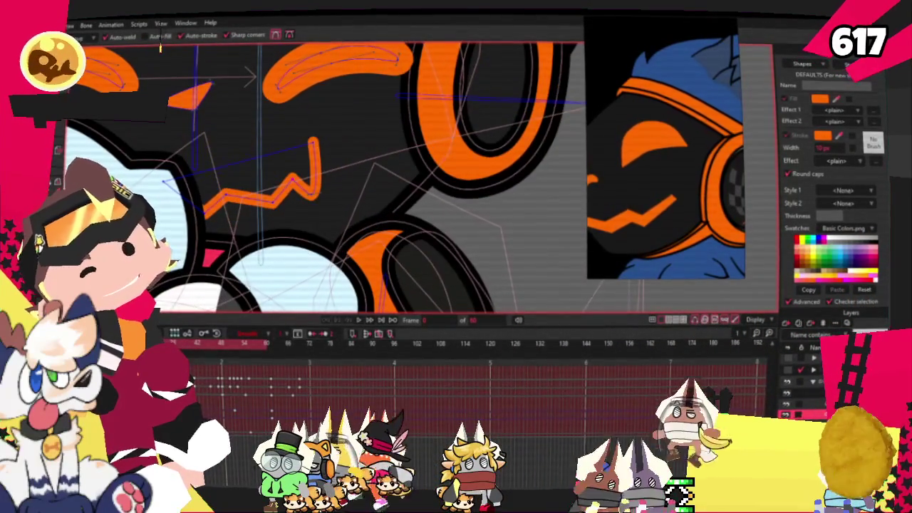
pyautogui.scroll(2, 196, 114)
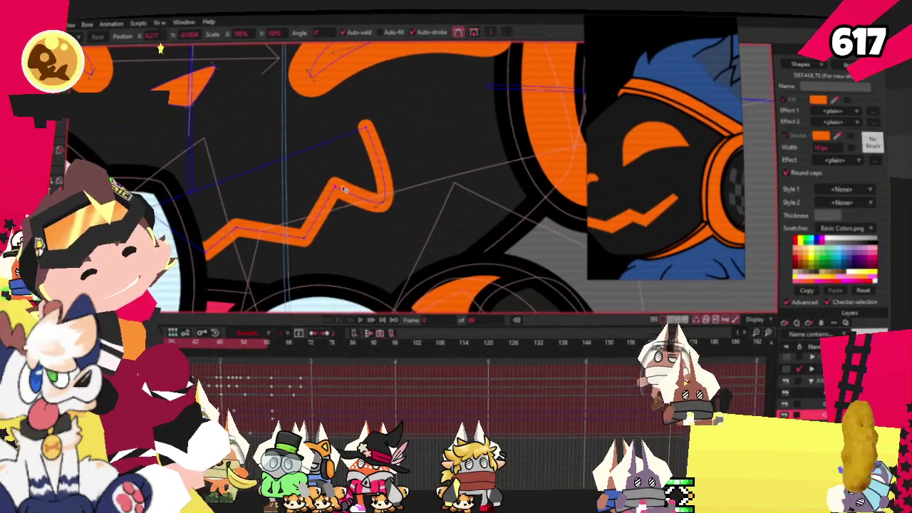
pyautogui.scroll(-1, 300, 176)
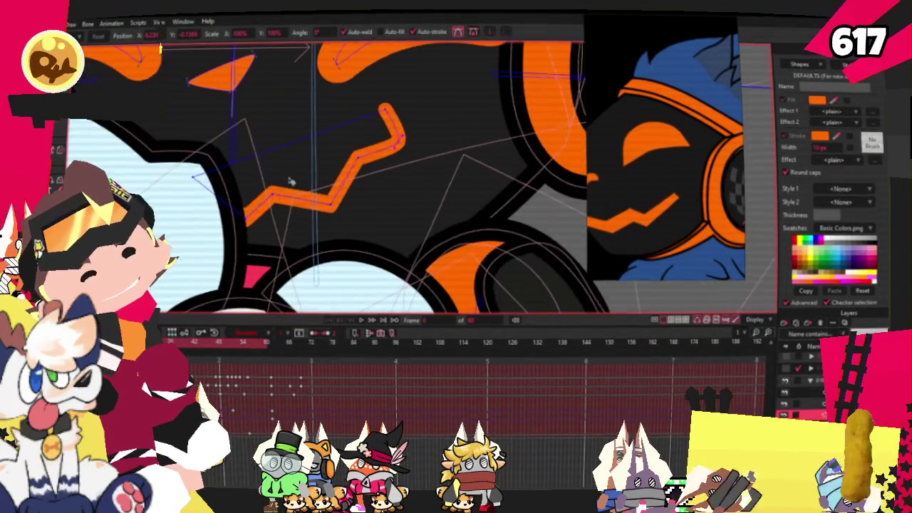
pyautogui.press('w')
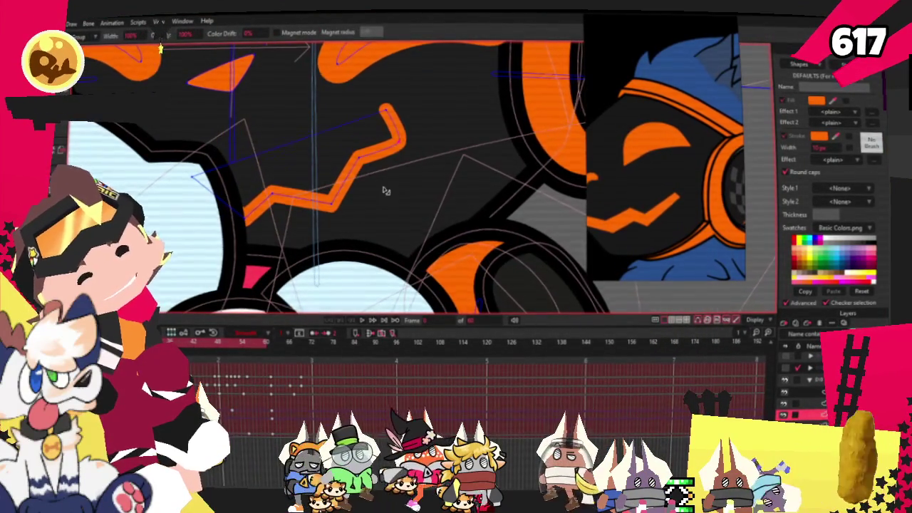
pyautogui.scroll(1, 381, 191)
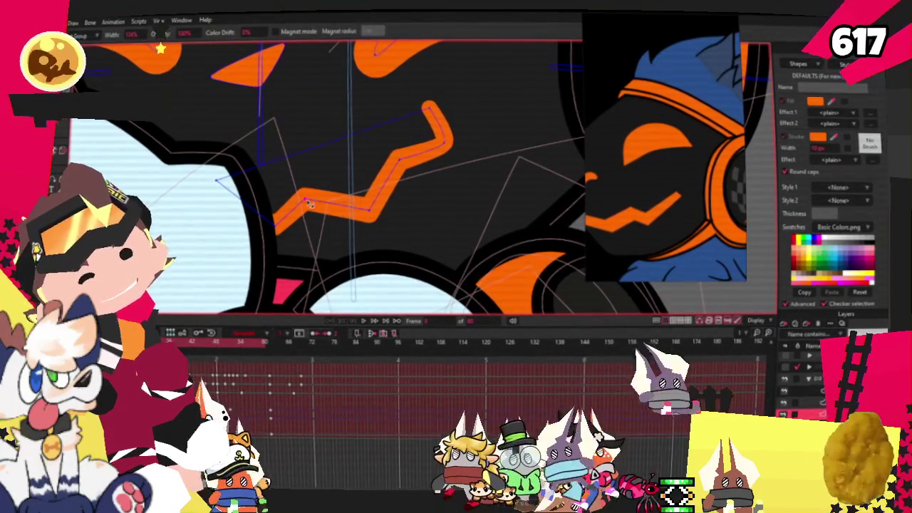
pyautogui.scroll(-3, 272, 237)
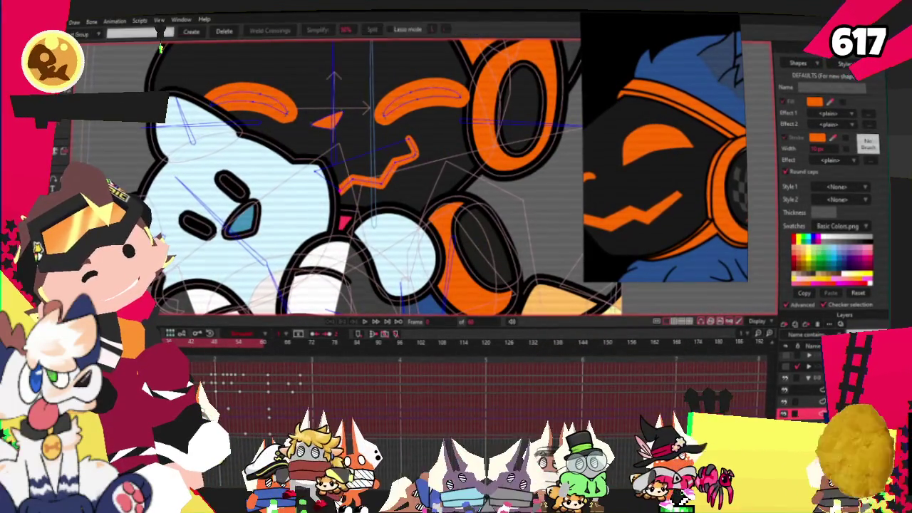
pyautogui.press('g')
pyautogui.scroll(1, 320, 164)
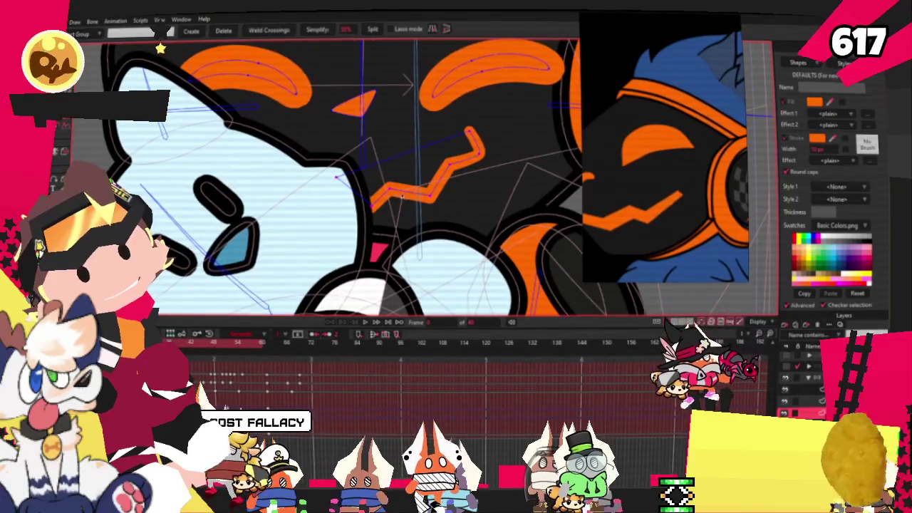
pyautogui.press('q')
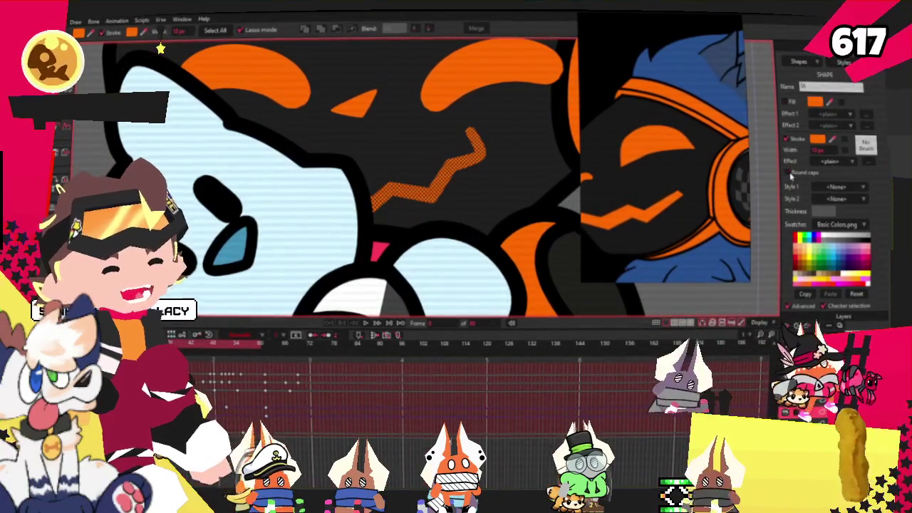
pyautogui.scroll(3, 485, 130)
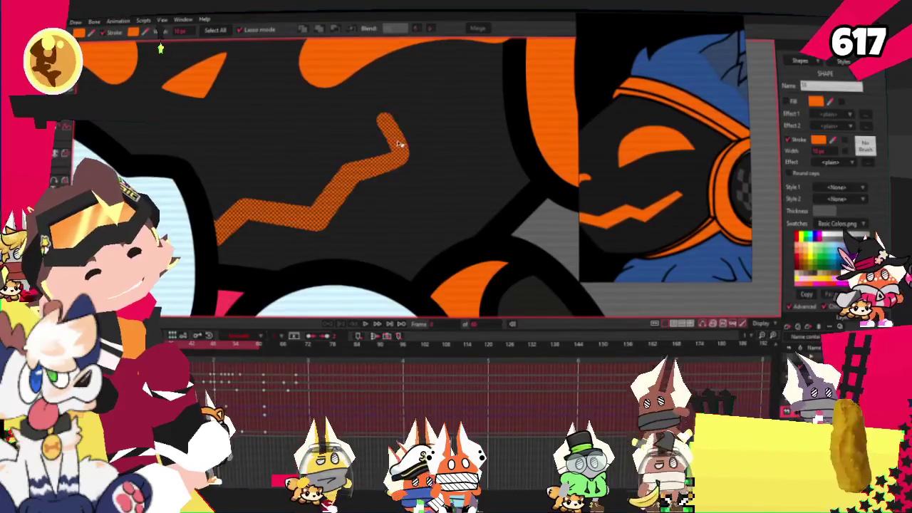
pyautogui.scroll(-2, 371, 136)
pyautogui.scroll(-2, 371, 135)
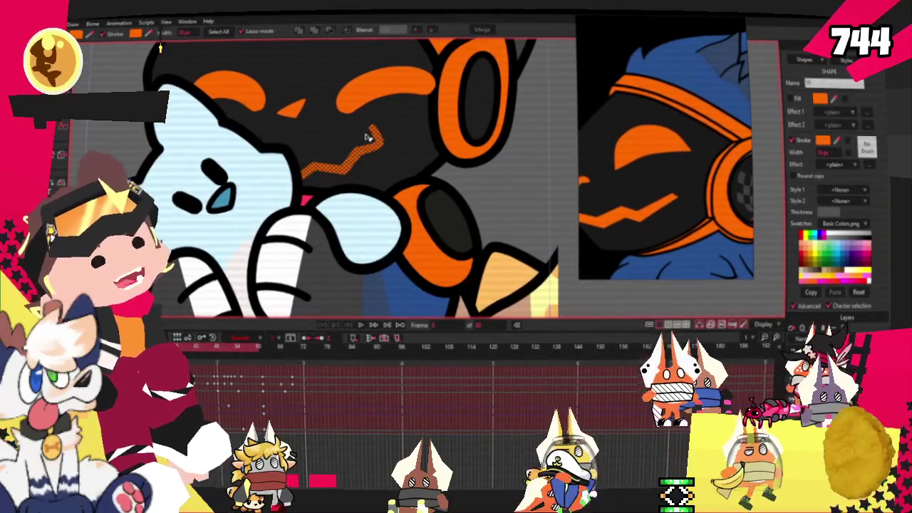
pyautogui.moveTo(369, 138); pyautogui.dragTo(371, 135)
# - Select the small orange triangle eye and its top corner
pyautogui.press('t')
pyautogui.scroll(-3, 370, 122)
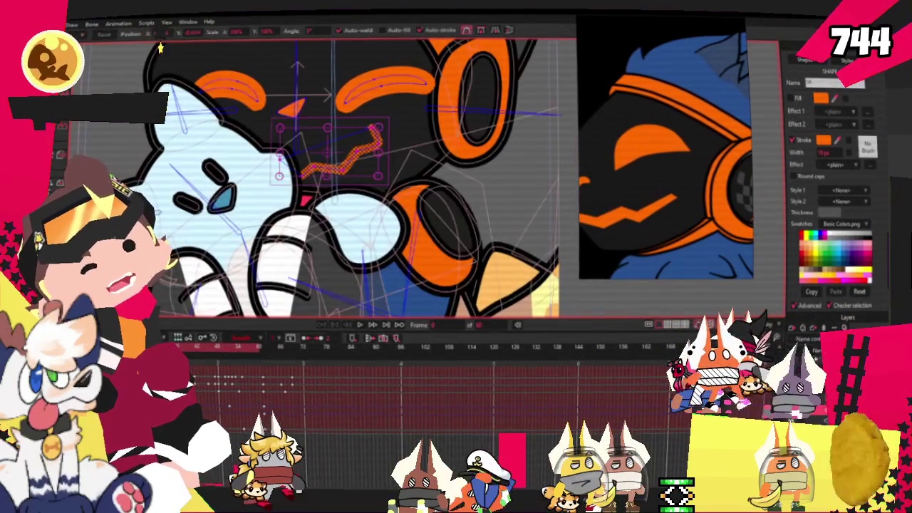
pyautogui.scroll(5, 374, 102)
pyautogui.click(318, 186)
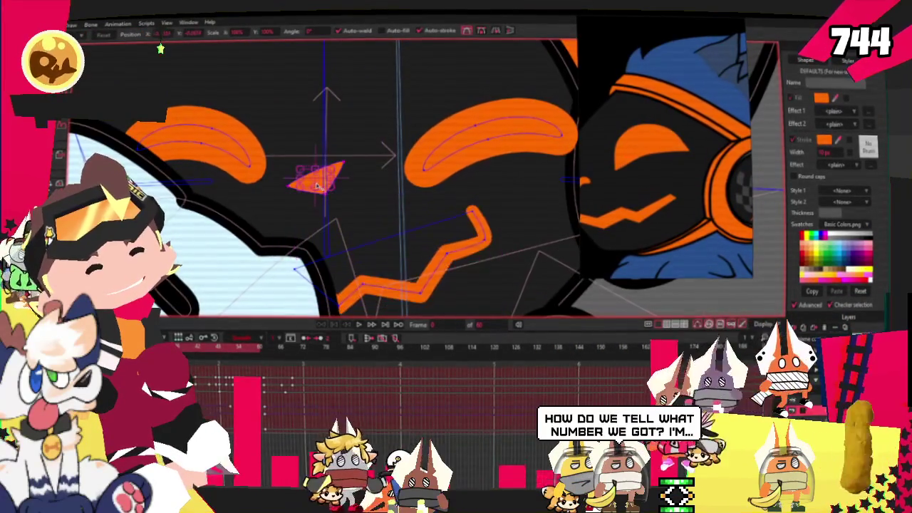
pyautogui.scroll(1, 318, 186)
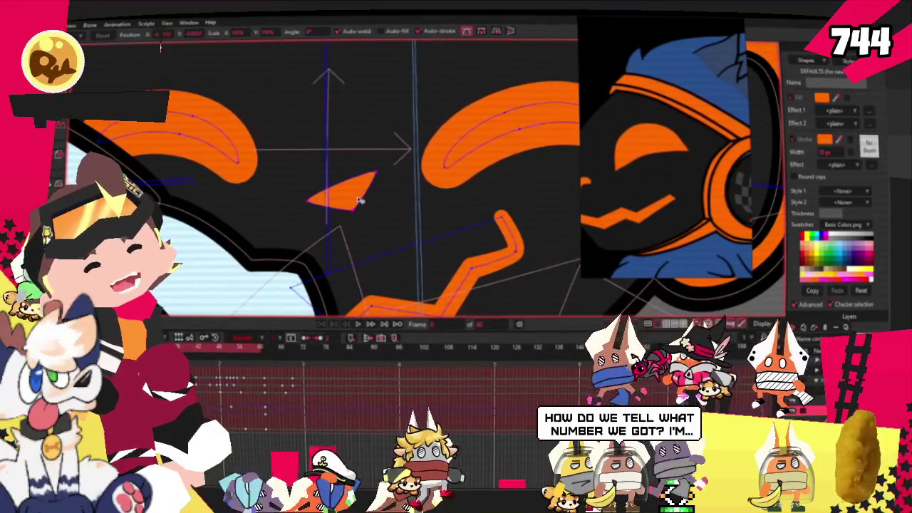
pyautogui.scroll(-2, 340, 131)
pyautogui.scroll(2, 343, 161)
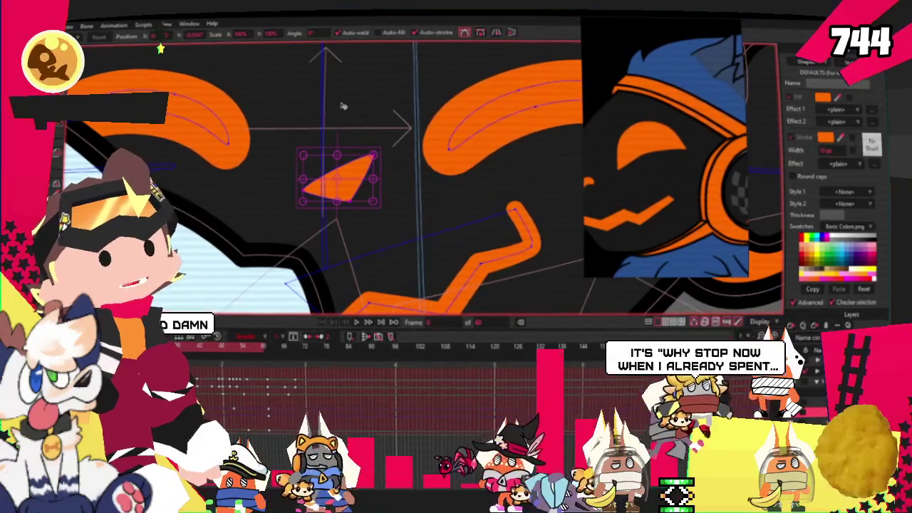
pyautogui.scroll(1, 356, 175)
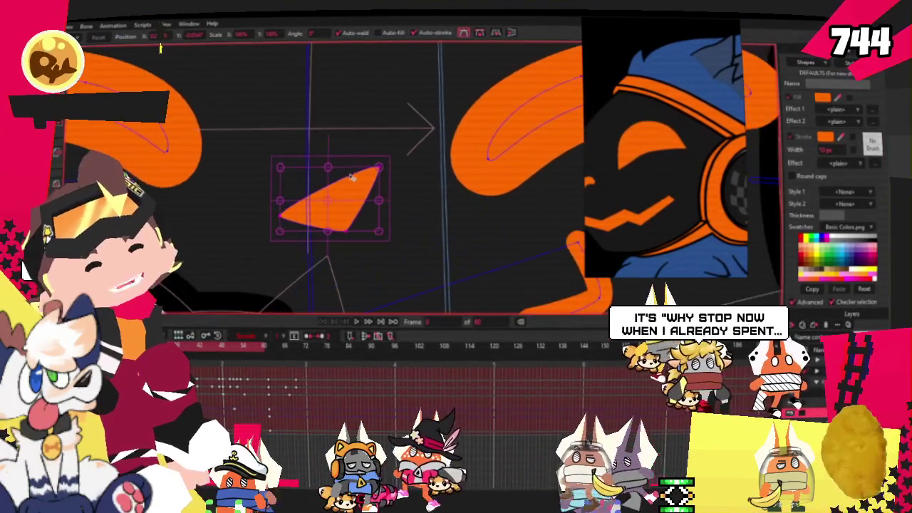
pyautogui.click(386, 180)
pyautogui.scroll(1, 367, 191)
pyautogui.click(367, 190)
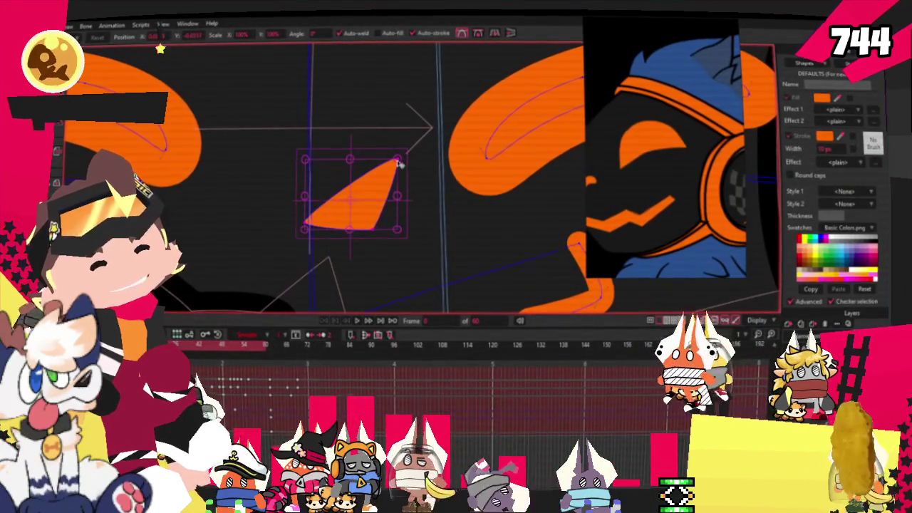
pyautogui.click(399, 164)
pyautogui.click(357, 192)
pyautogui.click(376, 173)
# - Copy, paste and mirror the triangle to place a second eye
pyautogui.hotkey('ctrl', 'a')
pyautogui.hotkey('ctrl', 'c')
pyautogui.hotkey('ctrl', 'v')
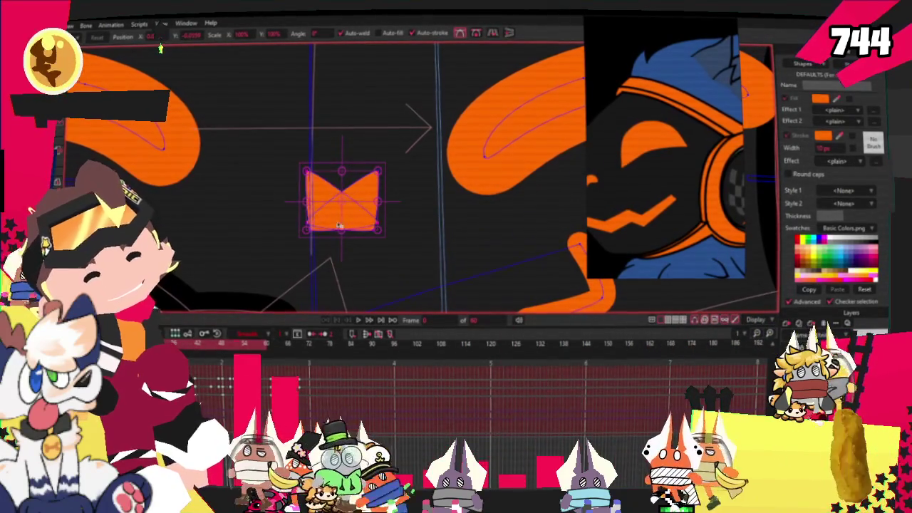
pyautogui.moveTo(346, 213); pyautogui.dragTo(245, 215)
pyautogui.click(255, 211)
# - Reposition the left eye and eyebrow, nudging the eye down, then select the right eye
pyautogui.scroll(3, 255, 210)
pyautogui.scroll(-1, 271, 189)
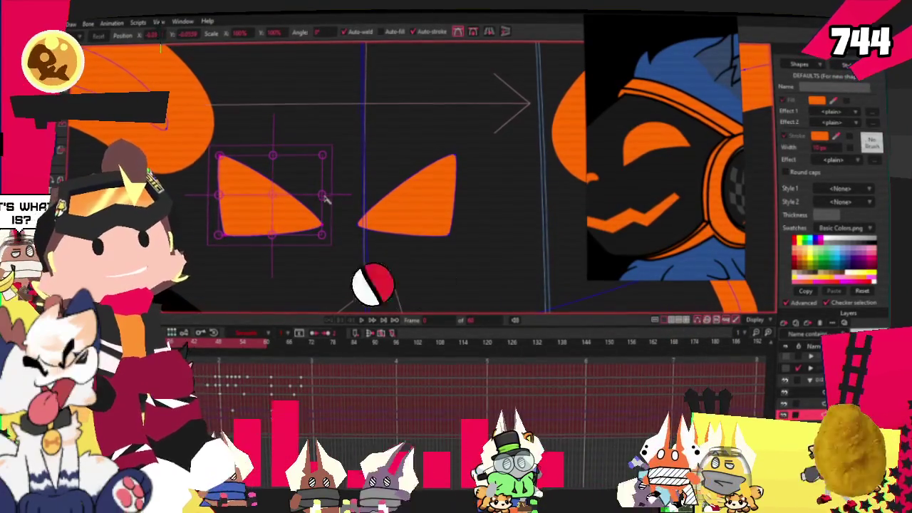
pyautogui.moveTo(325, 203); pyautogui.dragTo(302, 193)
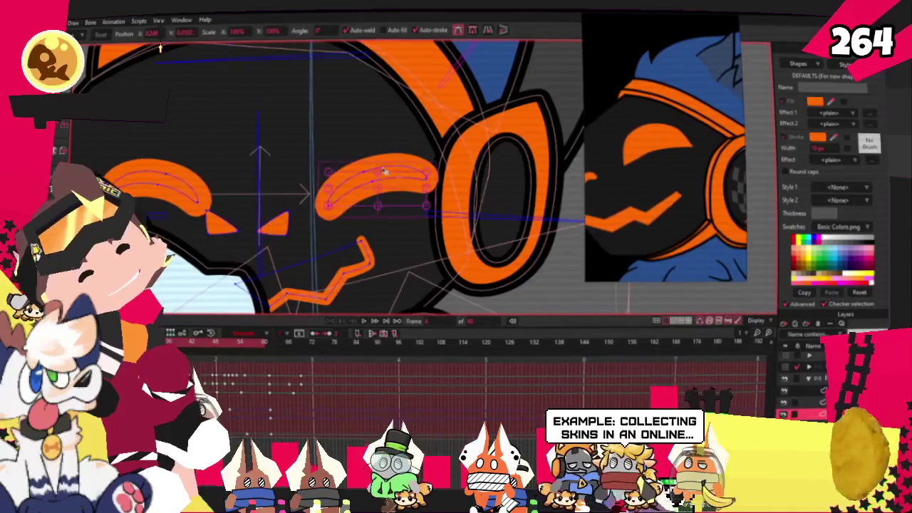
pyautogui.moveTo(383, 171); pyautogui.dragTo(353, 158)
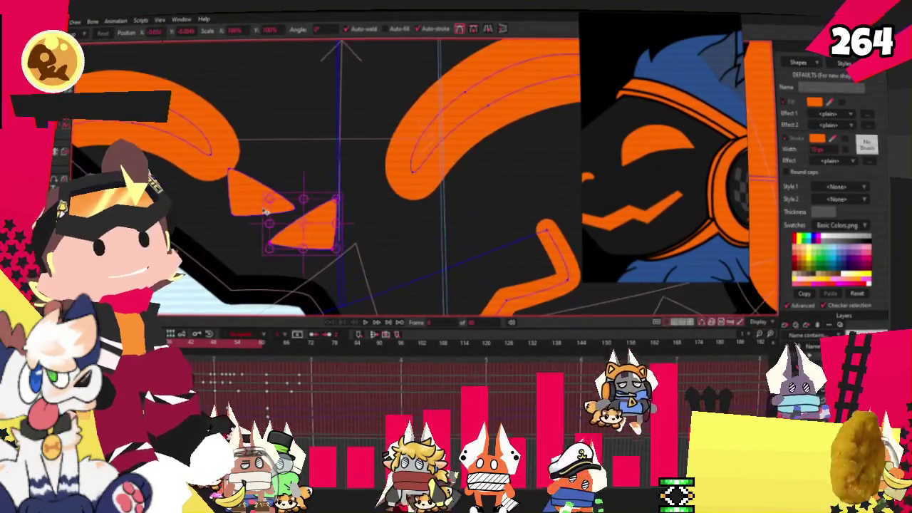
pyautogui.moveTo(263, 209); pyautogui.dragTo(201, 243)
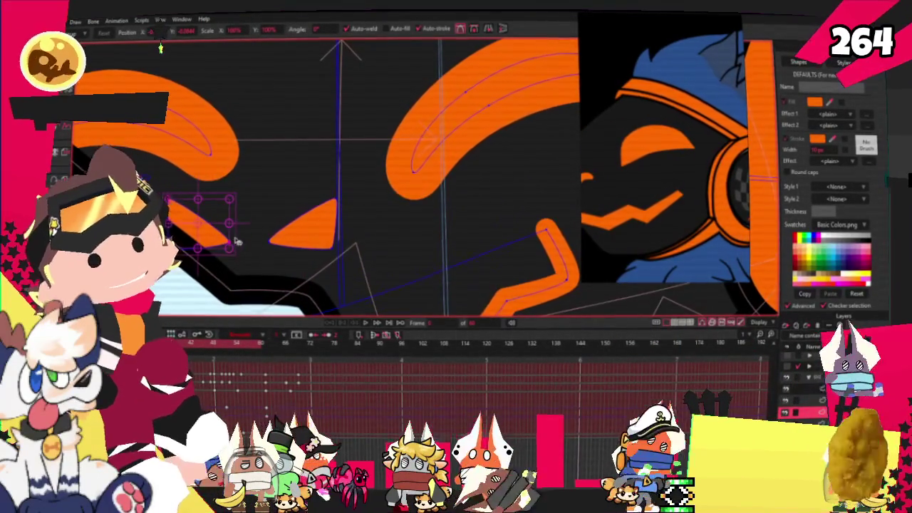
pyautogui.moveTo(215, 232); pyautogui.dragTo(212, 238)
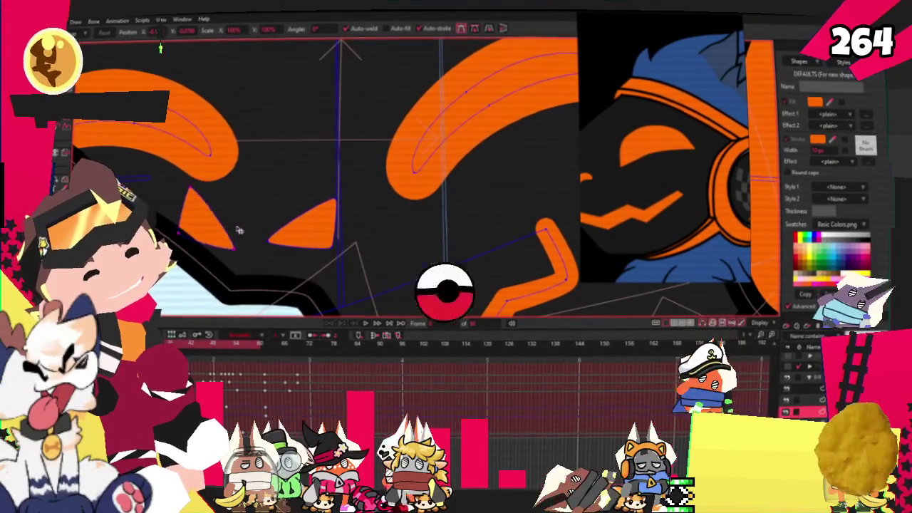
pyautogui.click(334, 240)
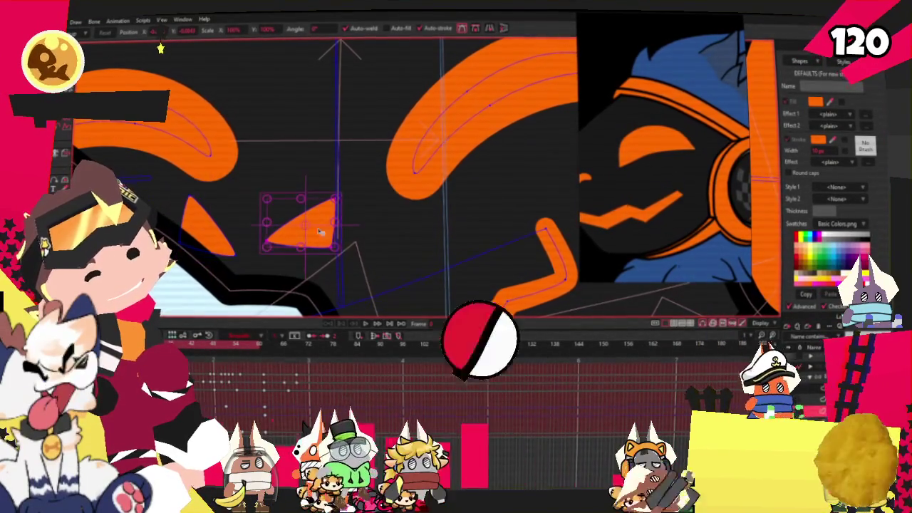
pyautogui.click(337, 227)
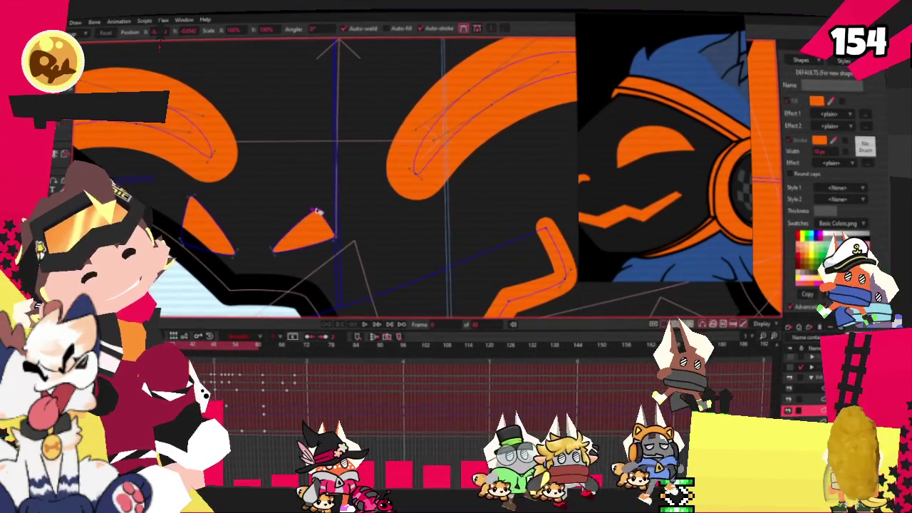
pyautogui.scroll(2, 323, 207)
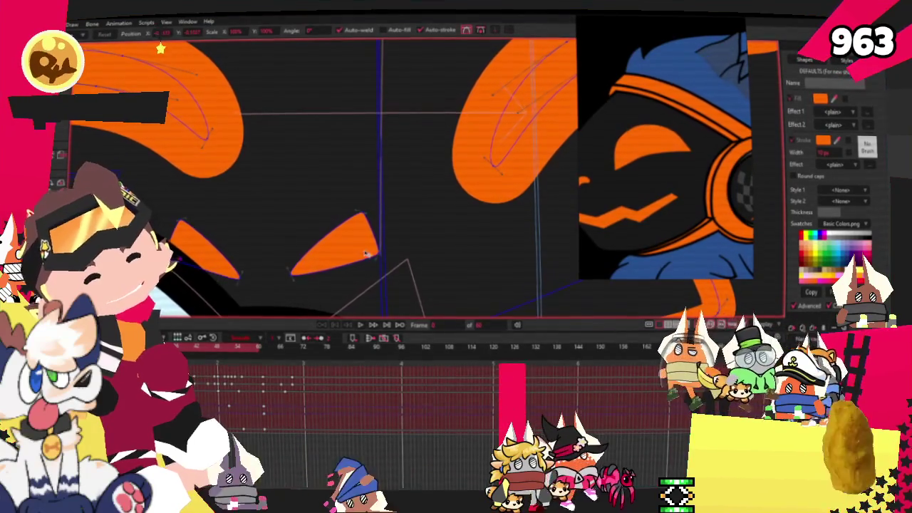
# - Stretch the cat's left orange eyebrow into a longer arc
pyautogui.scroll(-2, 343, 260)
pyautogui.scroll(-2, 314, 171)
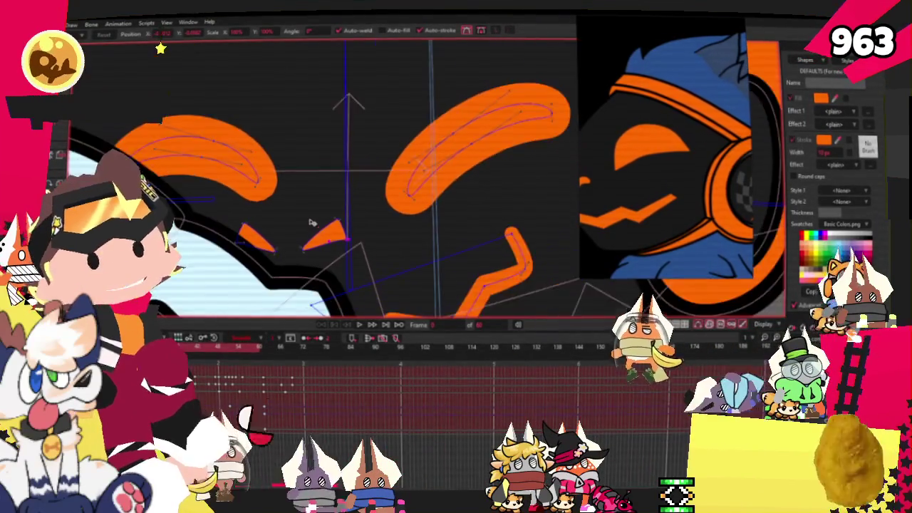
pyautogui.scroll(-2, 313, 171)
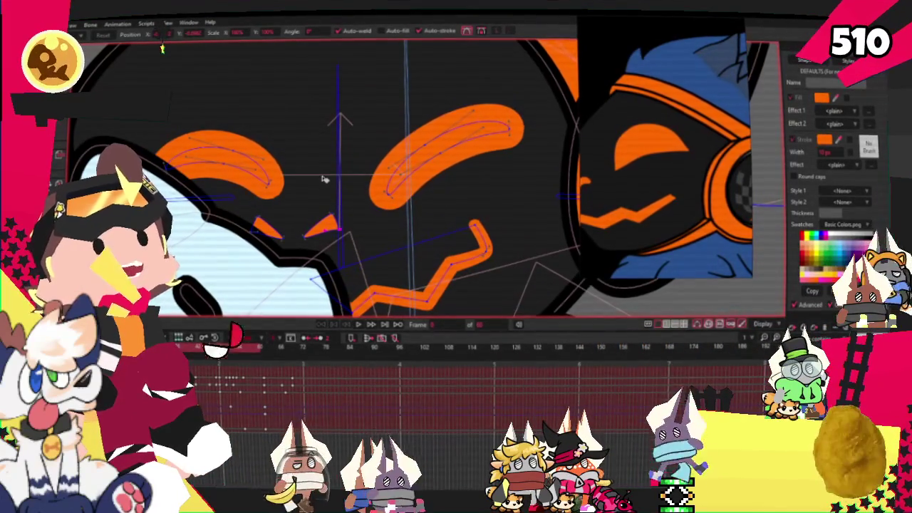
pyautogui.scroll(-2, 323, 179)
pyautogui.scroll(3, 313, 181)
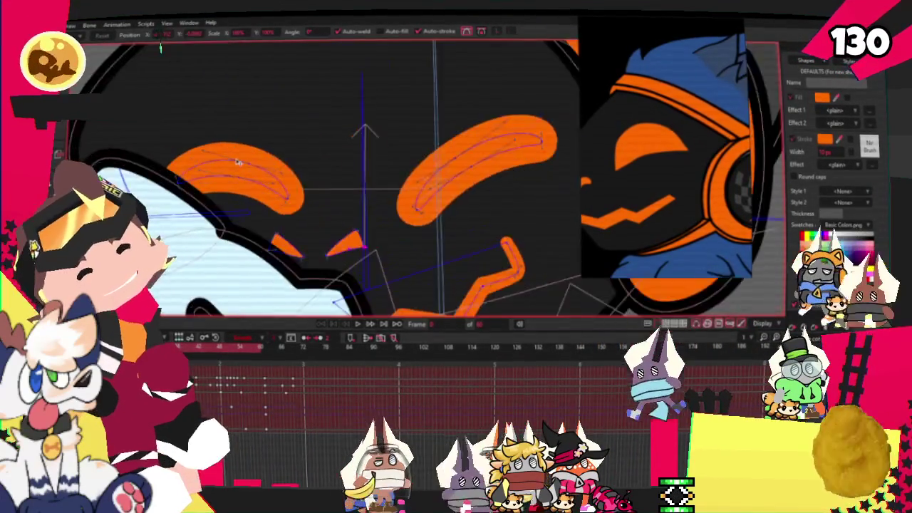
pyautogui.scroll(2, 300, 186)
pyautogui.click(279, 189)
pyautogui.moveTo(279, 188); pyautogui.dragTo(212, 205)
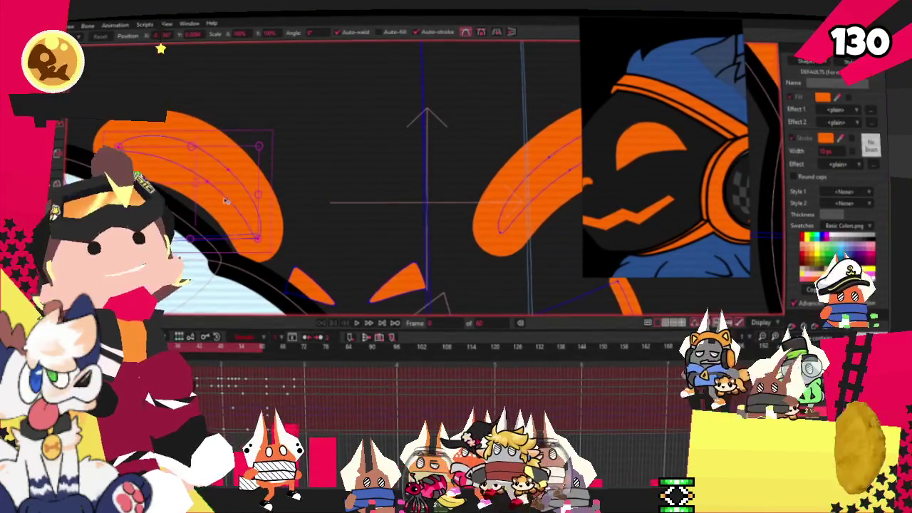
# - Pull the left eyebrow's outer end slightly inward
pyautogui.scroll(-2, 210, 200)
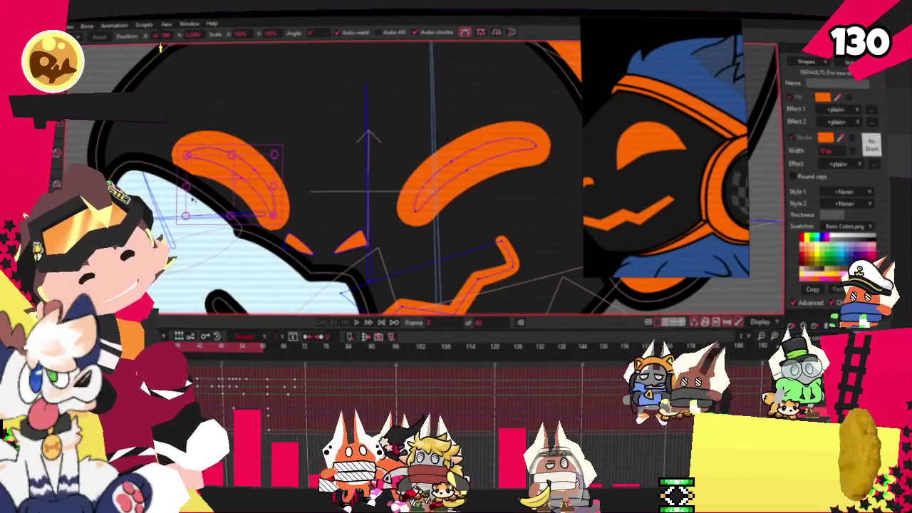
pyautogui.moveTo(186, 184); pyautogui.dragTo(202, 188)
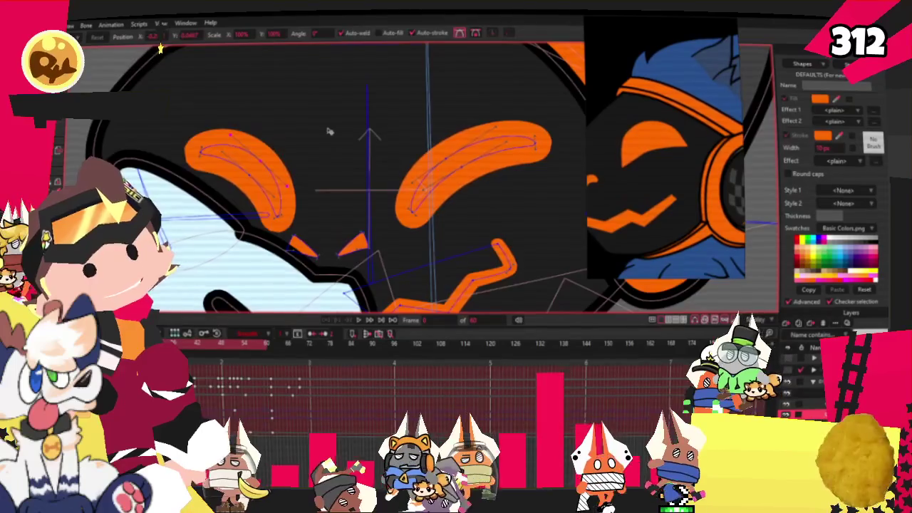
pyautogui.scroll(-3, 332, 132)
pyautogui.scroll(2, 342, 129)
pyautogui.scroll(1, 356, 125)
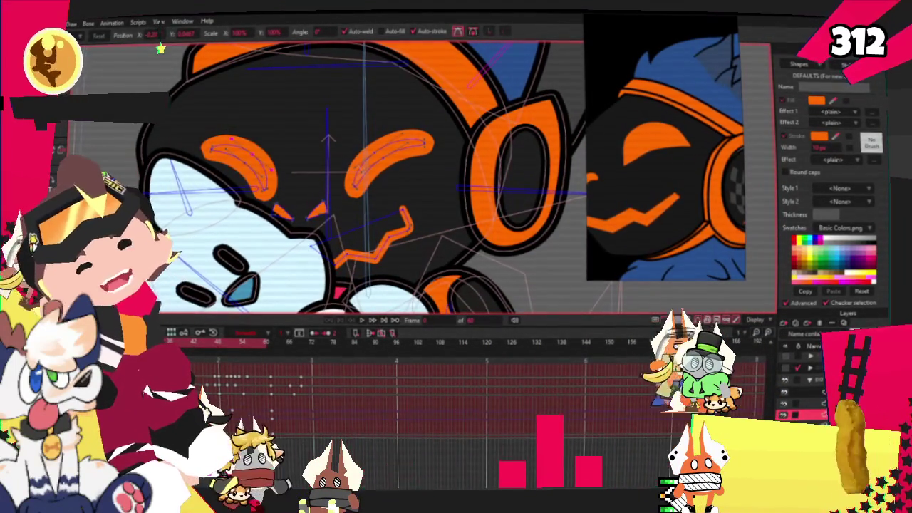
# - Move the eyebrows, triangle eyes and zigzag mouth points left and slightly down
pyautogui.scroll(1, 185, 146)
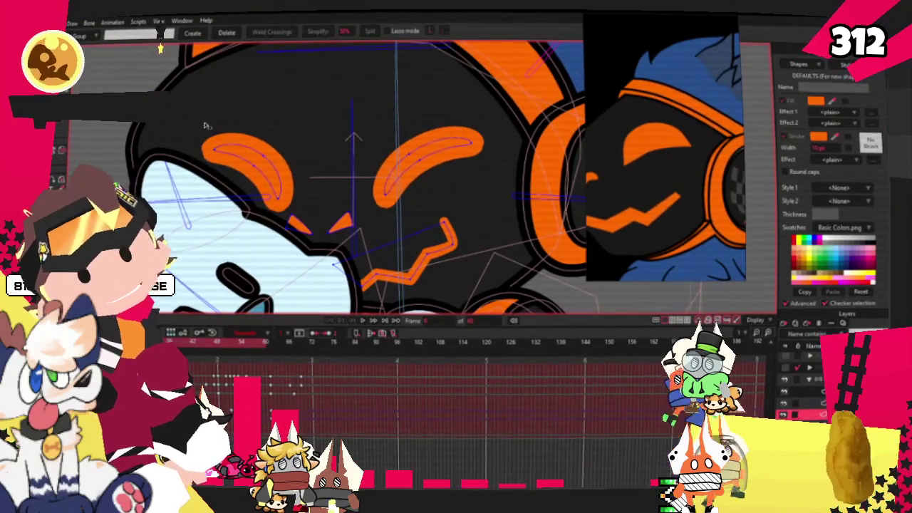
pyautogui.moveTo(197, 122); pyautogui.dragTo(486, 271)
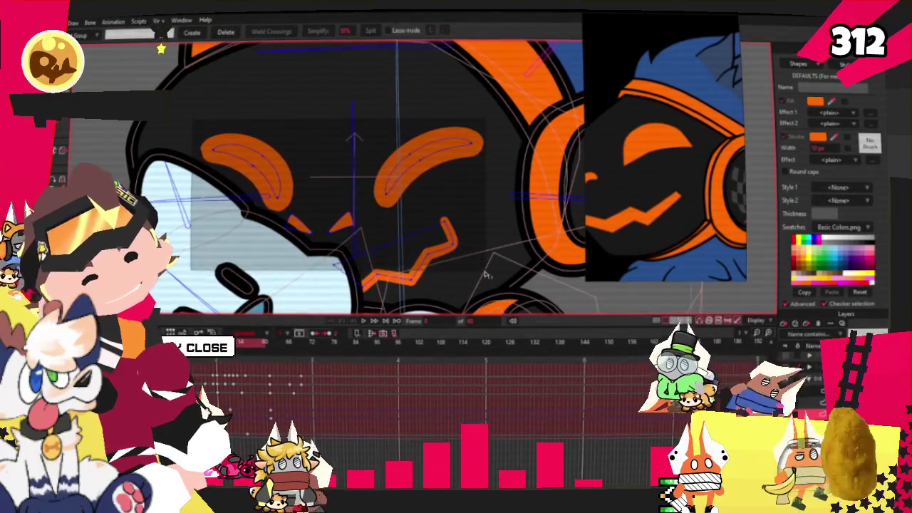
pyautogui.scroll(-2, 411, 150)
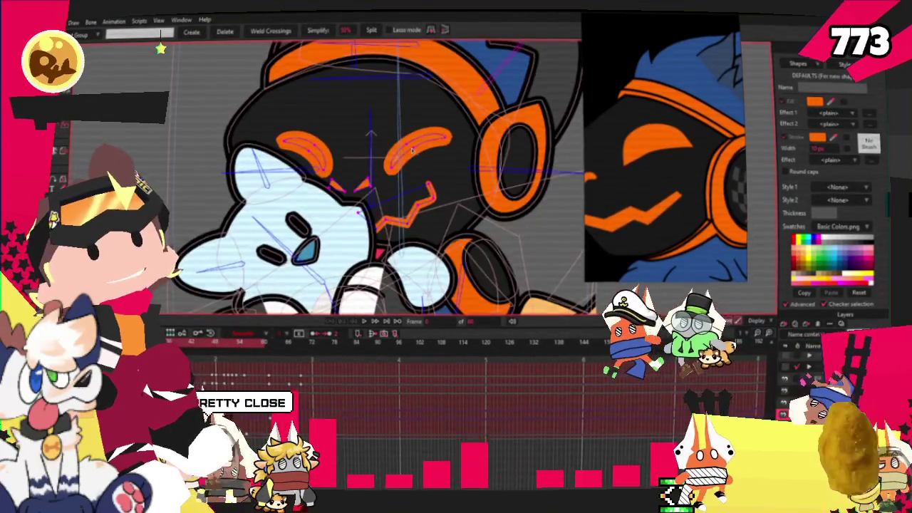
pyautogui.scroll(1, 411, 150)
pyautogui.scroll(1, 399, 171)
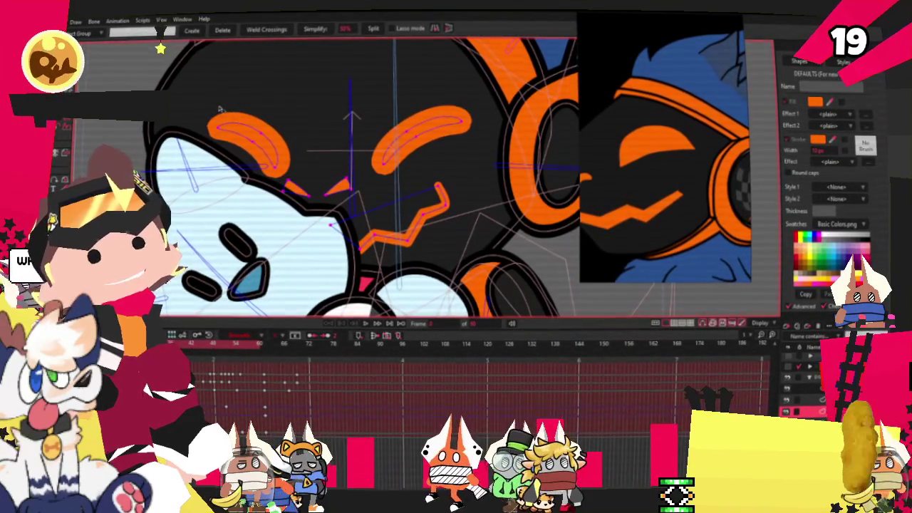
pyautogui.press('t')
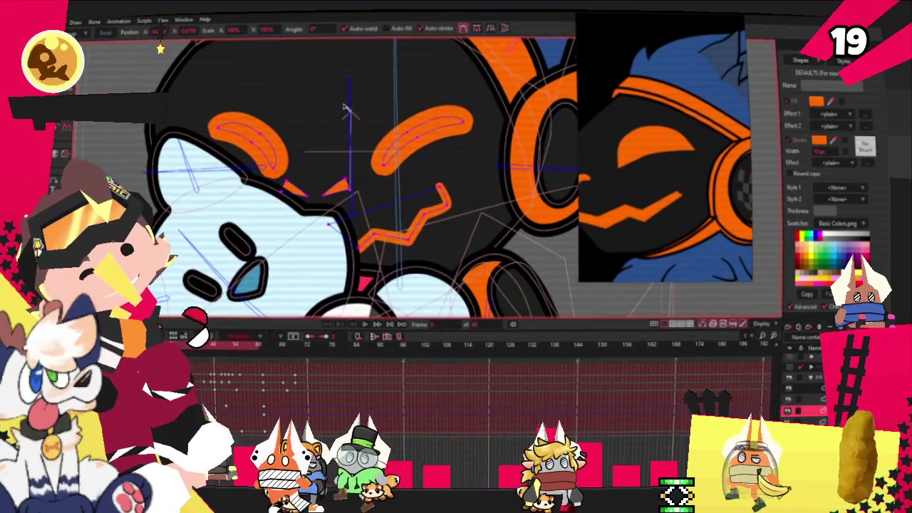
pyautogui.moveTo(372, 164); pyautogui.dragTo(354, 168)
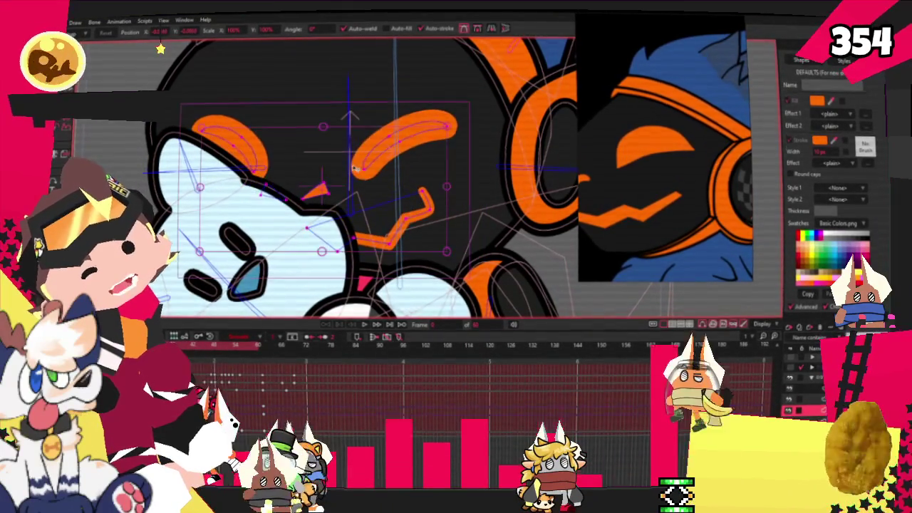
pyautogui.moveTo(323, 119); pyautogui.dragTo(334, 127)
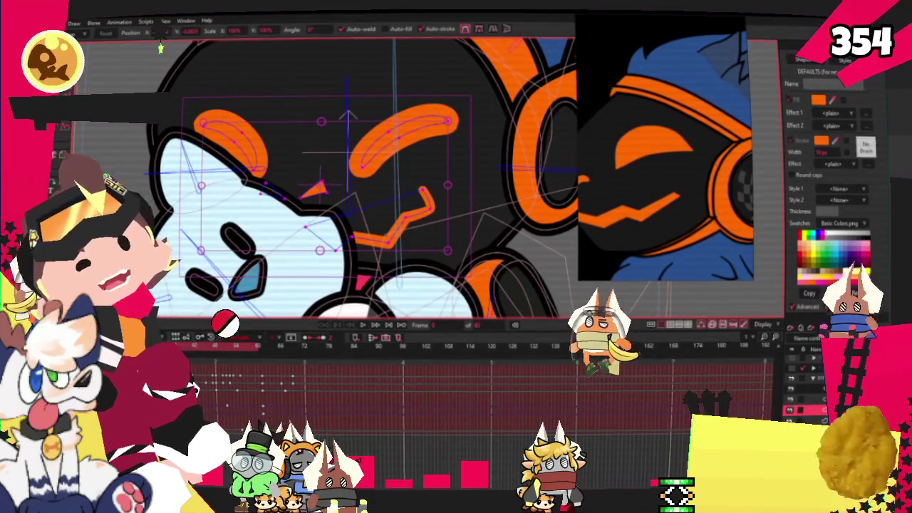
# - Select the zigzag mouth shape and play the animation to preview the face
pyautogui.press('q')
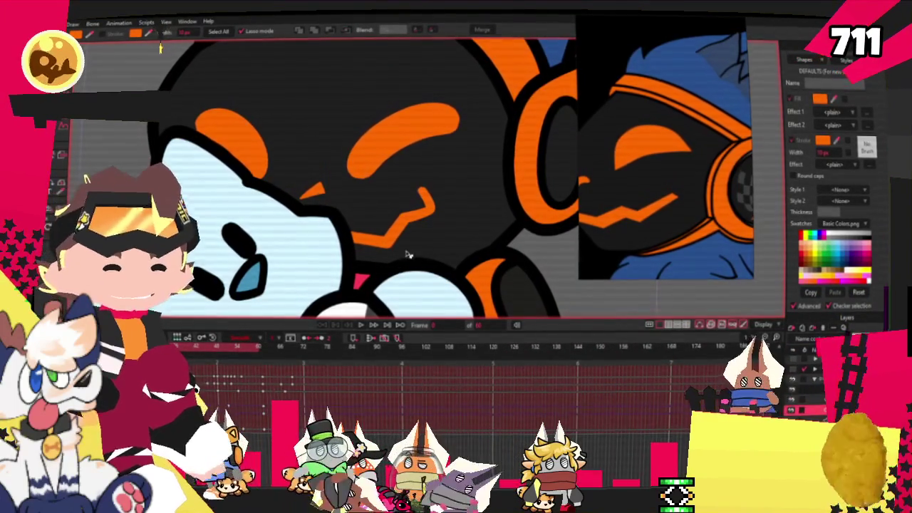
pyautogui.click(396, 226)
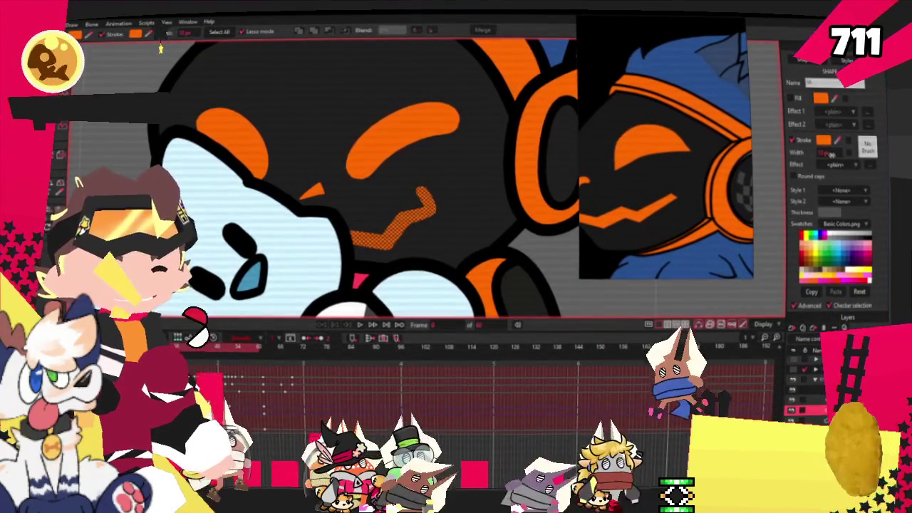
pyautogui.scroll(-2, 363, 213)
pyautogui.scroll(-1, 363, 214)
pyautogui.scroll(-2, 364, 214)
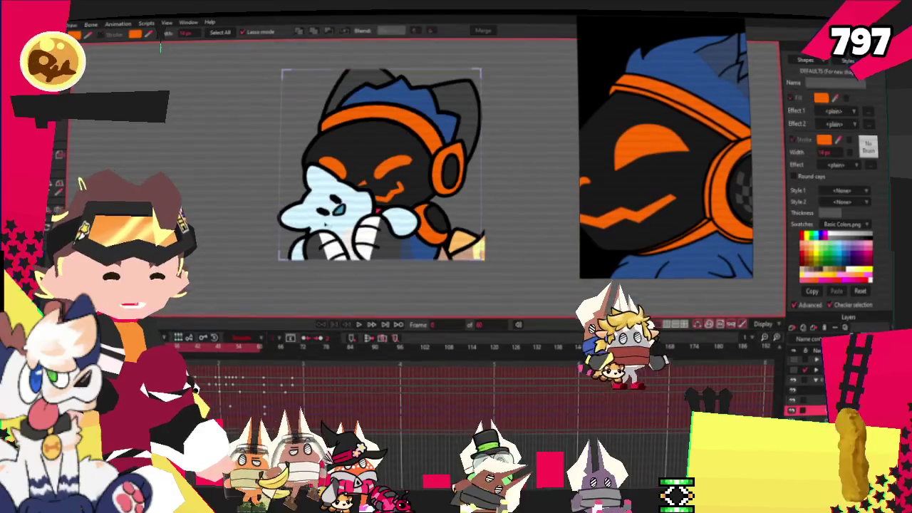
pyautogui.click(361, 324)
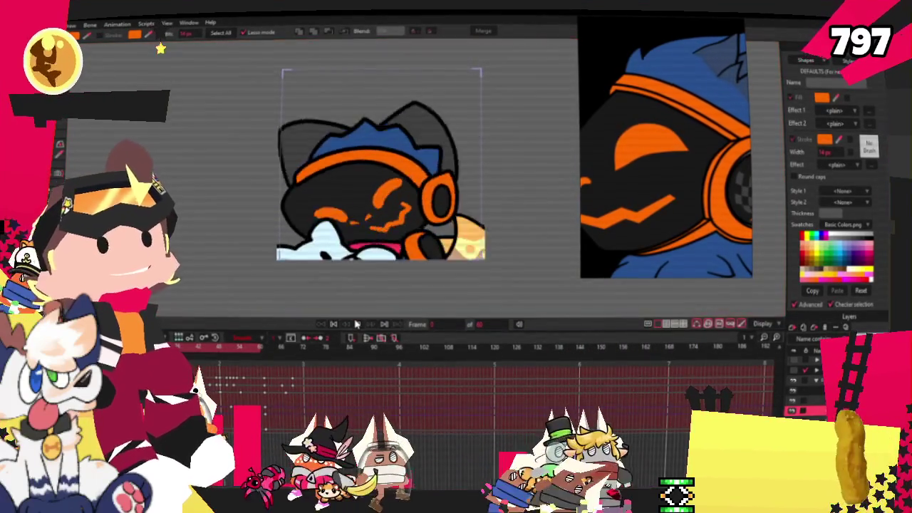
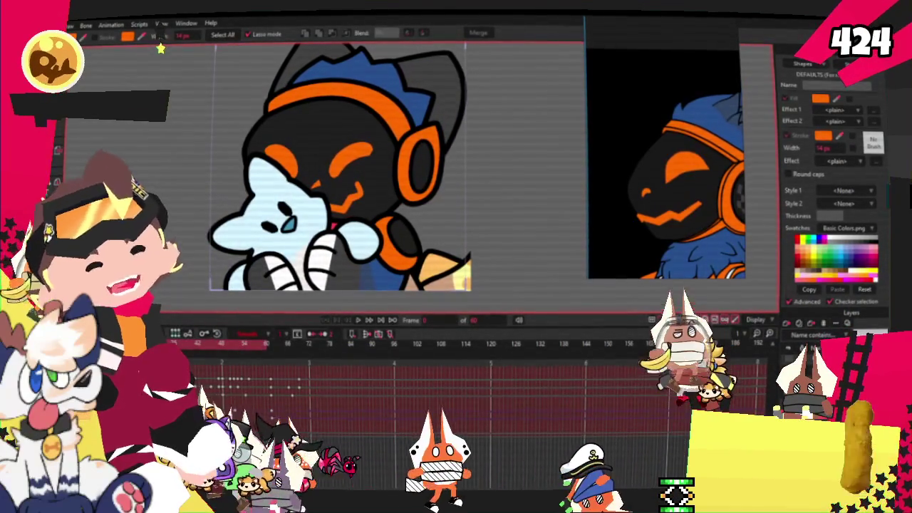
# - Delete the left orange eyebrow from the black face
pyautogui.press('t')
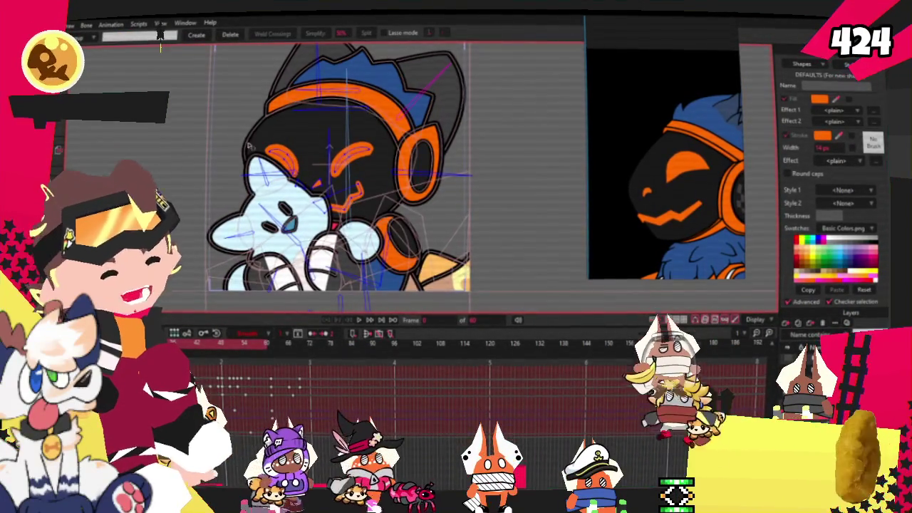
pyautogui.scroll(3, 385, 171)
pyautogui.scroll(3, 334, 221)
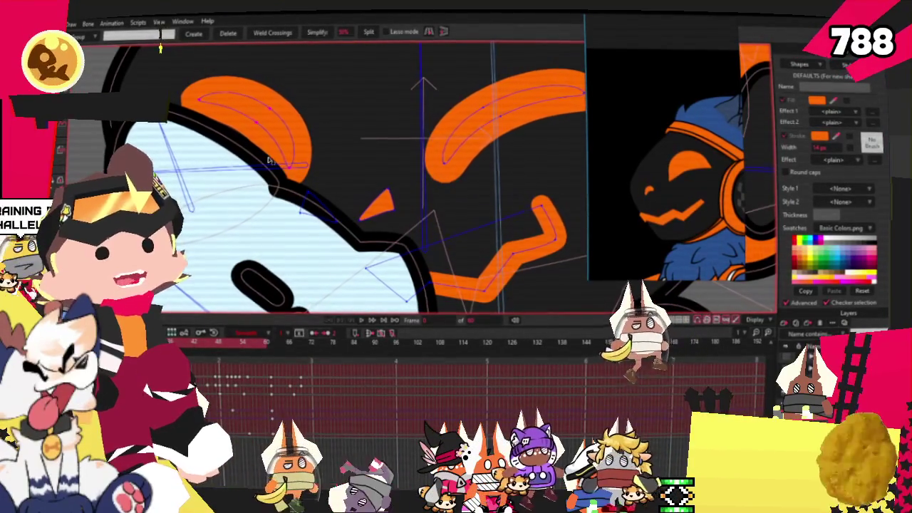
pyautogui.press('Delete')
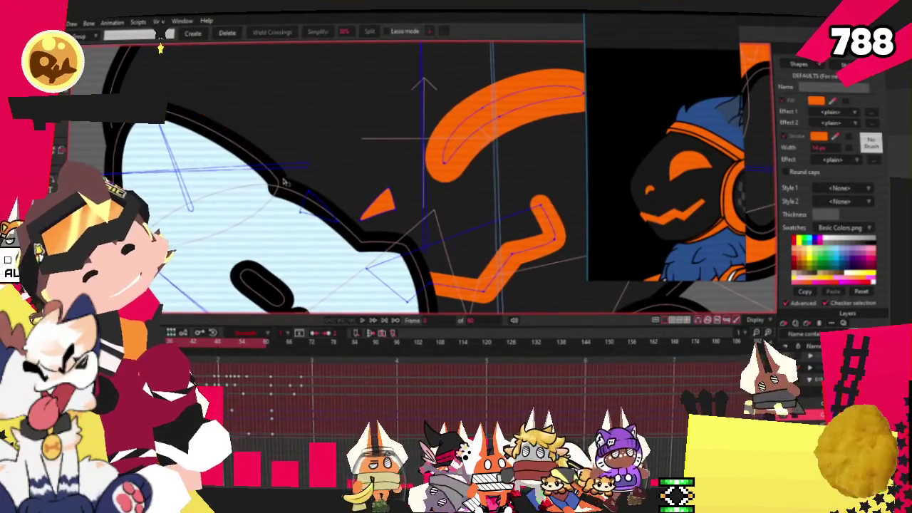
# - Move the remaining orange brow and mouth accents to the left
pyautogui.scroll(-3, 312, 209)
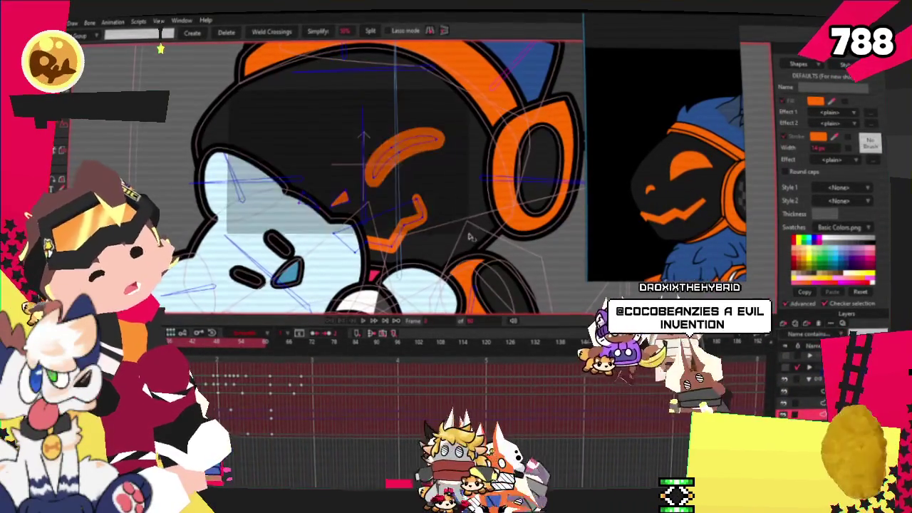
pyautogui.press('t')
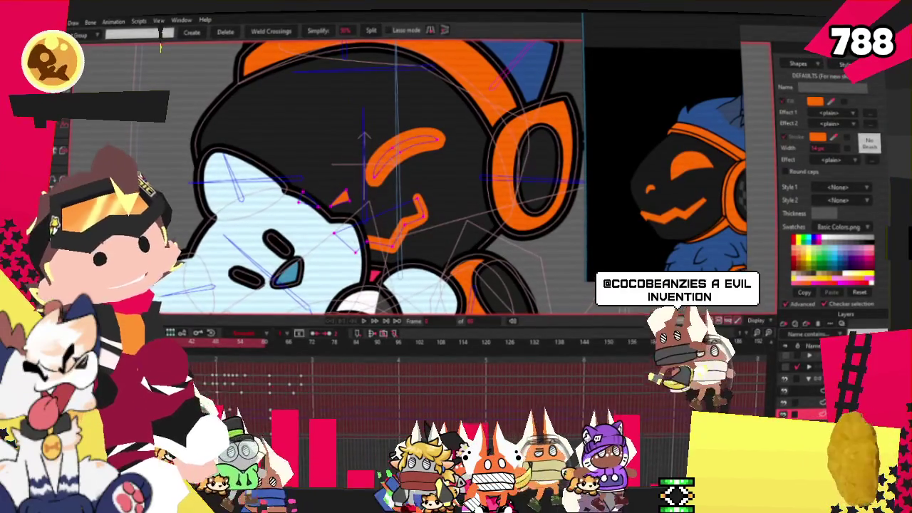
pyautogui.scroll(1, 404, 187)
pyautogui.moveTo(404, 186); pyautogui.dragTo(369, 181)
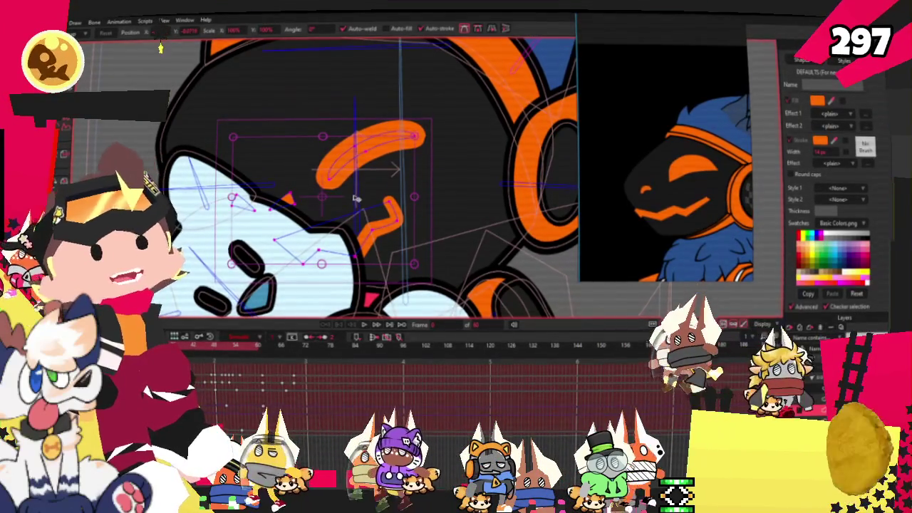
# - Shift the selected orange brow and mouth accents down and to the left on the face
pyautogui.scroll(-2, 449, 196)
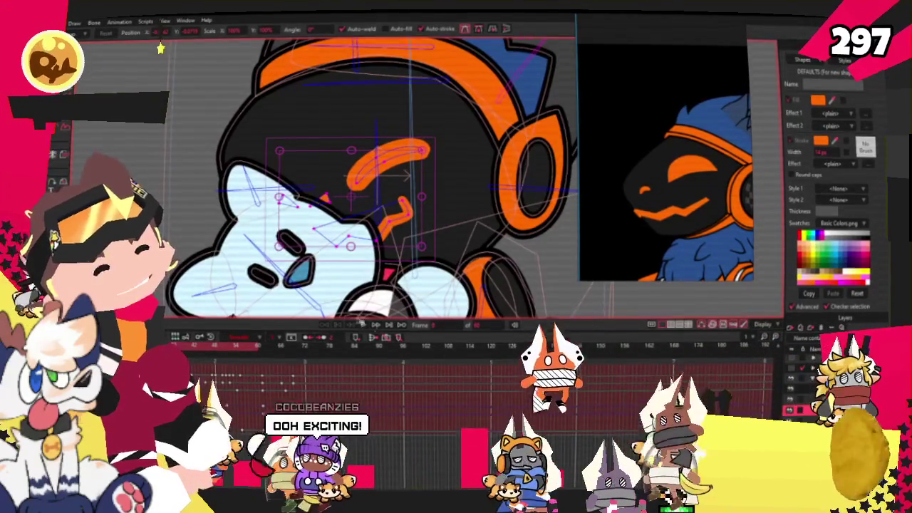
pyautogui.scroll(-1, 342, 198)
pyautogui.scroll(-1, 342, 198)
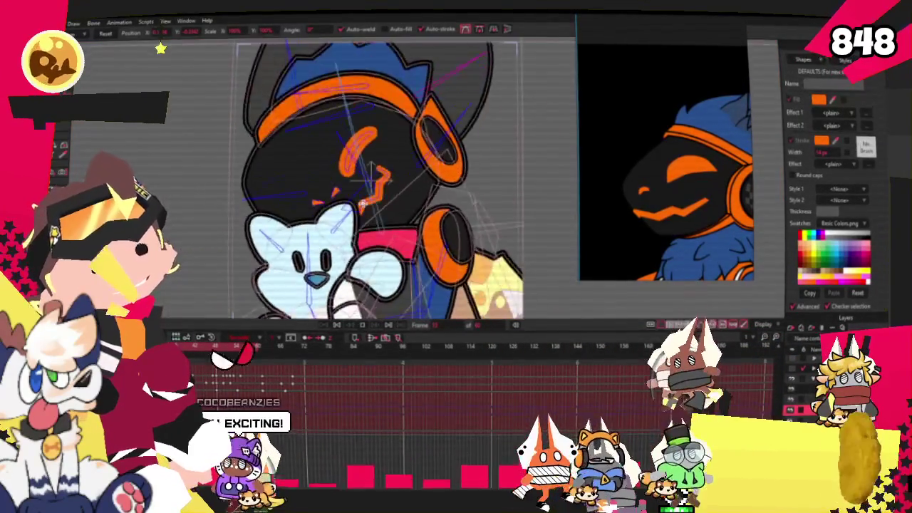
pyautogui.scroll(-1, 342, 198)
pyautogui.scroll(-1, 342, 198)
pyautogui.scroll(3, 343, 201)
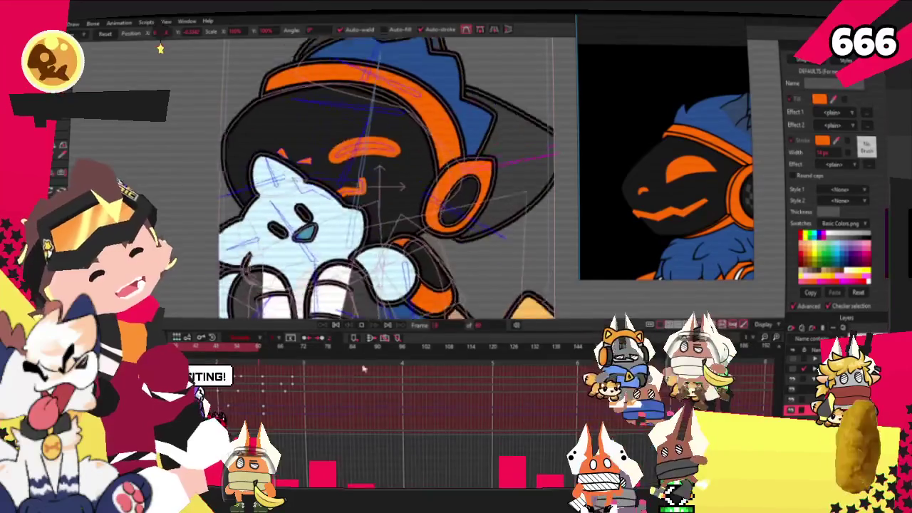
pyautogui.scroll(2, 362, 300)
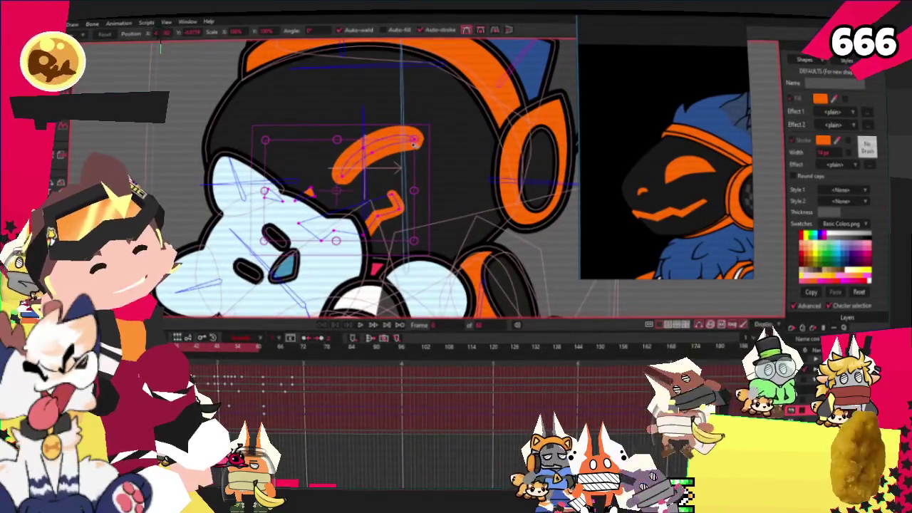
pyautogui.moveTo(438, 111); pyautogui.dragTo(374, 177)
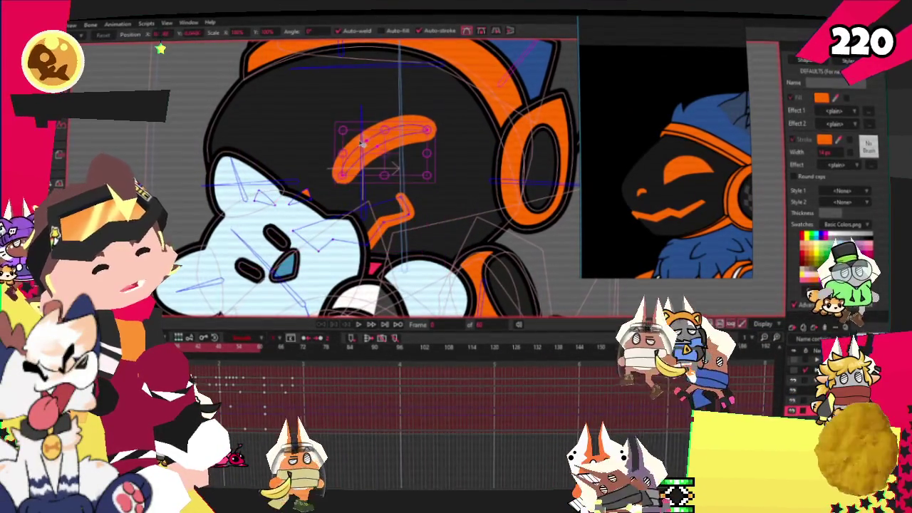
pyautogui.scroll(2, 379, 146)
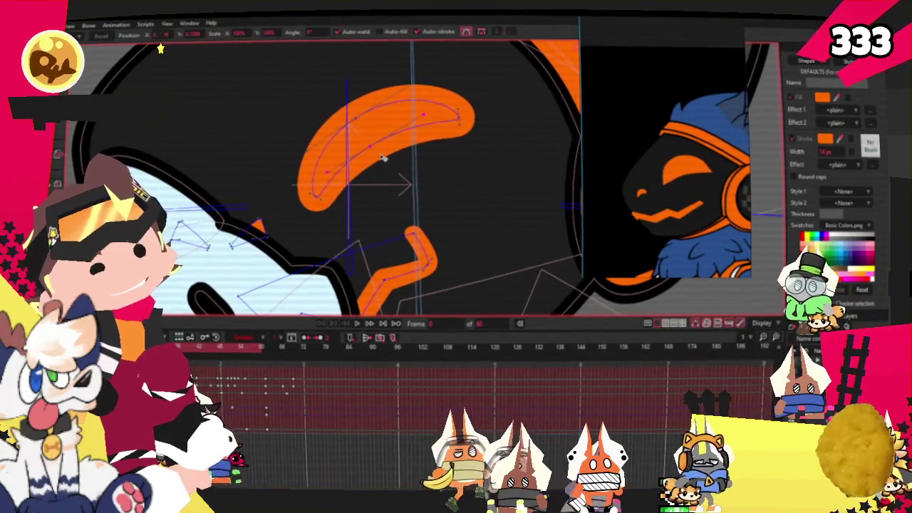
pyautogui.scroll(1, 421, 123)
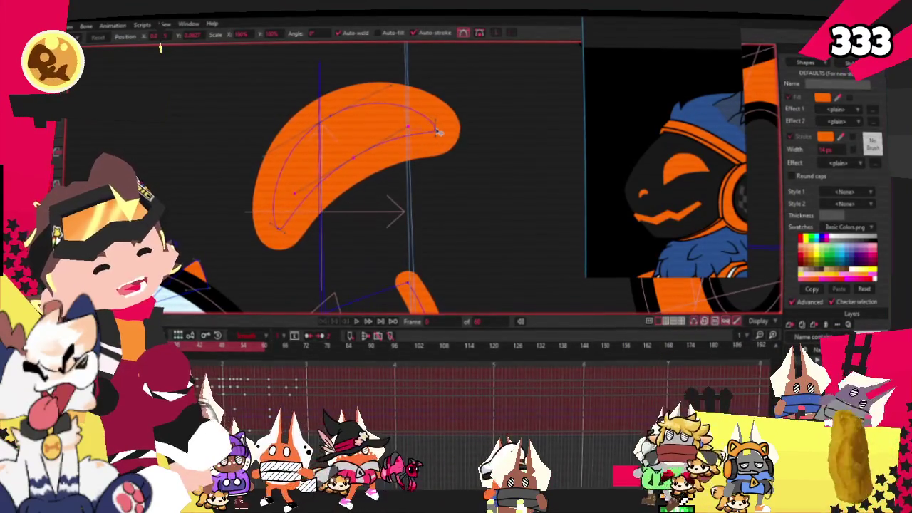
pyautogui.press('c')
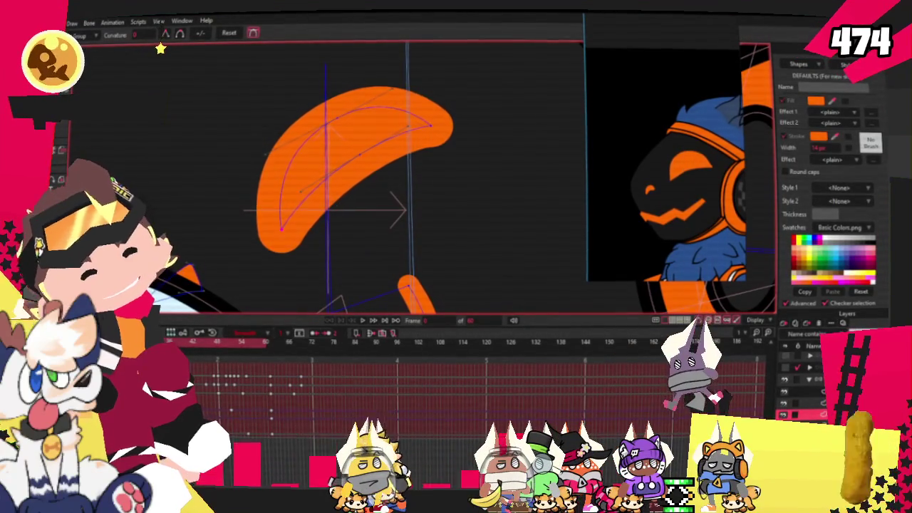
# - Add points to the orange brow, notching its top tip and extending its lower-left end
pyautogui.moveTo(358, 160); pyautogui.dragTo(360, 167)
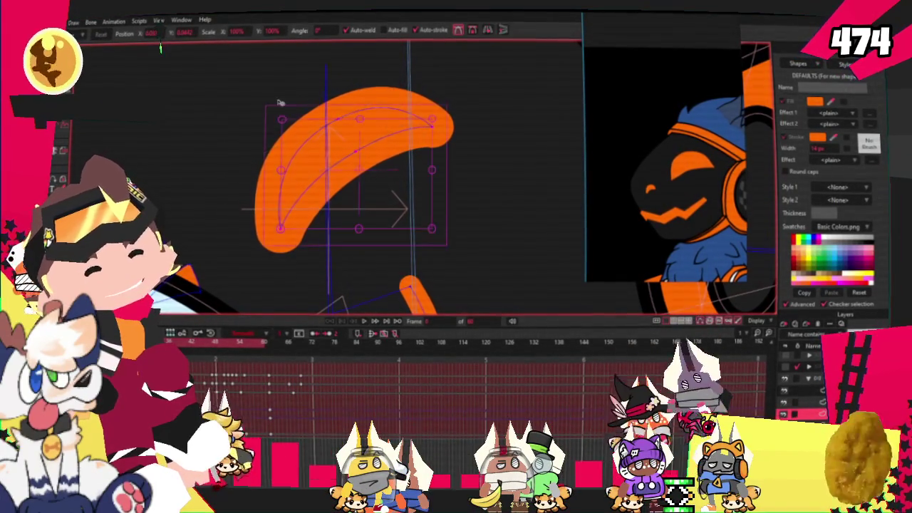
pyautogui.press('a')
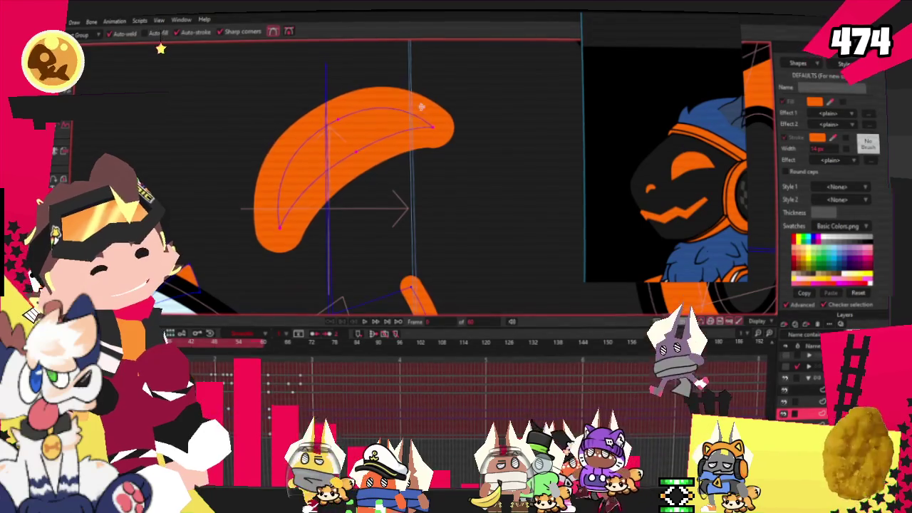
pyautogui.moveTo(420, 101); pyautogui.dragTo(412, 116)
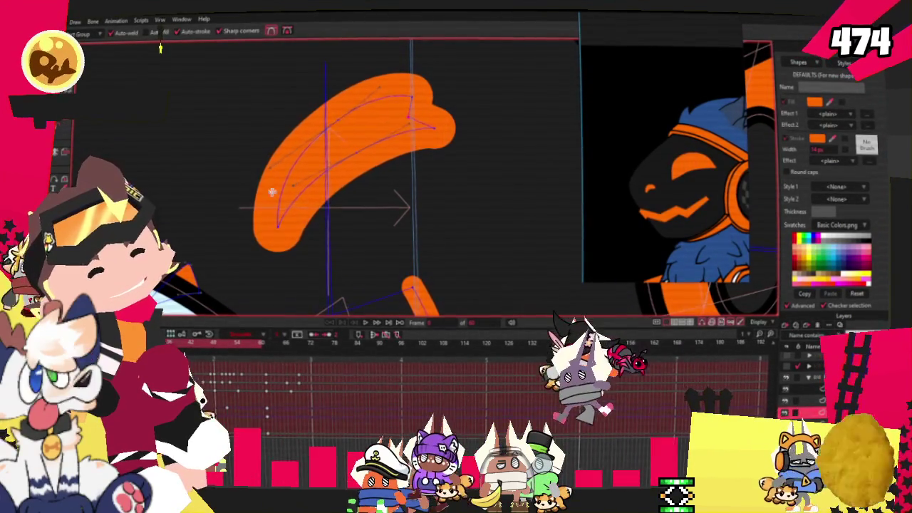
pyautogui.moveTo(281, 210); pyautogui.dragTo(248, 212)
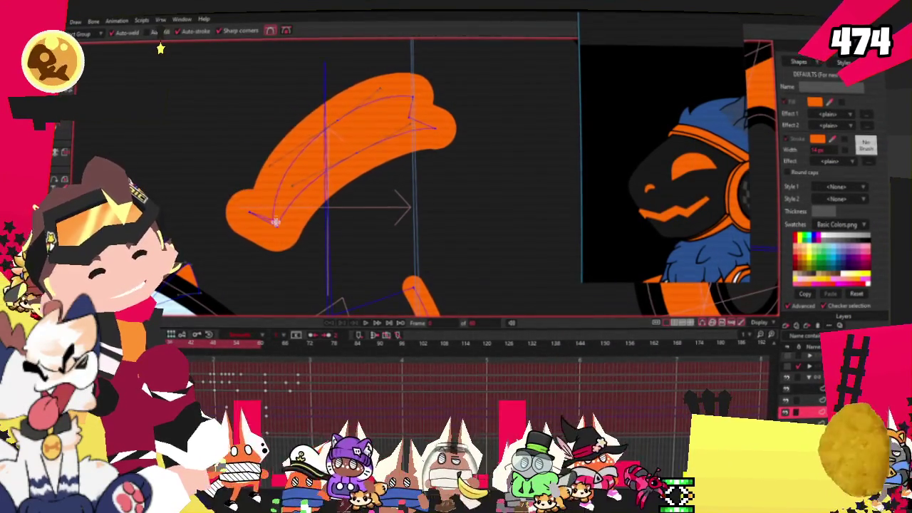
pyautogui.press('c')
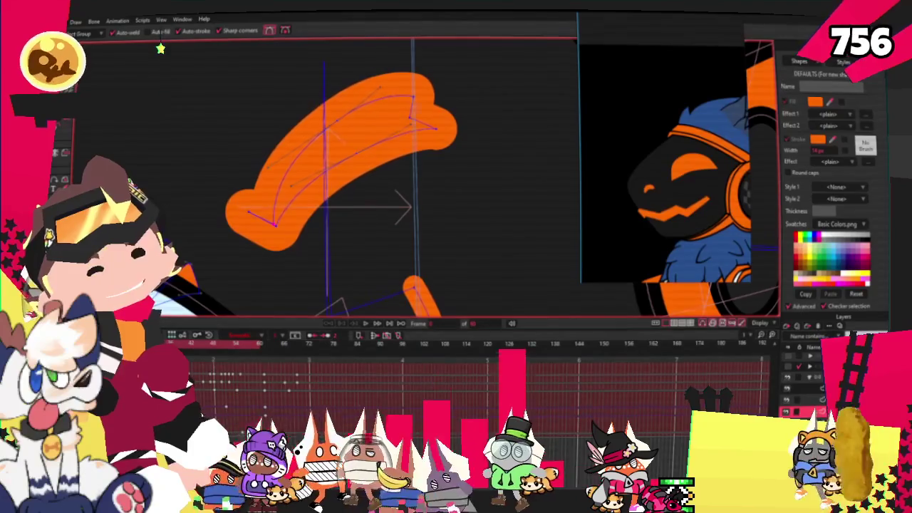
pyautogui.scroll(2, 207, 208)
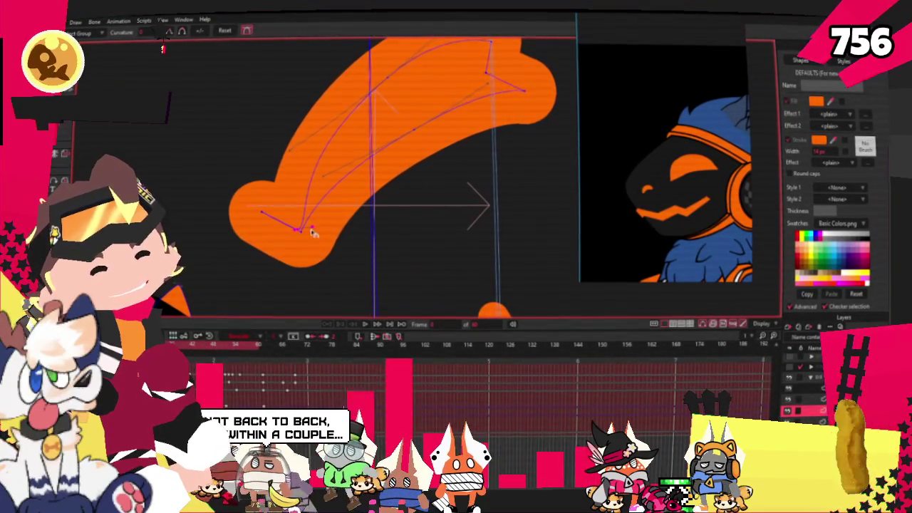
pyautogui.scroll(1, 306, 235)
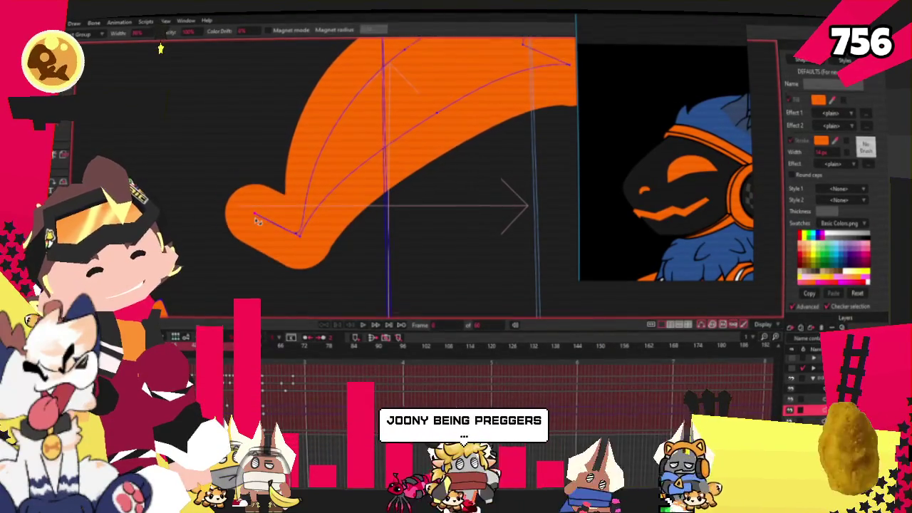
pyautogui.scroll(-2, 235, 146)
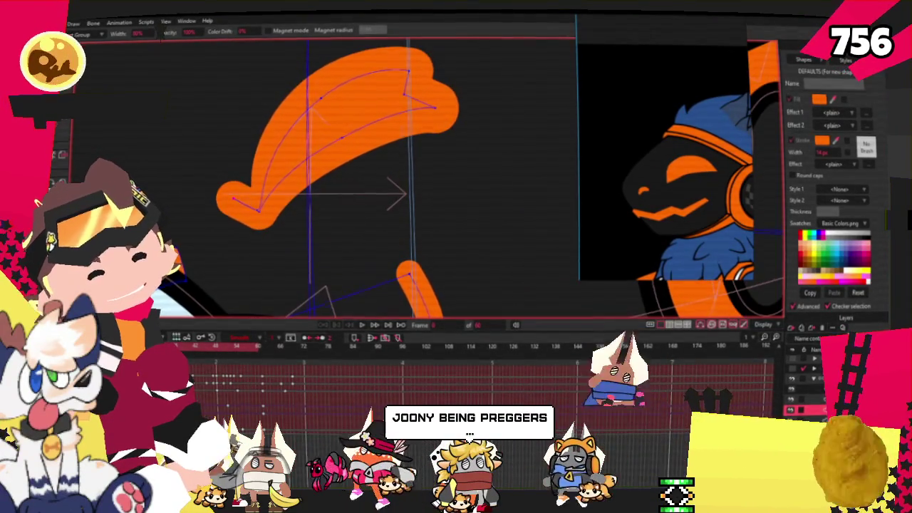
# - Refine the positions of the orange brow's points into a longer tapering curve
pyautogui.press('t')
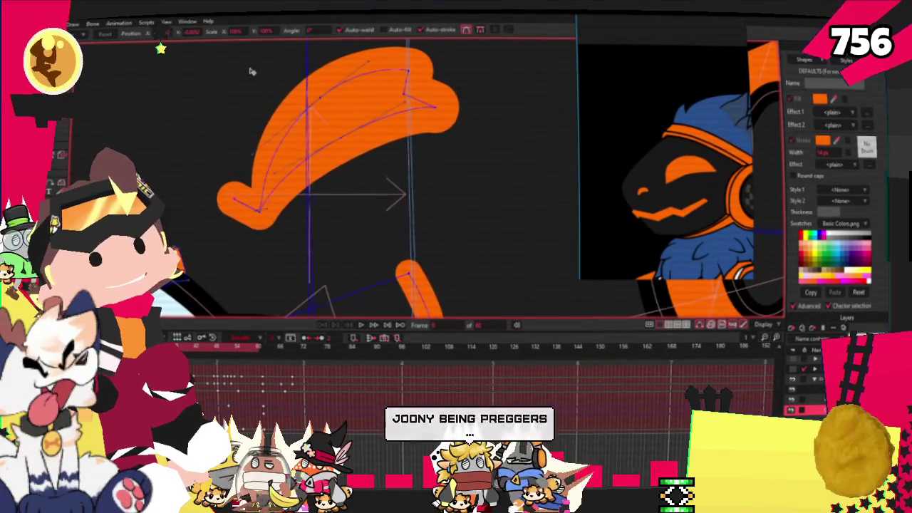
pyautogui.scroll(-2, 299, 93)
pyautogui.scroll(-1, 299, 93)
pyautogui.scroll(1, 301, 92)
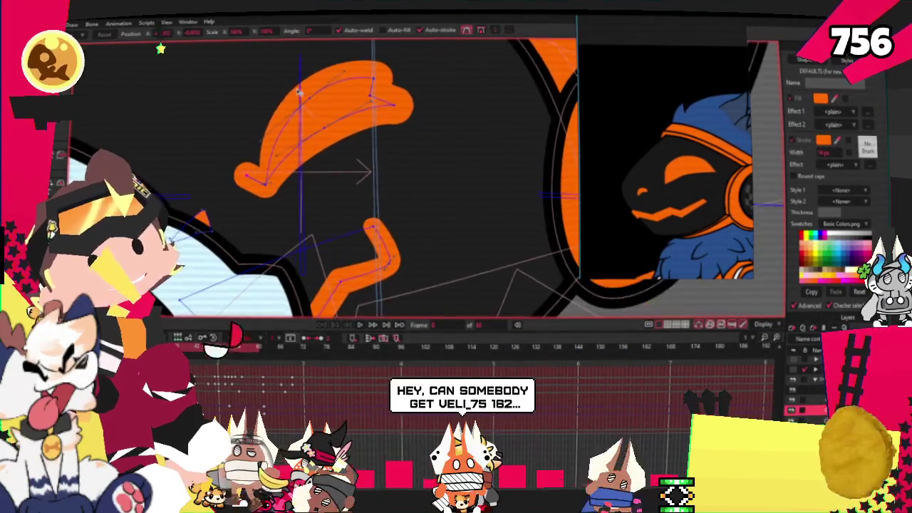
pyautogui.scroll(1, 321, 94)
pyautogui.scroll(1, 323, 95)
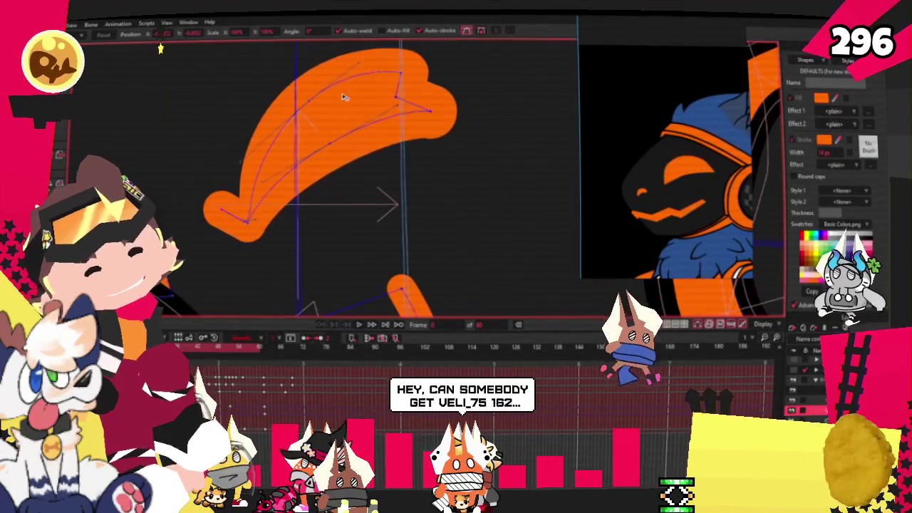
pyautogui.scroll(1, 414, 77)
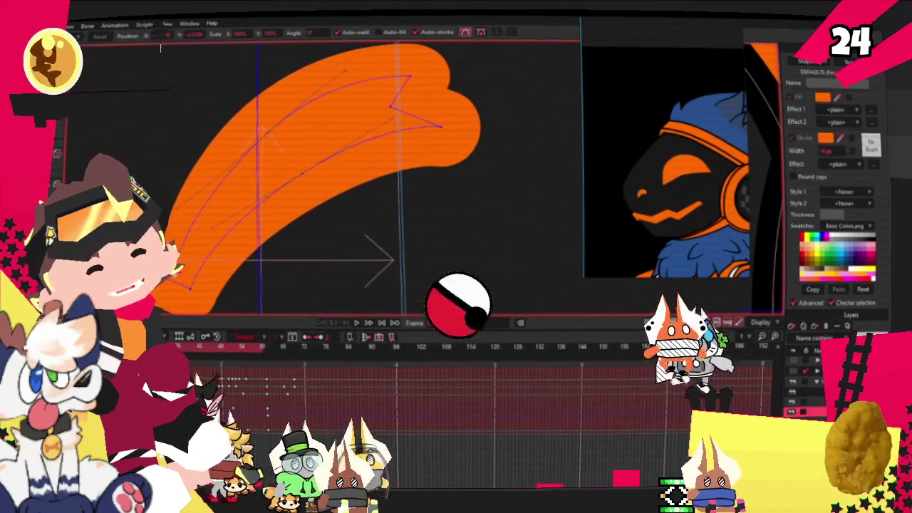
pyautogui.scroll(-3, 169, 195)
pyautogui.scroll(2, 169, 196)
pyautogui.scroll(1, 170, 195)
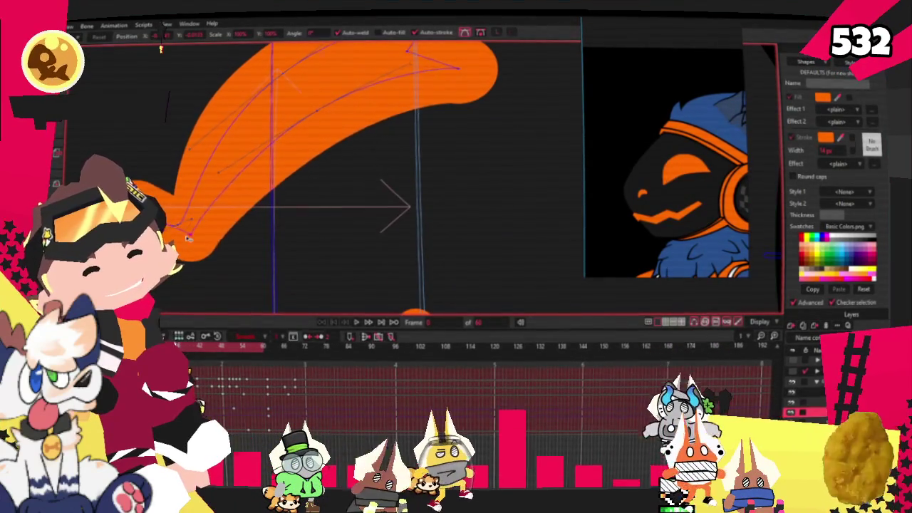
# - Round the brow's end point by setting its curvature to 0.1004
pyautogui.press('c')
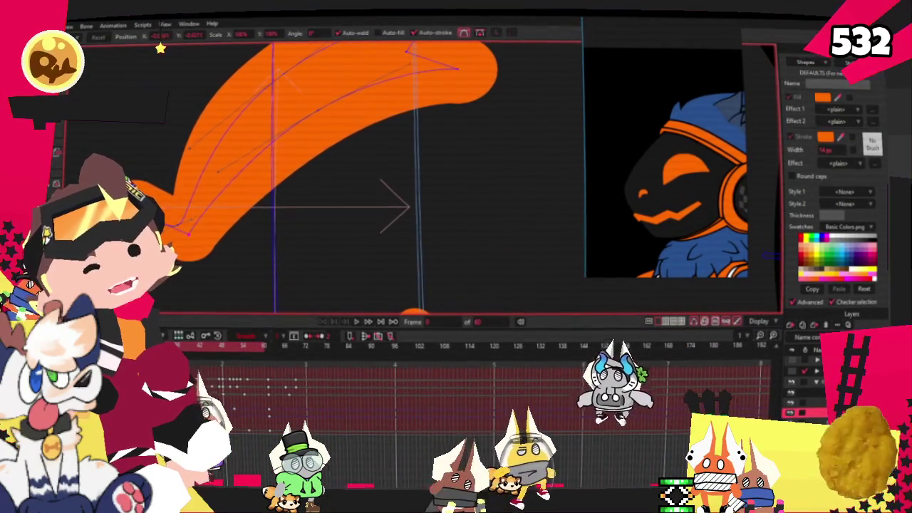
pyautogui.scroll(1, 212, 219)
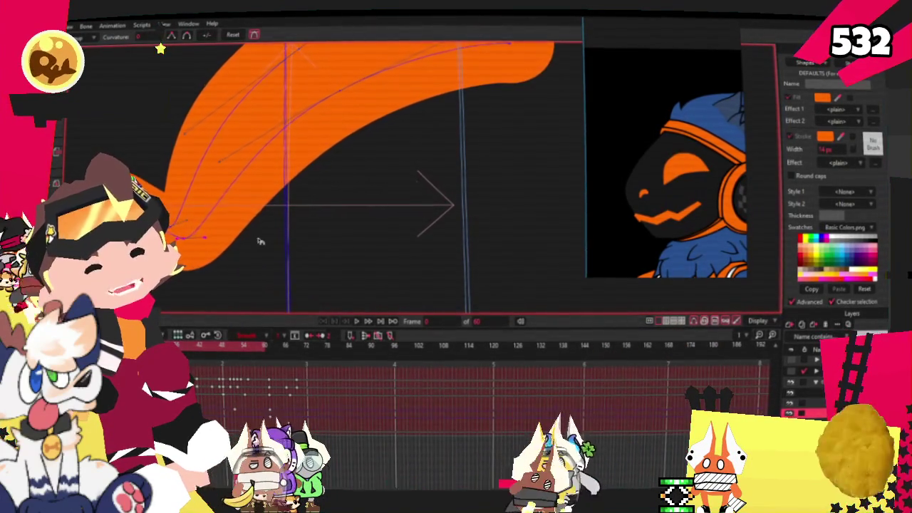
pyautogui.scroll(-1, 271, 220)
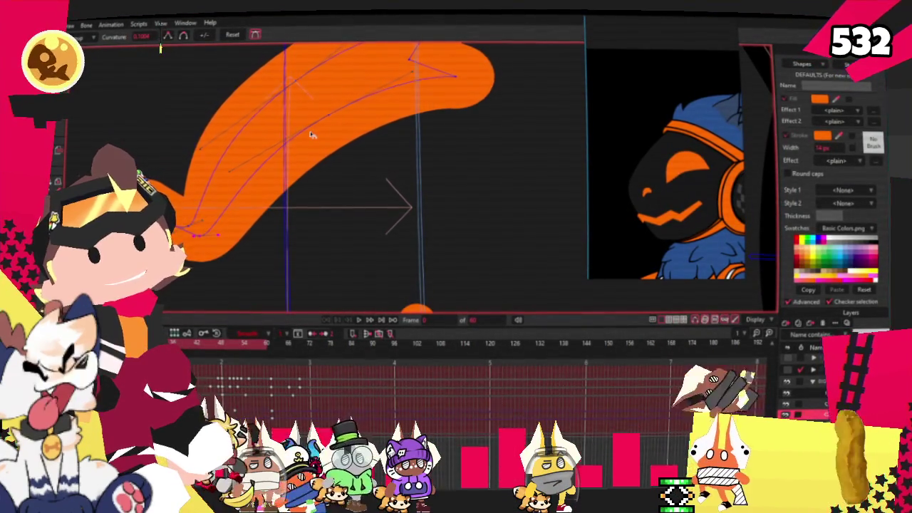
pyautogui.scroll(-1, 301, 168)
pyautogui.scroll(-3, 300, 168)
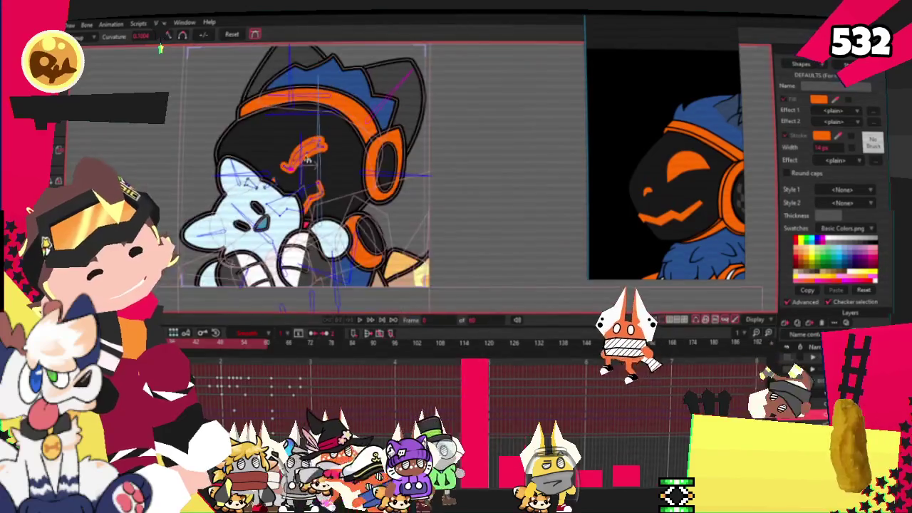
# - Select all points of the orange brow stroke and rotate it clockwise
pyautogui.scroll(1, 301, 169)
pyautogui.scroll(1, 301, 168)
pyautogui.scroll(1, 300, 168)
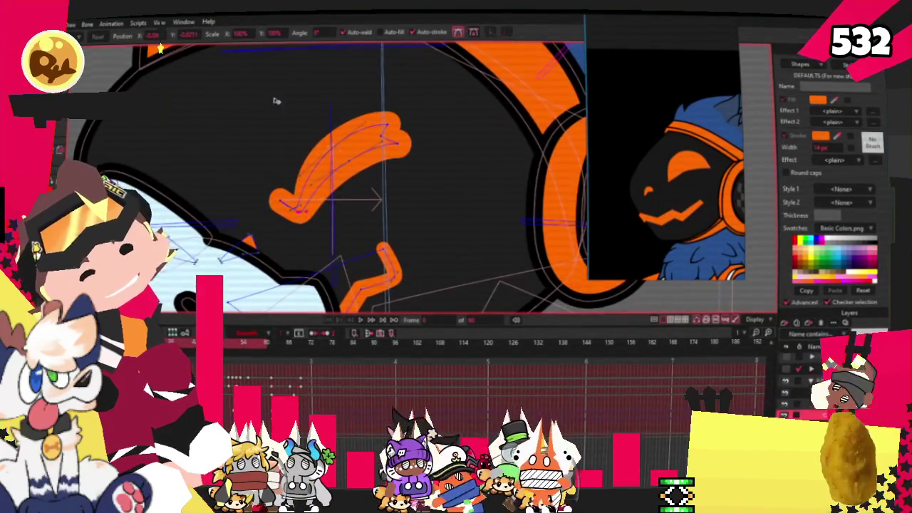
pyautogui.scroll(1, 292, 107)
pyautogui.press('t')
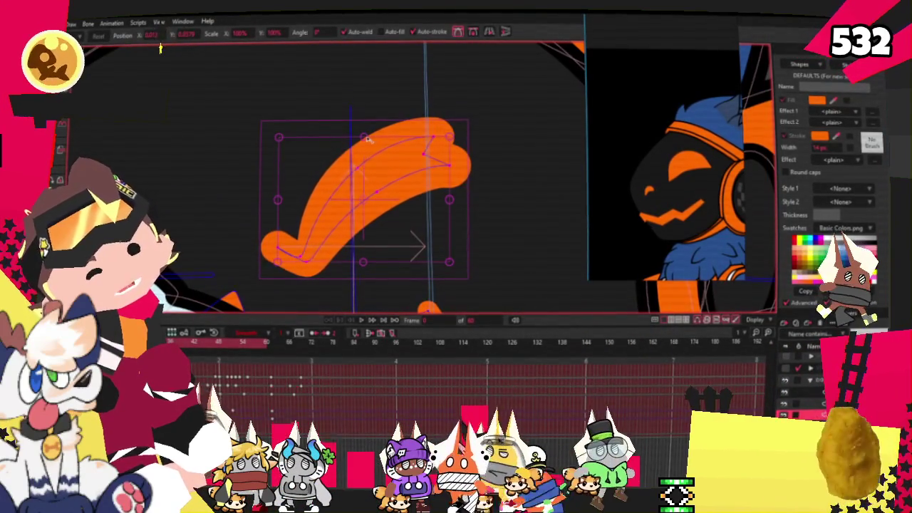
pyautogui.scroll(-2, 382, 168)
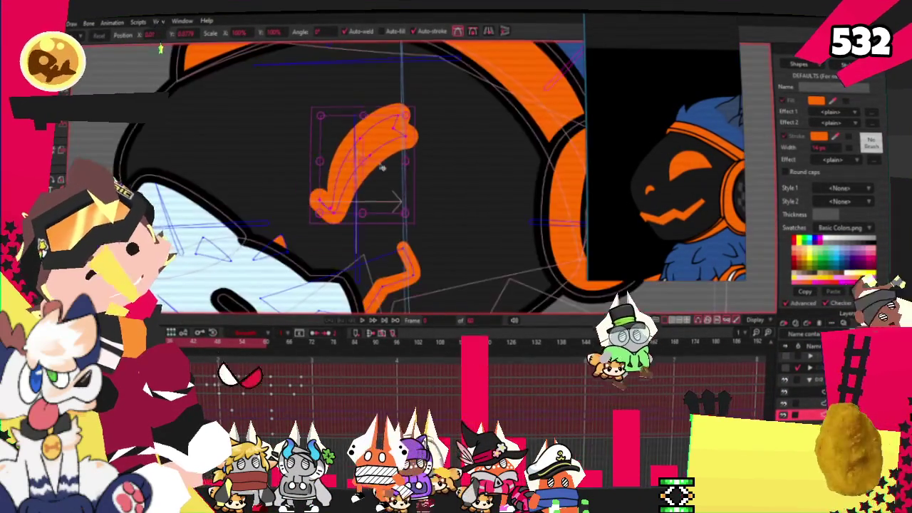
pyautogui.scroll(-1, 382, 169)
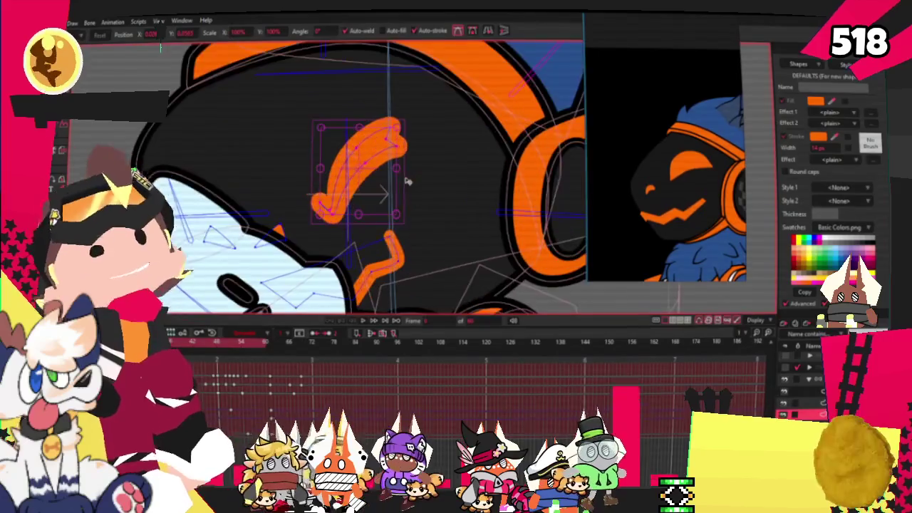
pyautogui.moveTo(407, 183); pyautogui.dragTo(405, 212)
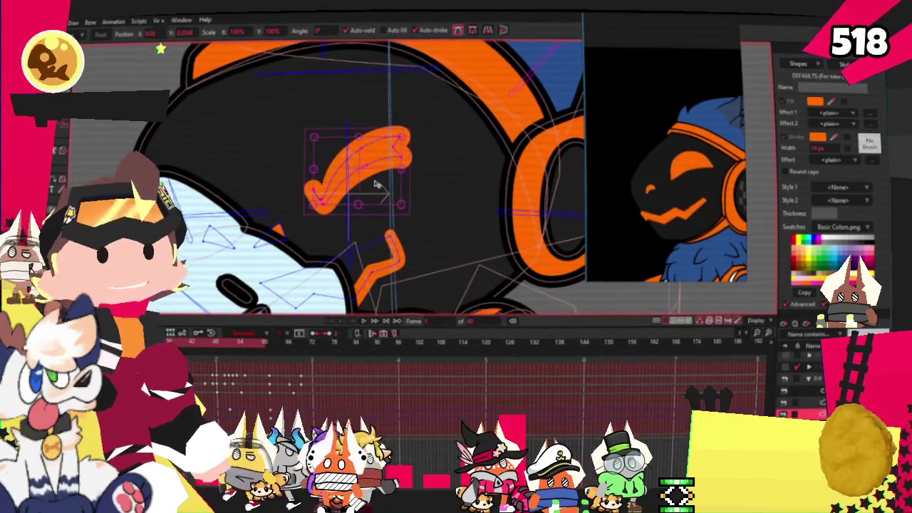
# - Move the copied brow stroke over the left eye to form a matching pair
pyautogui.moveTo(356, 168); pyautogui.dragTo(202, 166)
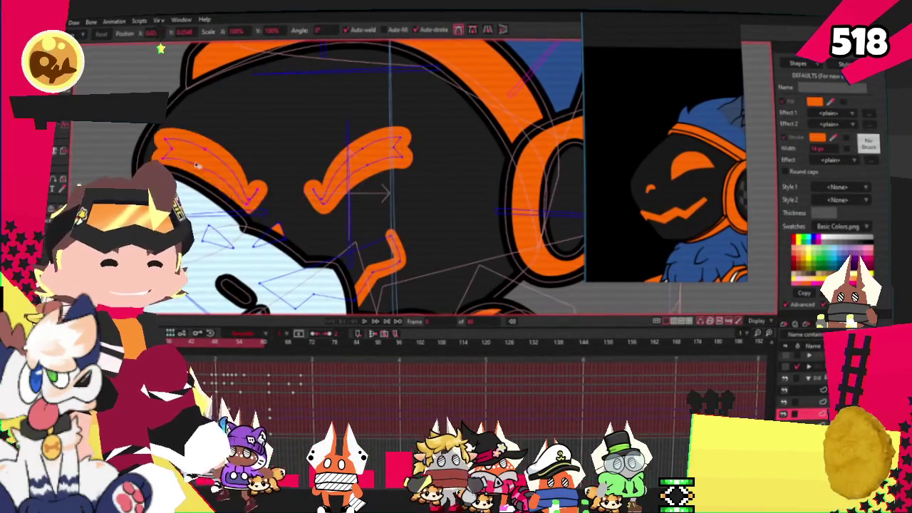
pyautogui.scroll(-3, 329, 194)
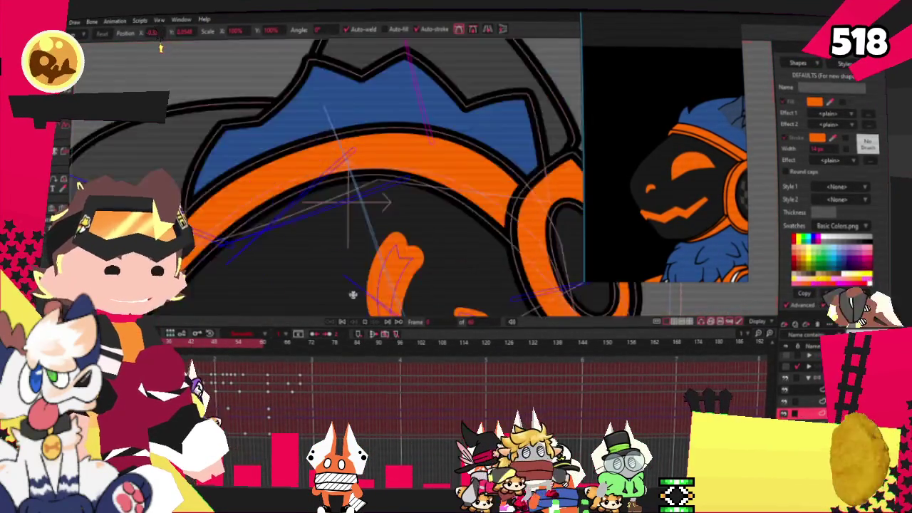
pyautogui.scroll(-2, 329, 194)
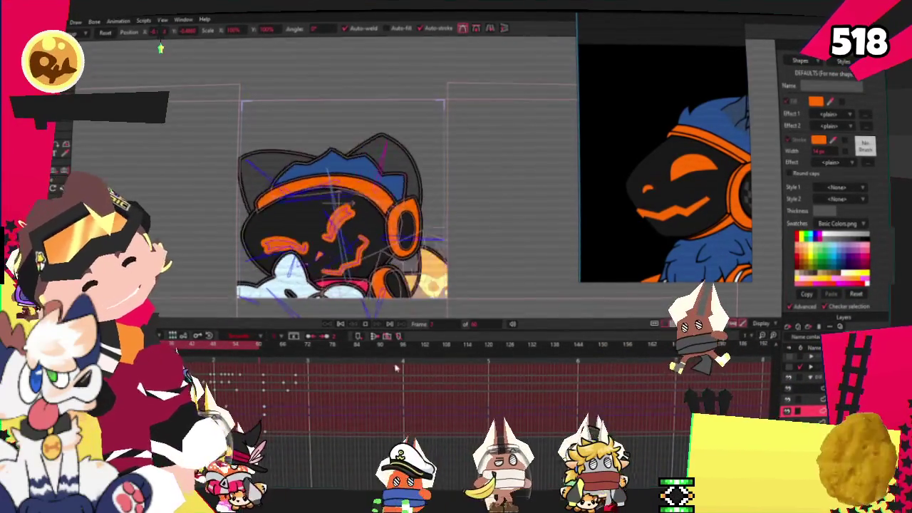
# - Undo the last two edits to the orange ear accent
pyautogui.scroll(5, 311, 194)
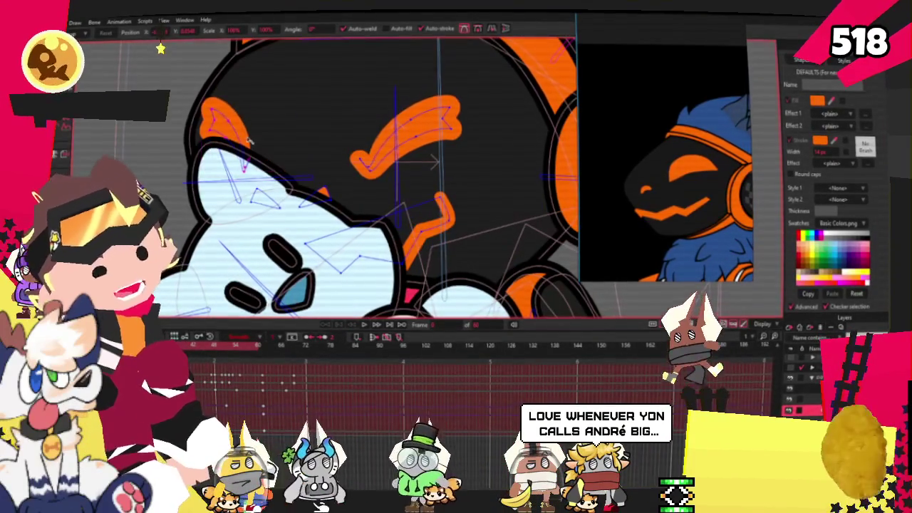
pyautogui.hotkey('ctrl', 'z')
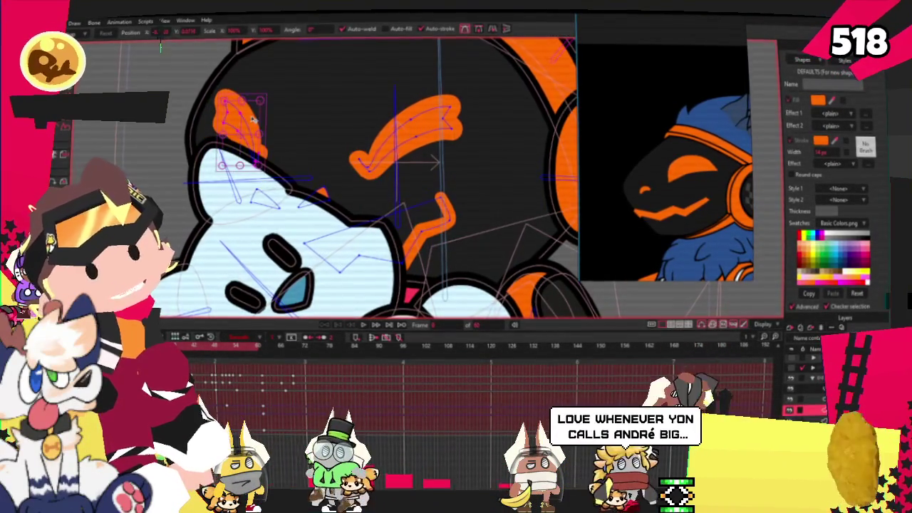
pyautogui.scroll(-1, 253, 120)
pyautogui.scroll(3, 258, 112)
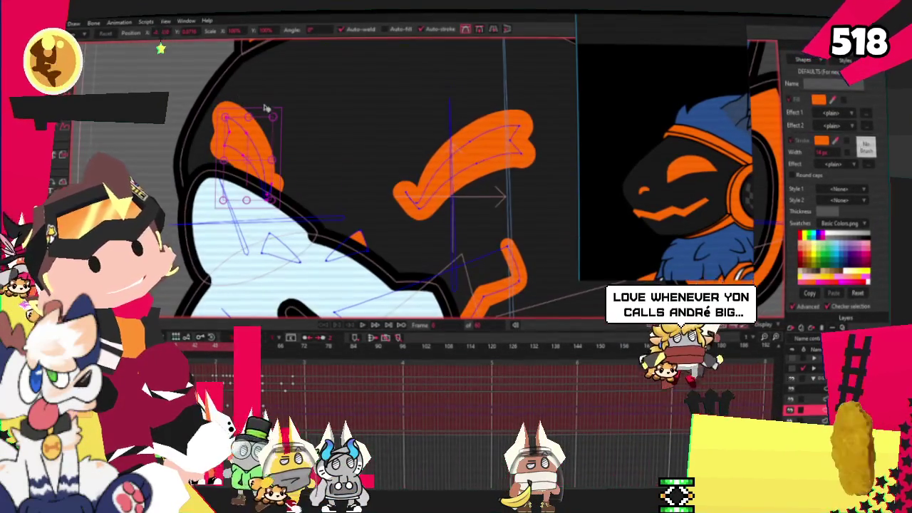
pyautogui.hotkey('ctrl', 'z')
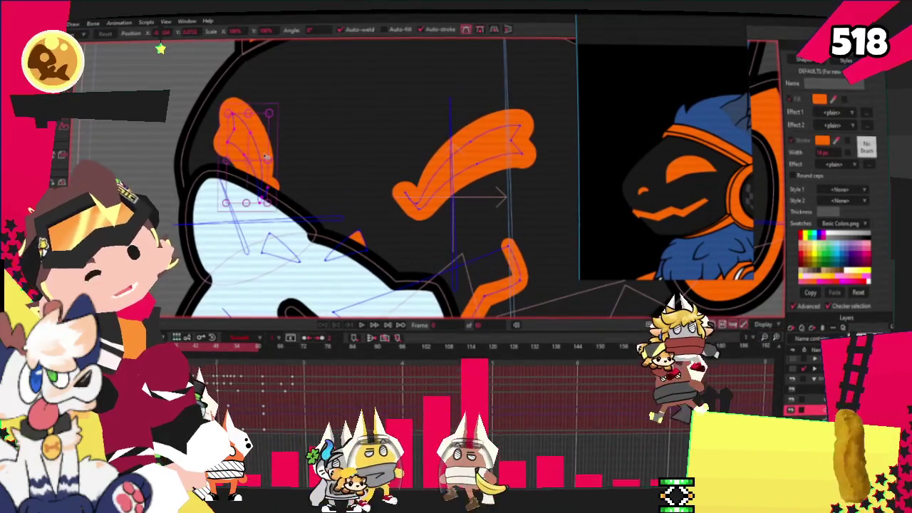
pyautogui.scroll(-2, 310, 204)
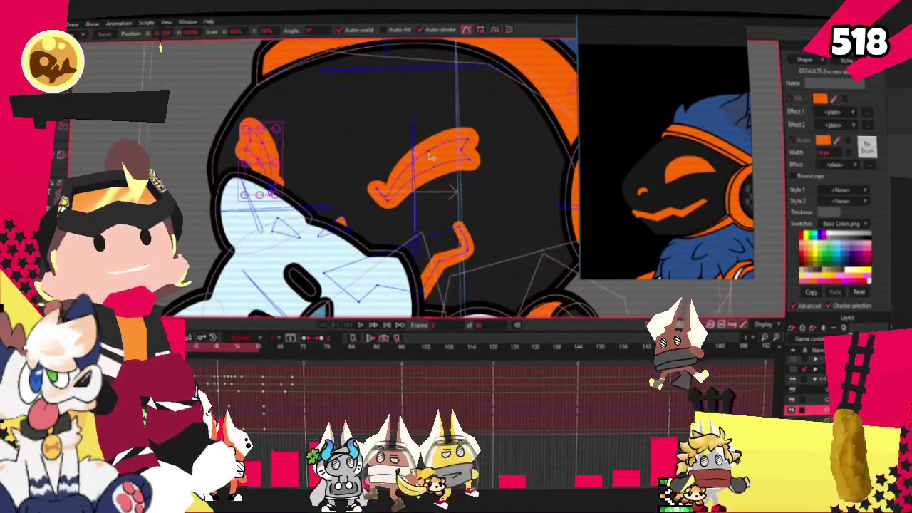
# - Stretch the orange brow stroke on the face wider to the right
pyautogui.click(472, 164)
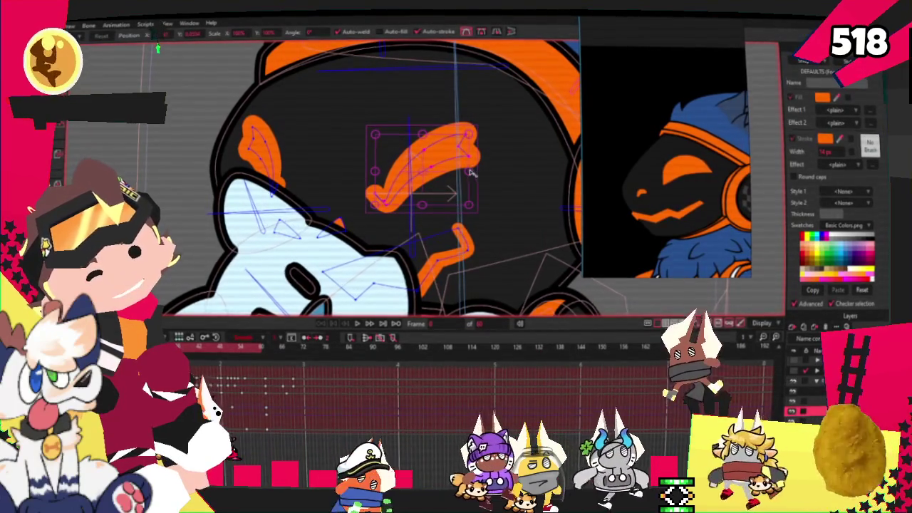
pyautogui.moveTo(470, 176)
pyautogui.mouseDown()
pyautogui.moveTo(501, 171)
pyautogui.moveTo(440, 158)
pyautogui.mouseUp()
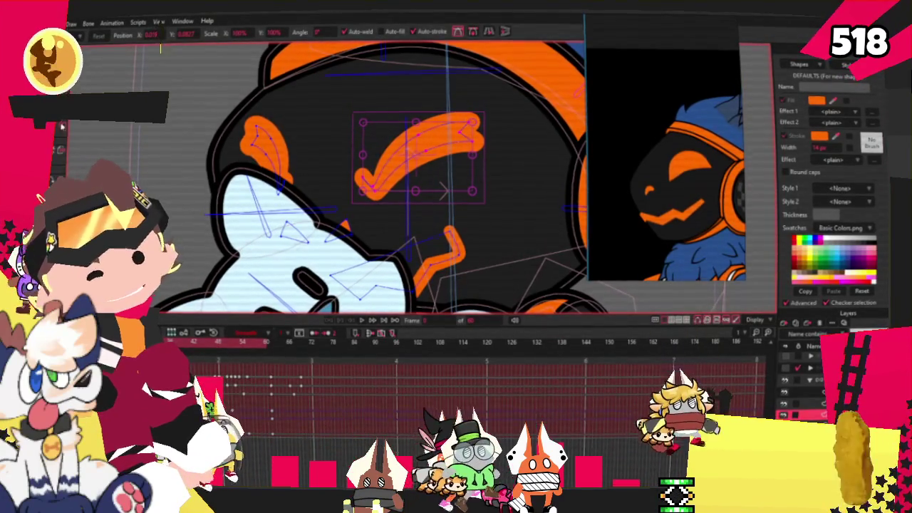
pyautogui.scroll(2, 404, 257)
pyautogui.click(404, 256)
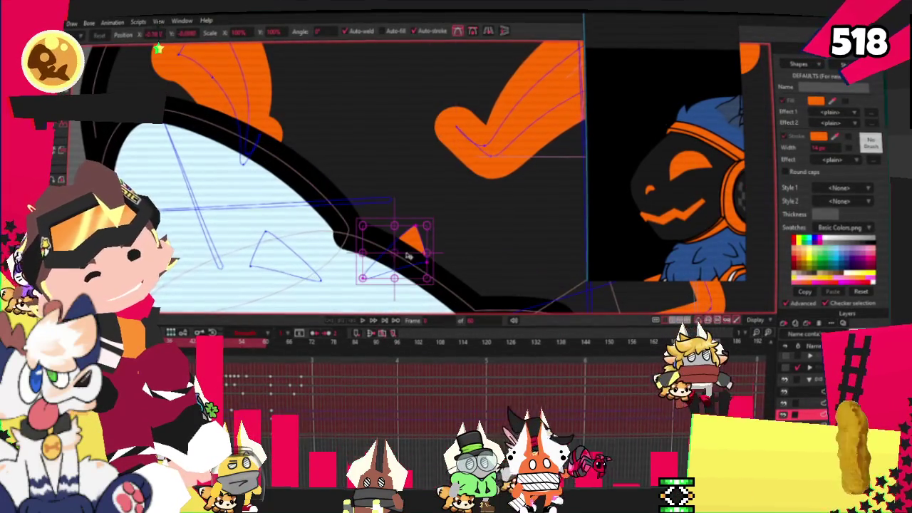
# - Move the small orange triangle up-right and reshape its points into a narrower wedge
pyautogui.moveTo(404, 256); pyautogui.dragTo(432, 217)
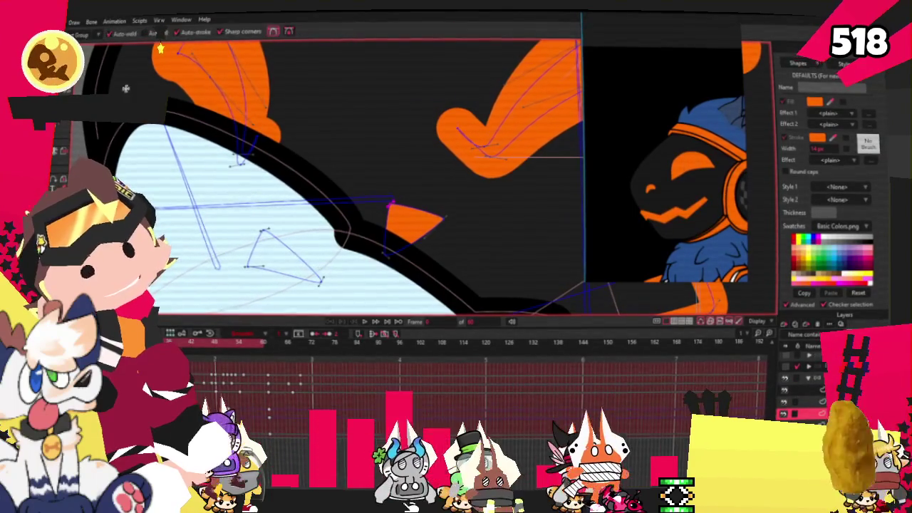
pyautogui.scroll(2, 480, 278)
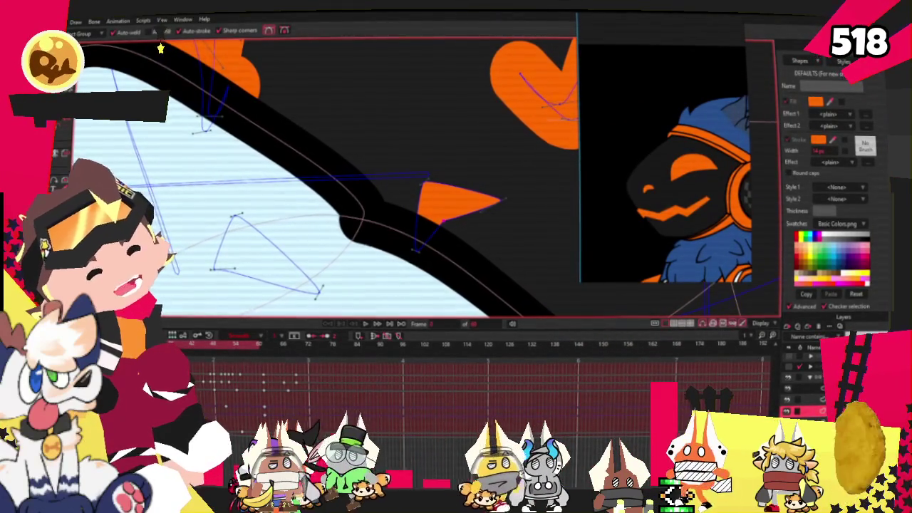
pyautogui.scroll(2, 488, 164)
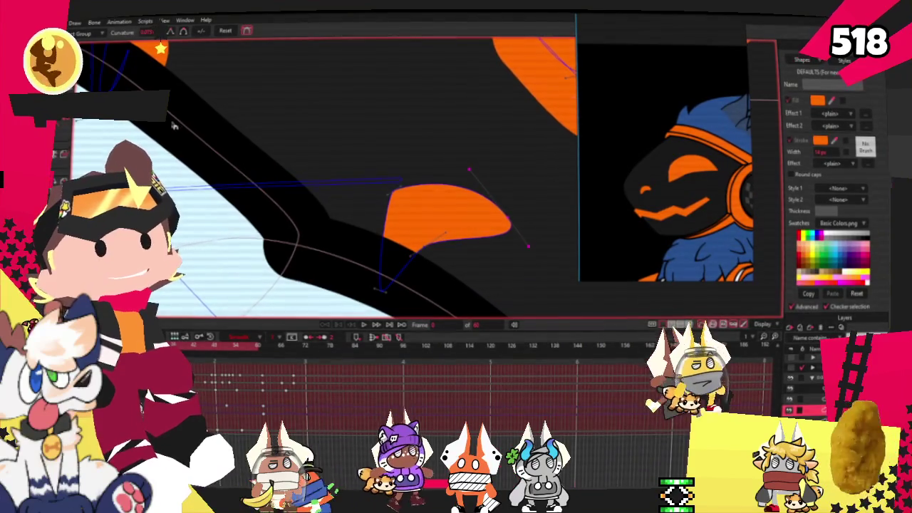
pyautogui.moveTo(470, 169)
pyautogui.mouseDown()
pyautogui.moveTo(413, 197)
pyautogui.moveTo(503, 165)
pyautogui.mouseUp()
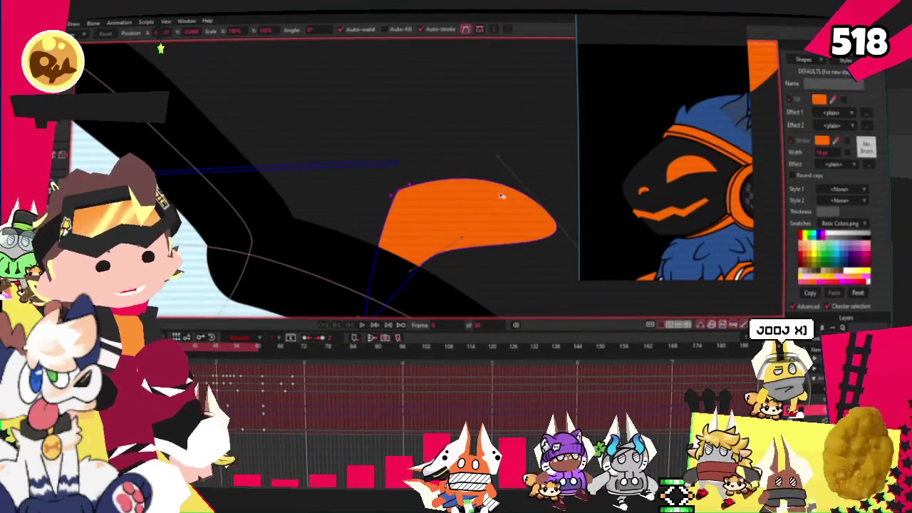
pyautogui.moveTo(554, 220); pyautogui.dragTo(532, 227)
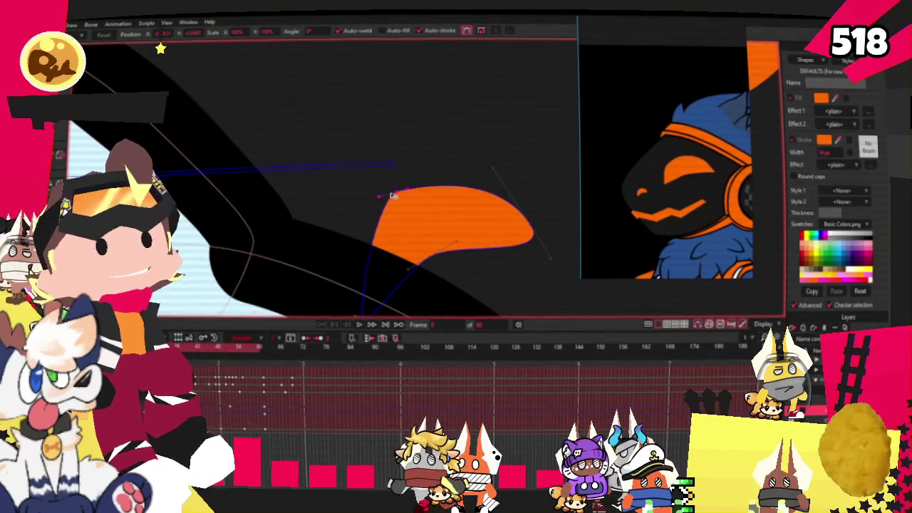
pyautogui.moveTo(364, 292); pyautogui.dragTo(363, 248)
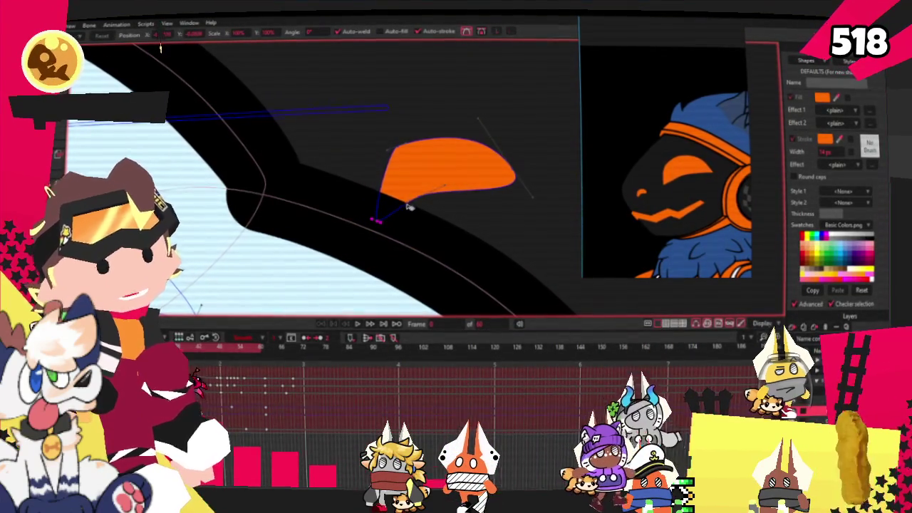
pyautogui.moveTo(408, 208); pyautogui.dragTo(451, 178)
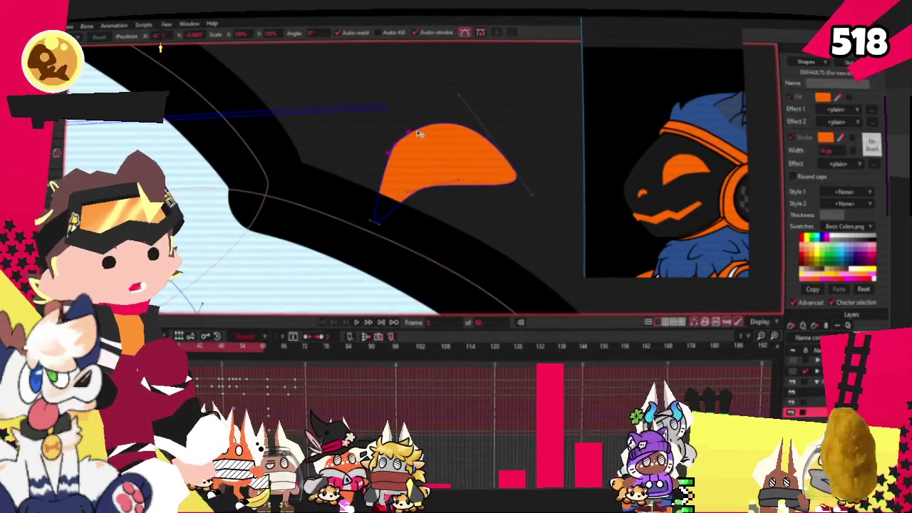
# - Bend one edge of the orange accent into a curve
pyautogui.hotkey('ctrl', 'a')
pyautogui.scroll(-3, 452, 163)
pyautogui.scroll(-2, 452, 163)
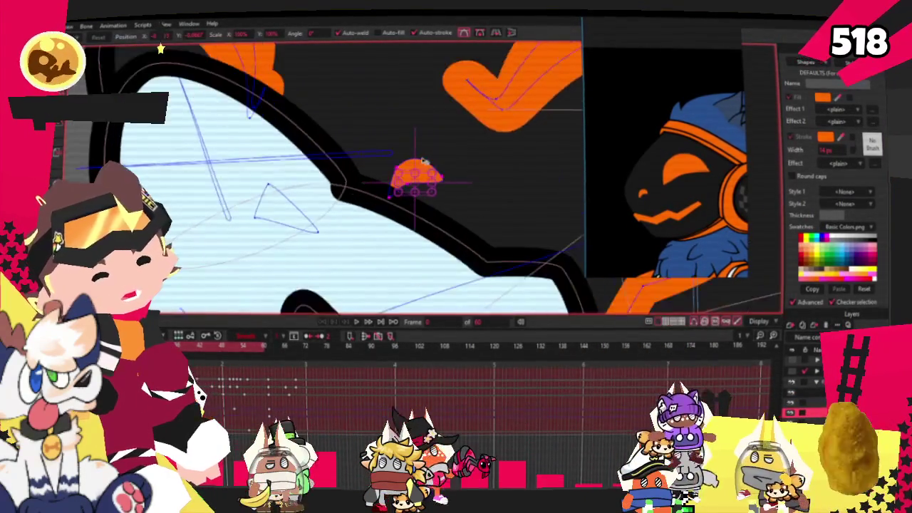
pyautogui.scroll(3, 452, 163)
pyautogui.scroll(-3, 441, 171)
pyautogui.scroll(3, 427, 178)
pyautogui.click(413, 195)
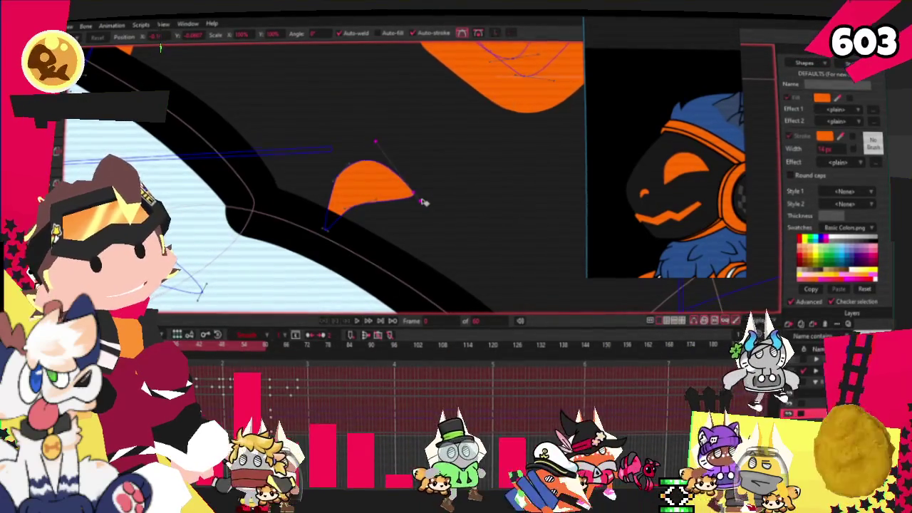
pyautogui.moveTo(375, 142)
pyautogui.mouseDown()
pyautogui.moveTo(394, 130)
pyautogui.moveTo(380, 135)
pyautogui.mouseUp()
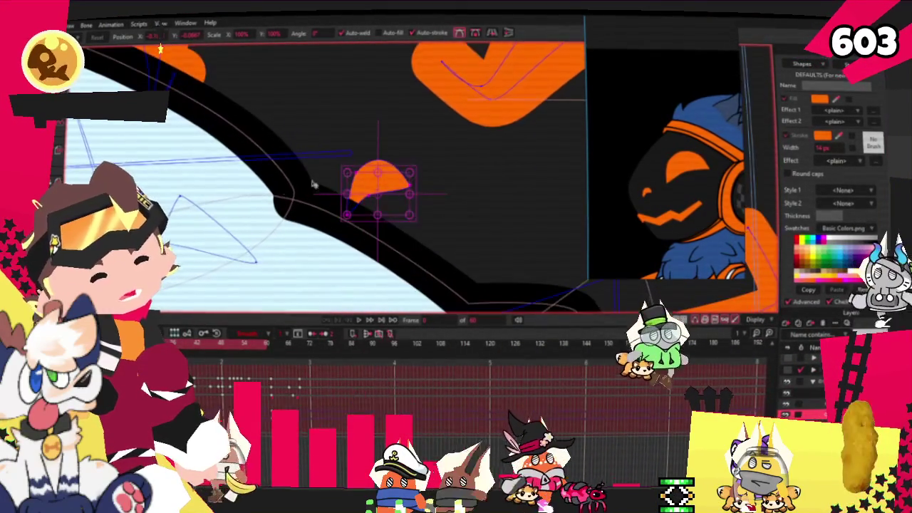
# - Fill the thin line shape as an orange triangle and place it beside the black outline
pyautogui.click(209, 233)
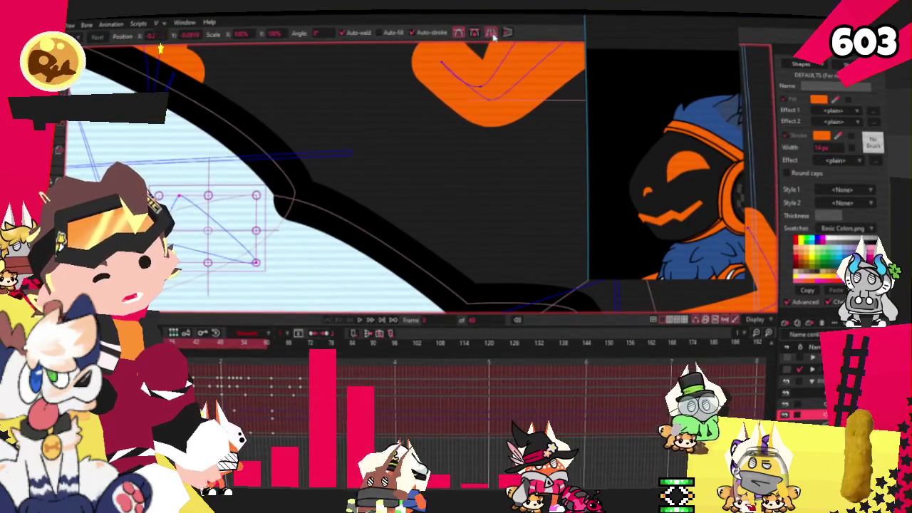
pyautogui.click(458, 33)
pyautogui.moveTo(250, 230); pyautogui.dragTo(351, 165)
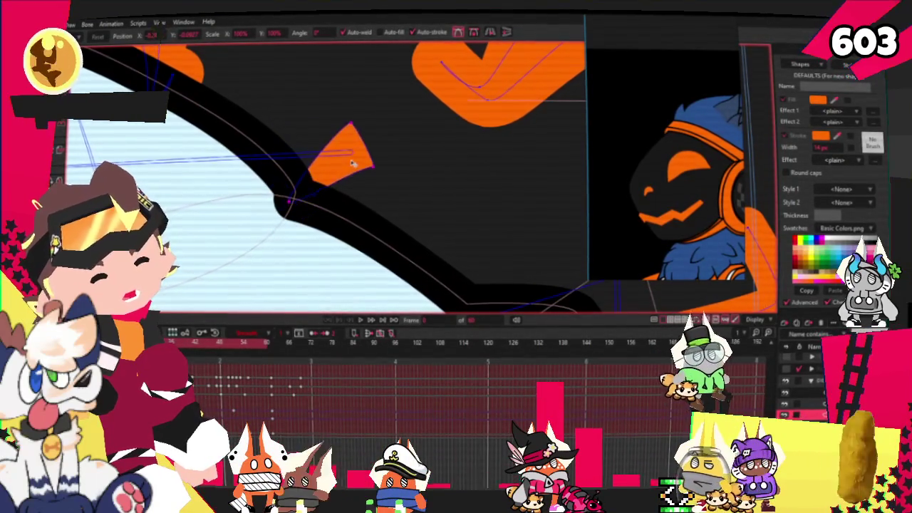
pyautogui.scroll(-2, 351, 165)
pyautogui.scroll(-3, 342, 165)
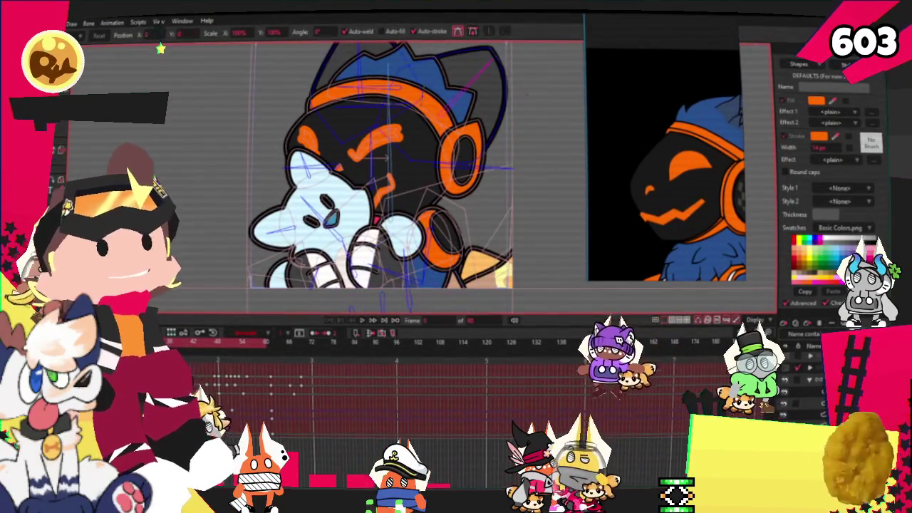
# - Preview the animation, then nudge the orange headband's left end up and to the right
pyautogui.click(364, 322)
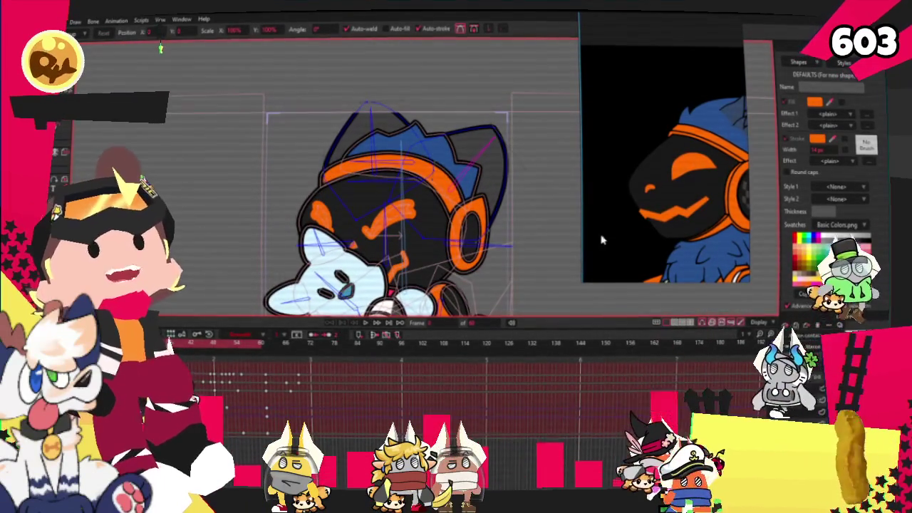
pyautogui.scroll(3, 218, 108)
pyautogui.press('g')
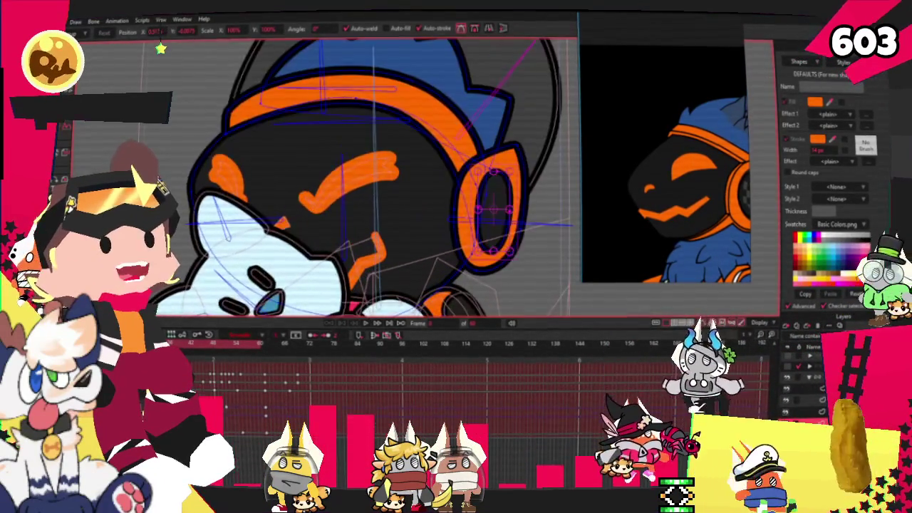
pyautogui.scroll(2, 217, 108)
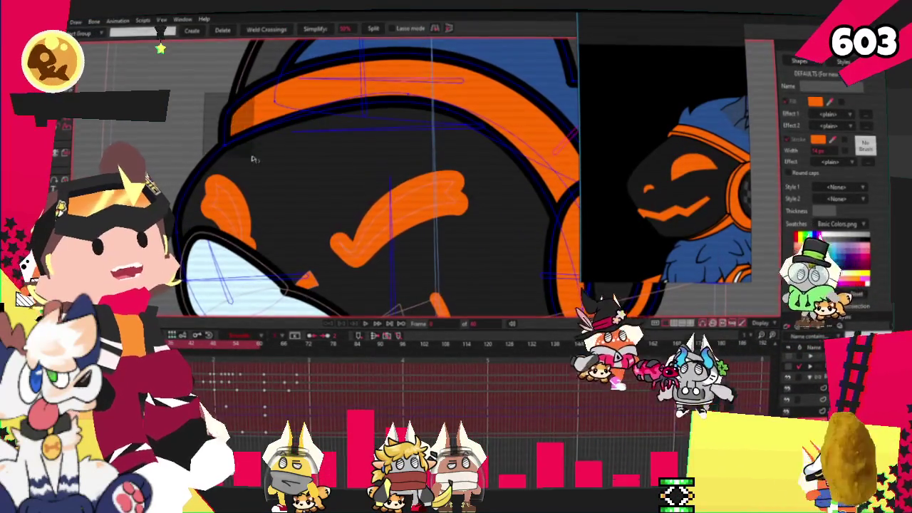
pyautogui.press('t')
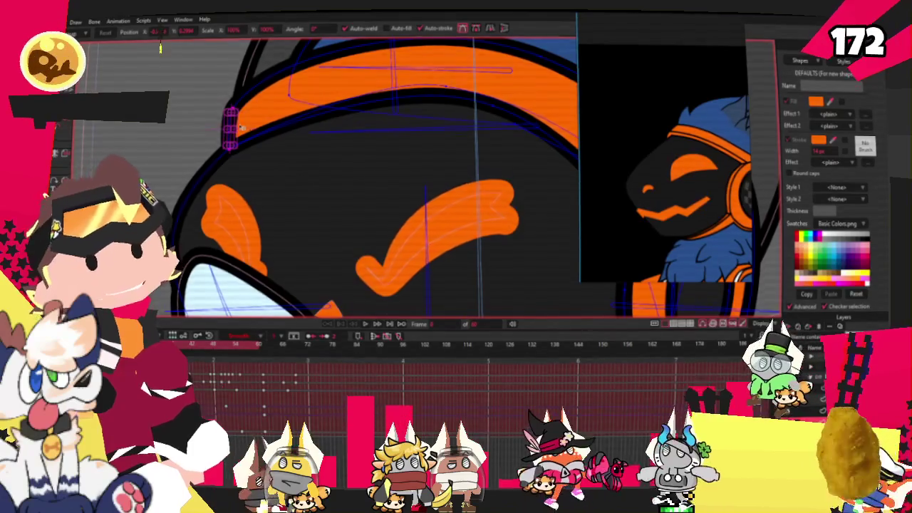
pyautogui.scroll(1, 240, 128)
pyautogui.moveTo(240, 131); pyautogui.dragTo(287, 70)
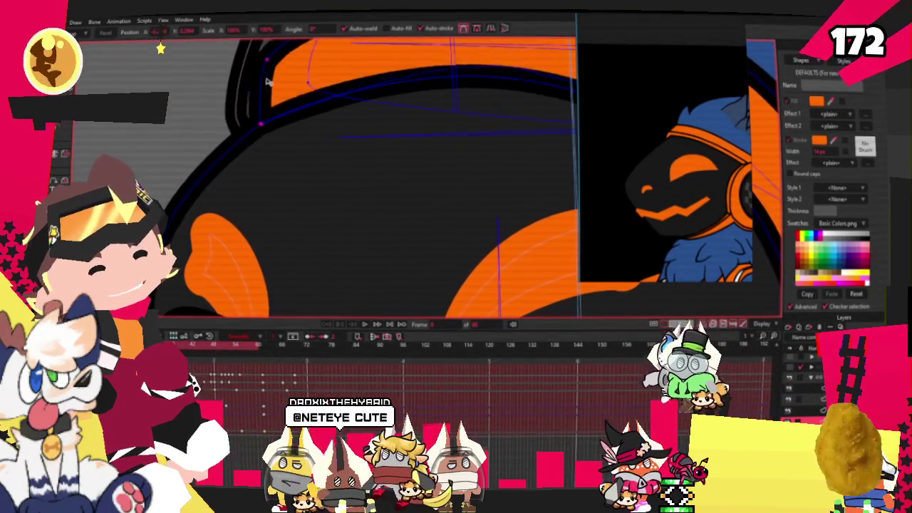
pyautogui.scroll(-2, 191, 201)
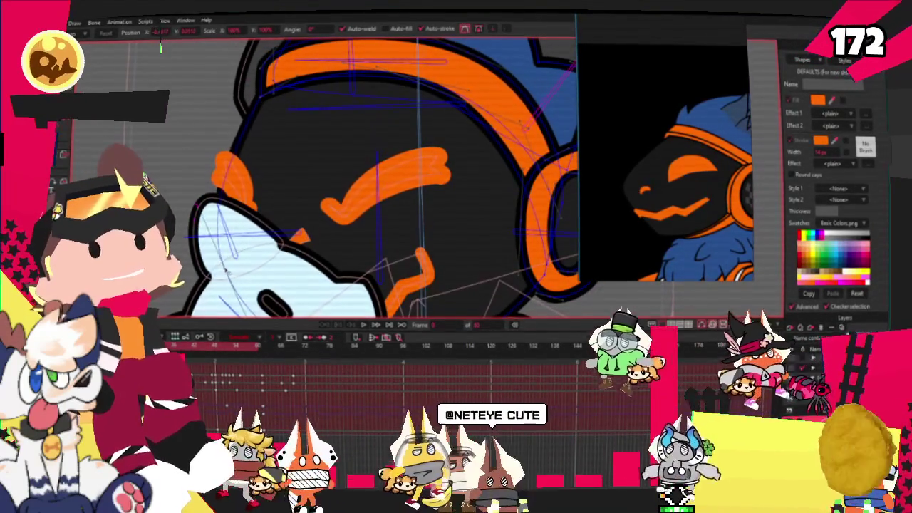
# - Zoom in and out to inspect the headband and face with Add Point active
pyautogui.press('a')
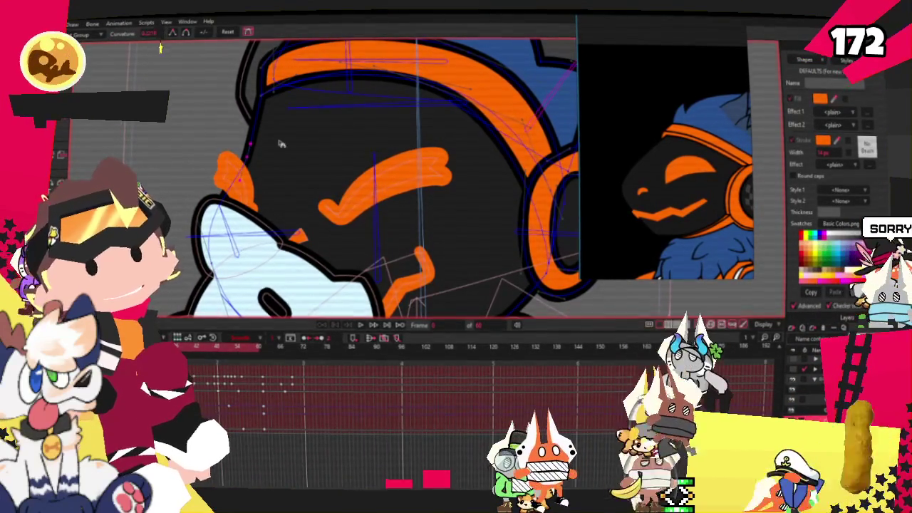
pyautogui.scroll(-1, 234, 201)
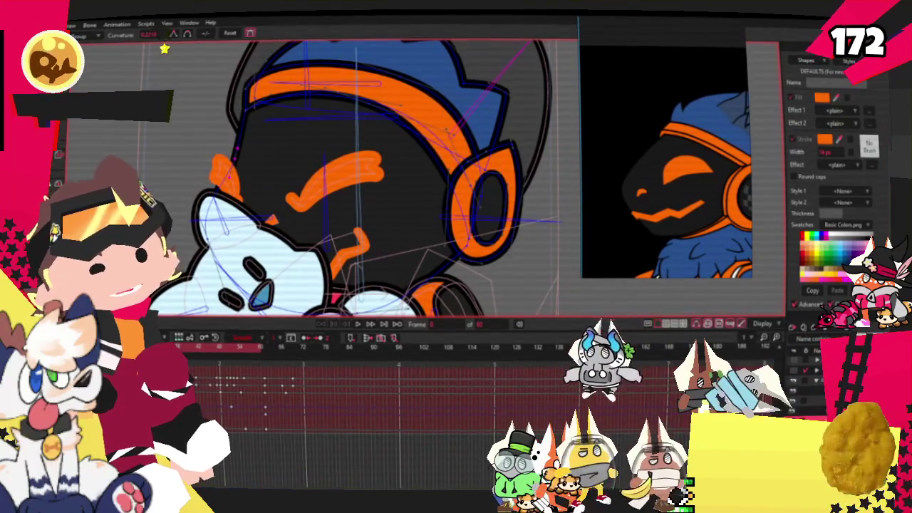
pyautogui.scroll(1, 120, 125)
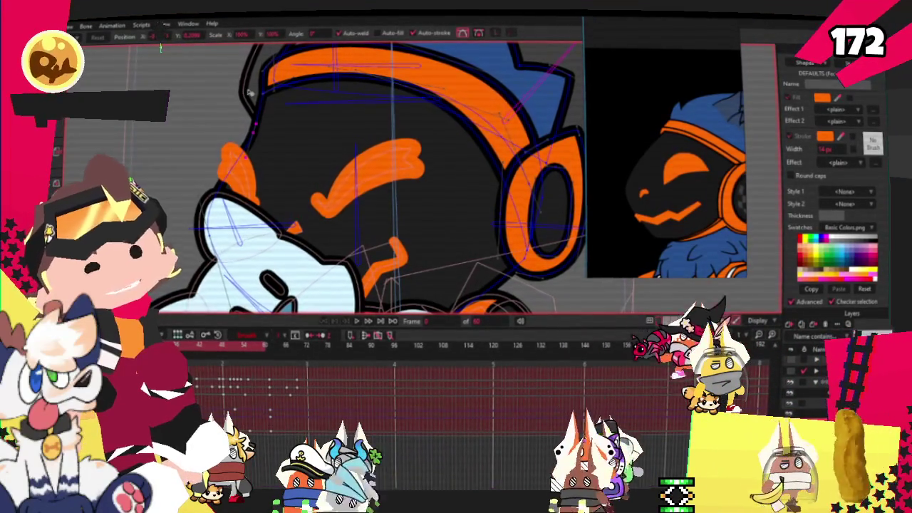
pyautogui.scroll(1, 249, 92)
pyautogui.scroll(2, 267, 118)
pyautogui.scroll(2, 276, 105)
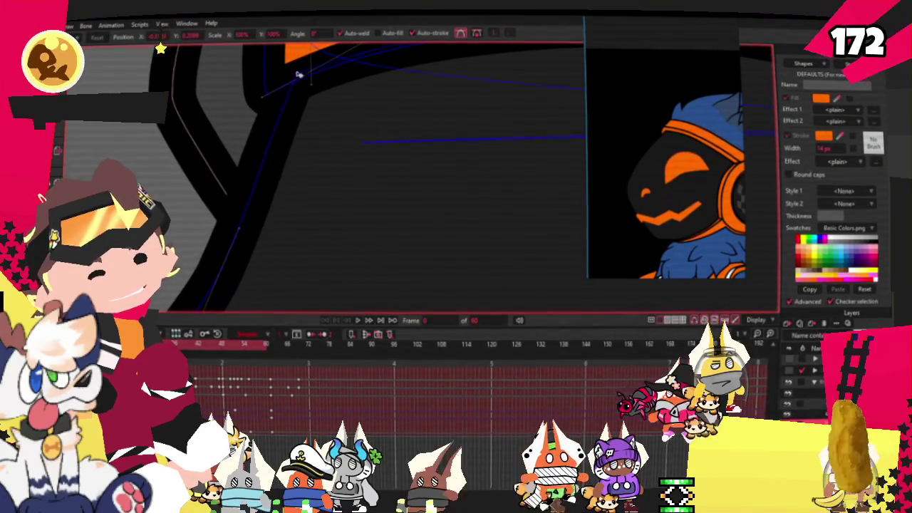
pyautogui.scroll(-2, 288, 77)
pyautogui.scroll(-2, 278, 107)
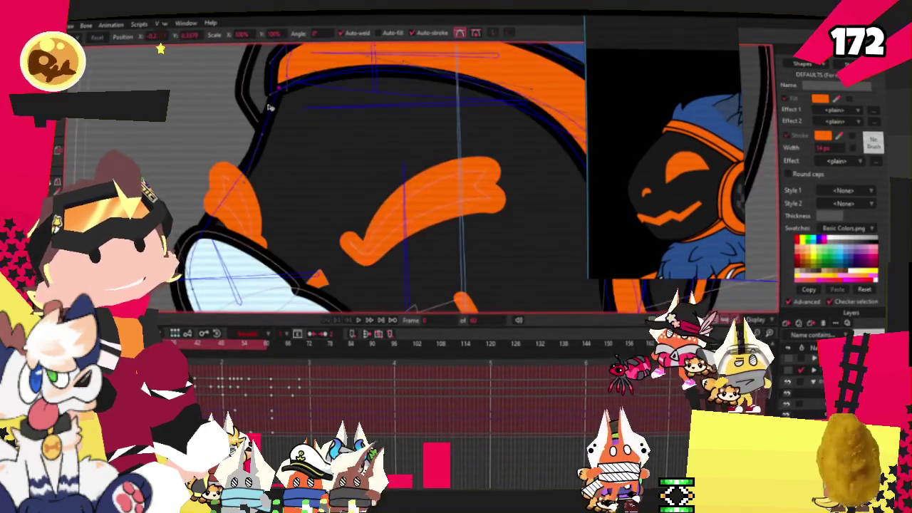
pyautogui.scroll(-1, 260, 139)
pyautogui.scroll(-2, 246, 162)
pyautogui.scroll(2, 246, 163)
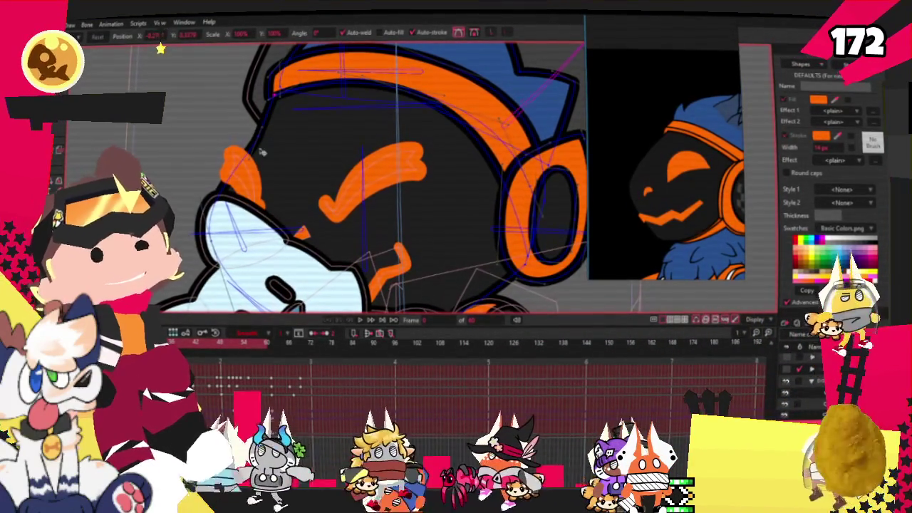
pyautogui.scroll(1, 242, 175)
pyautogui.scroll(1, 249, 166)
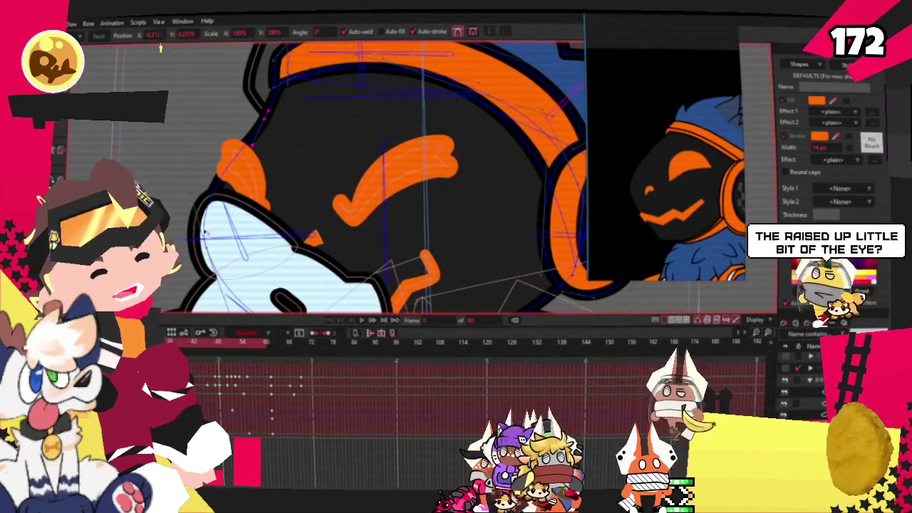
pyautogui.scroll(-3, 236, 140)
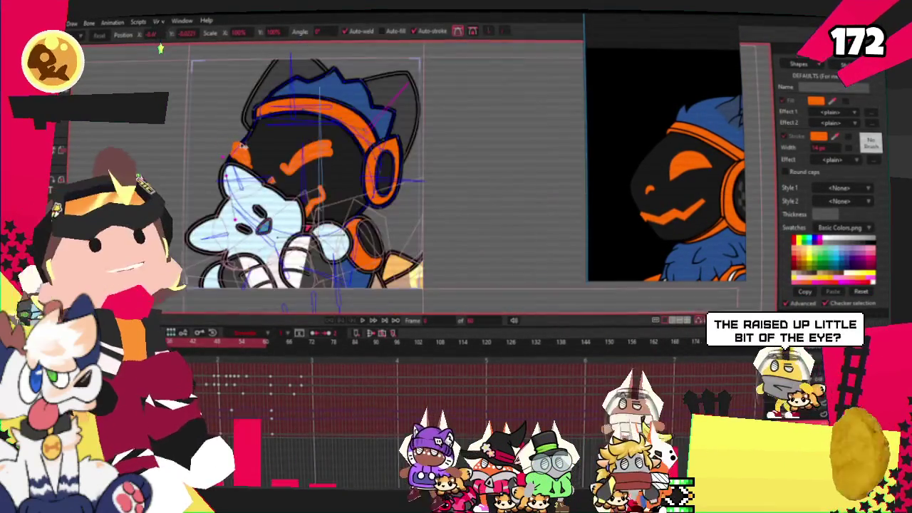
pyautogui.click(360, 322)
pyautogui.click(360, 322)
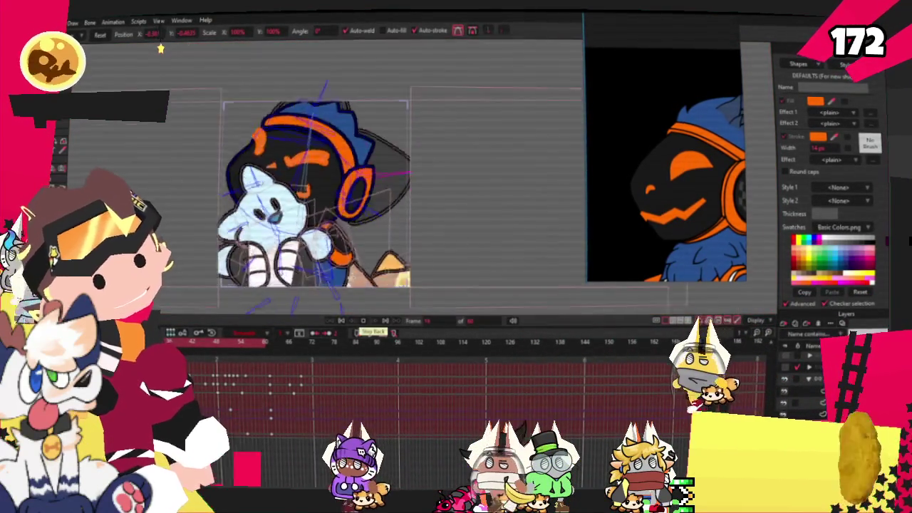
pyautogui.click(360, 322)
pyautogui.click(359, 322)
pyautogui.click(360, 322)
pyautogui.click(360, 322)
pyautogui.click(360, 322)
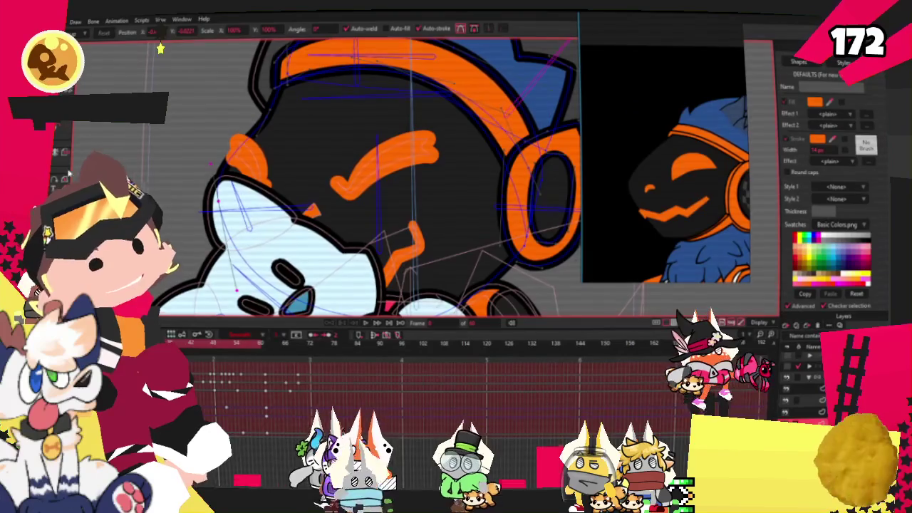
pyautogui.press('z')
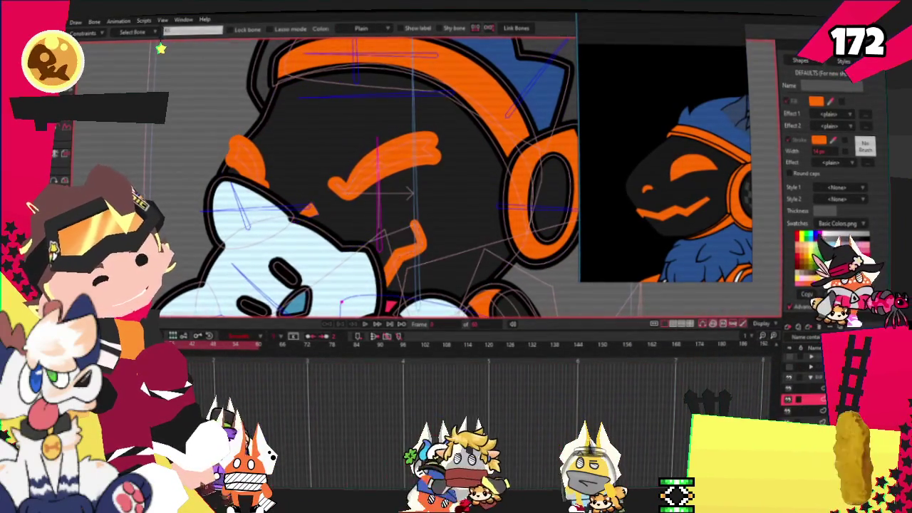
pyautogui.press('g')
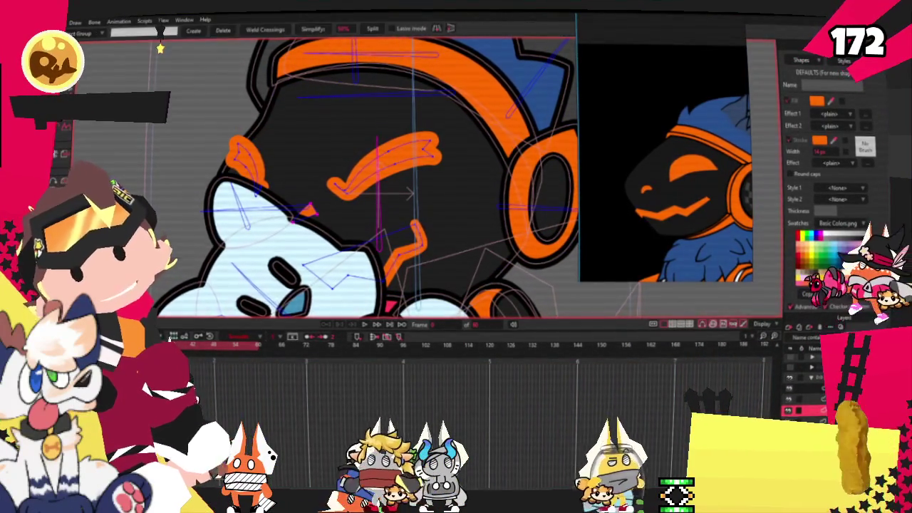
pyautogui.scroll(2, 289, 227)
pyautogui.scroll(2, 289, 236)
pyautogui.click(268, 210)
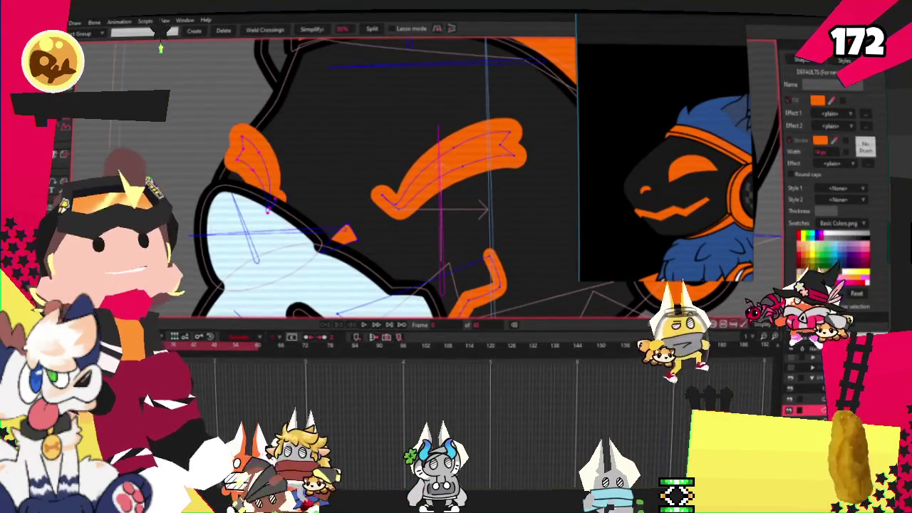
pyautogui.press('i')
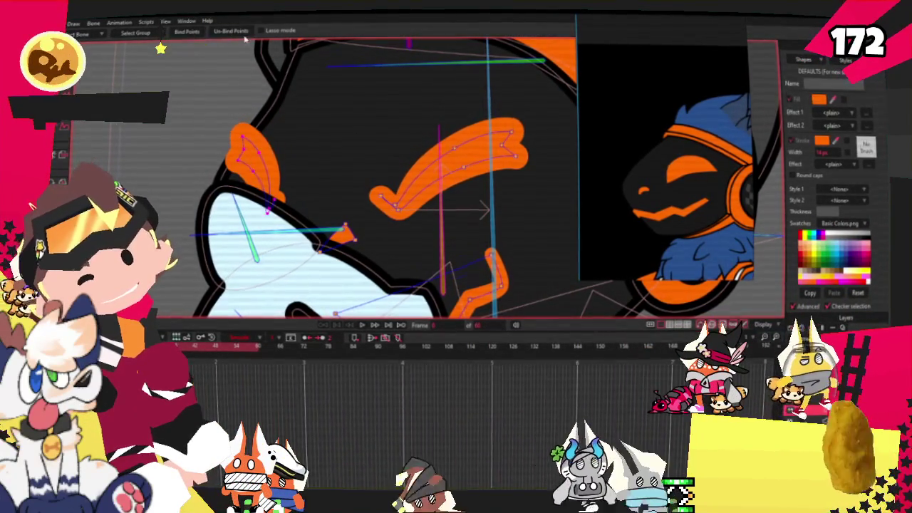
pyautogui.scroll(-2, 265, 139)
pyautogui.press('g')
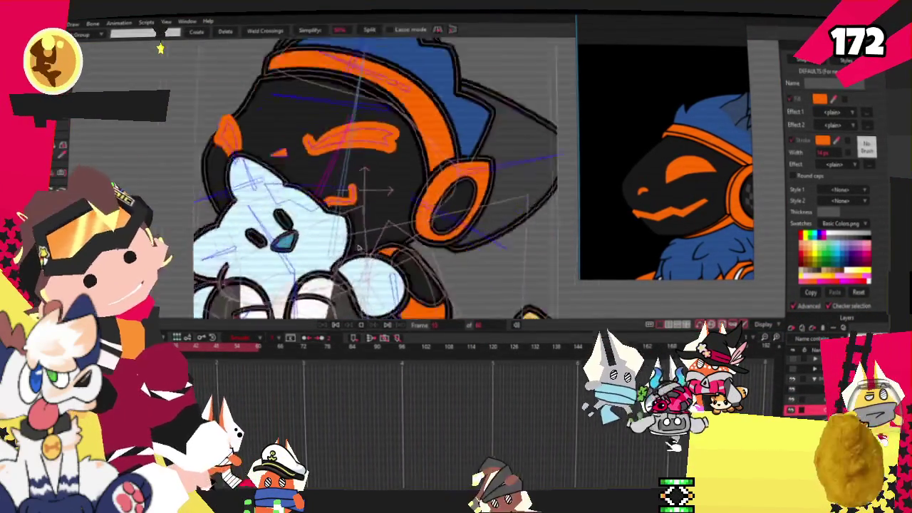
pyautogui.scroll(-2, 337, 224)
pyautogui.scroll(-2, 337, 225)
pyautogui.scroll(3, 331, 235)
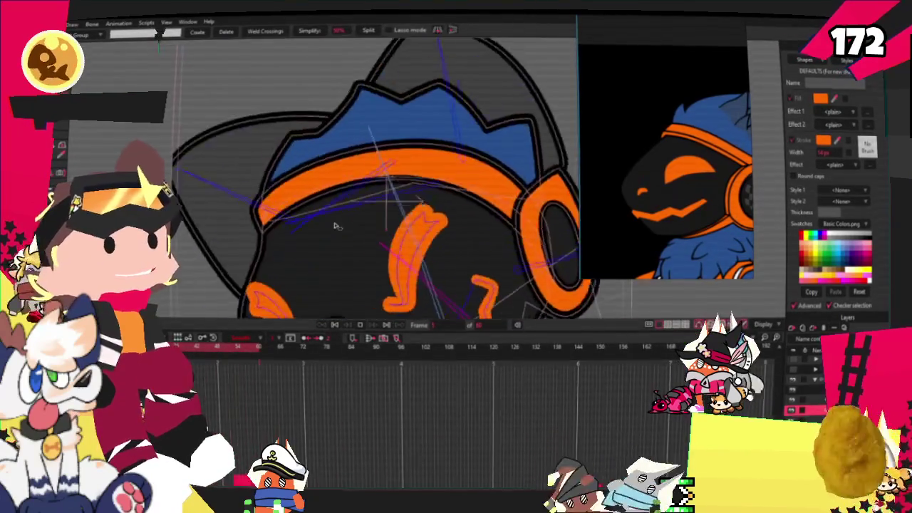
pyautogui.scroll(-2, 329, 242)
pyautogui.scroll(2, 328, 248)
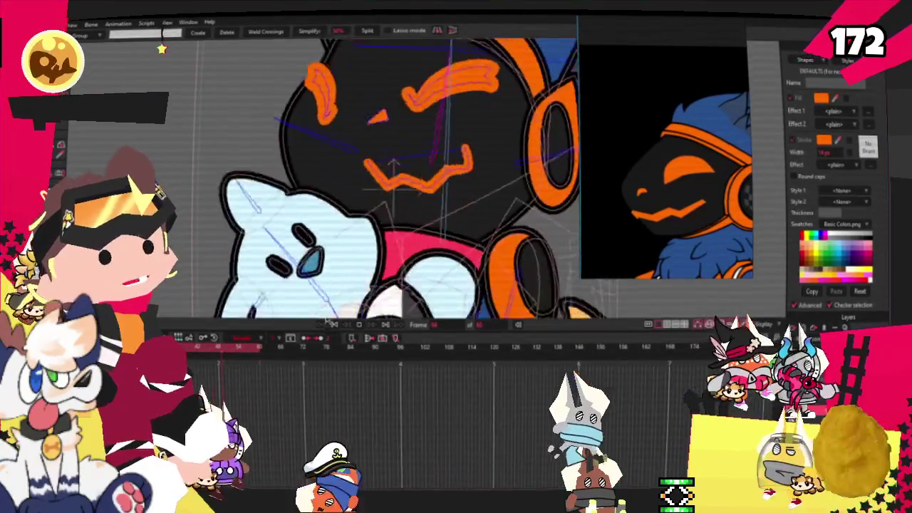
pyautogui.moveTo(328, 247); pyautogui.dragTo(289, 203)
pyautogui.scroll(1, 392, 178)
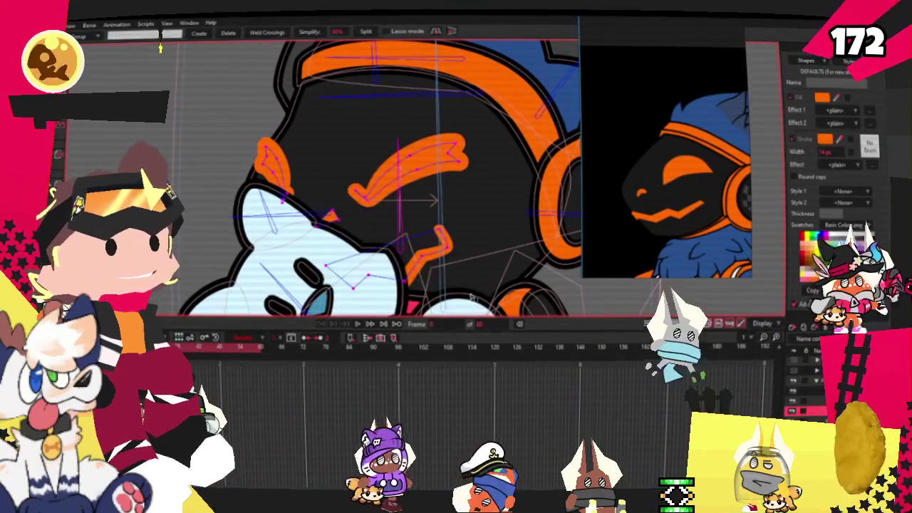
pyautogui.press('i')
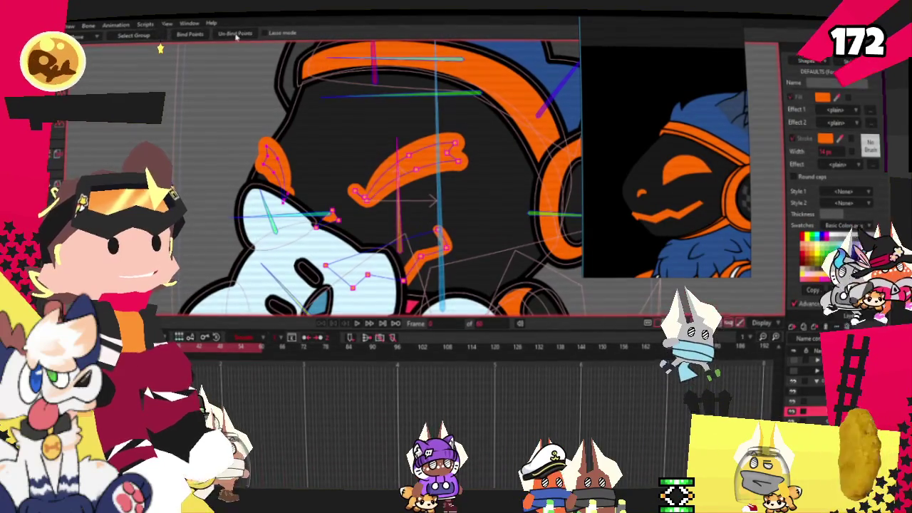
pyautogui.press('g')
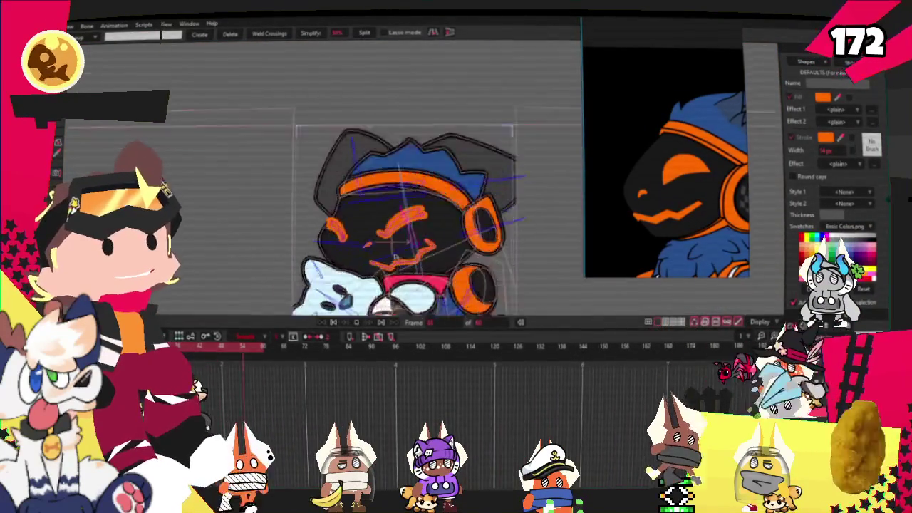
pyautogui.scroll(3, 390, 278)
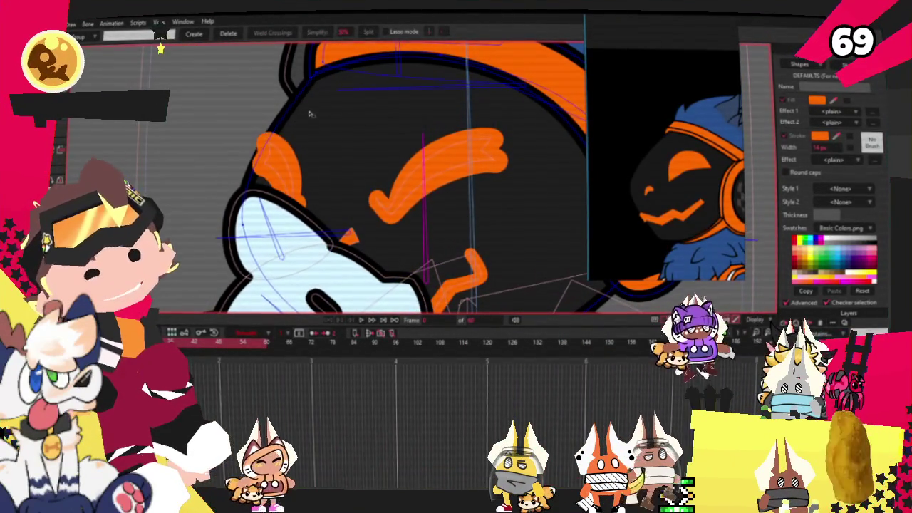
# - Nudge the small orange triangle slightly right, undoing an accidental bow-tie distortion
pyautogui.press('c')
pyautogui.scroll(2, 321, 67)
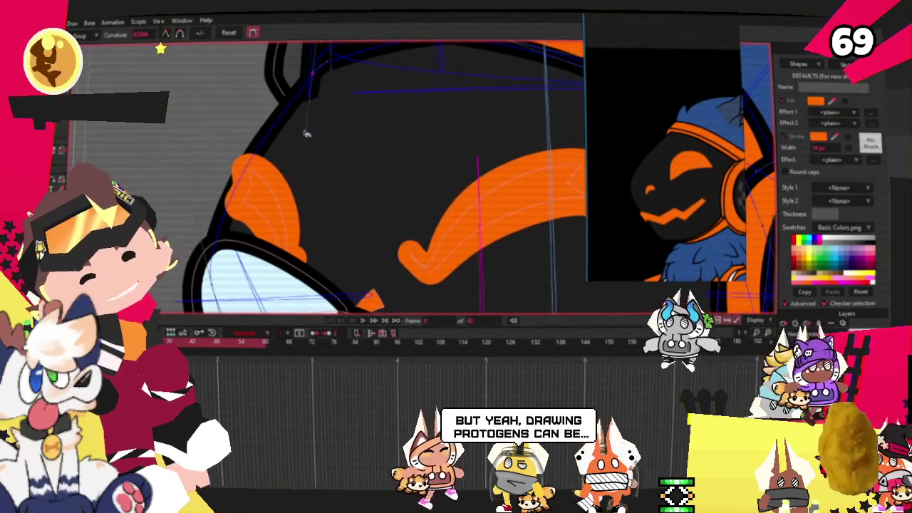
pyautogui.scroll(2, 314, 77)
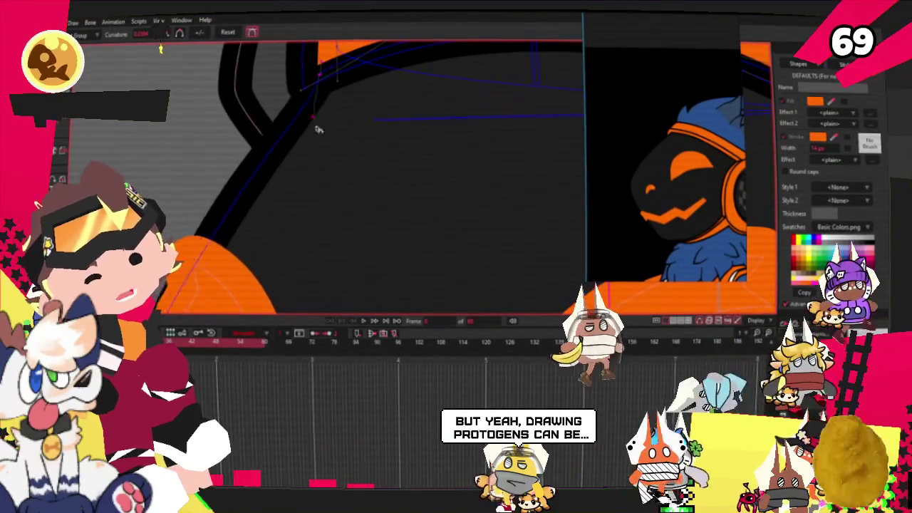
pyautogui.scroll(-2, 307, 193)
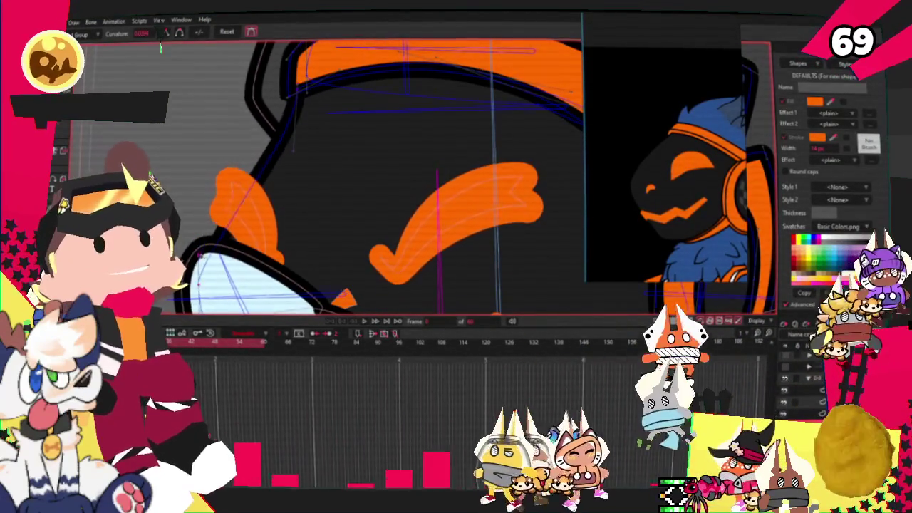
pyautogui.scroll(-2, 200, 227)
pyautogui.press('t')
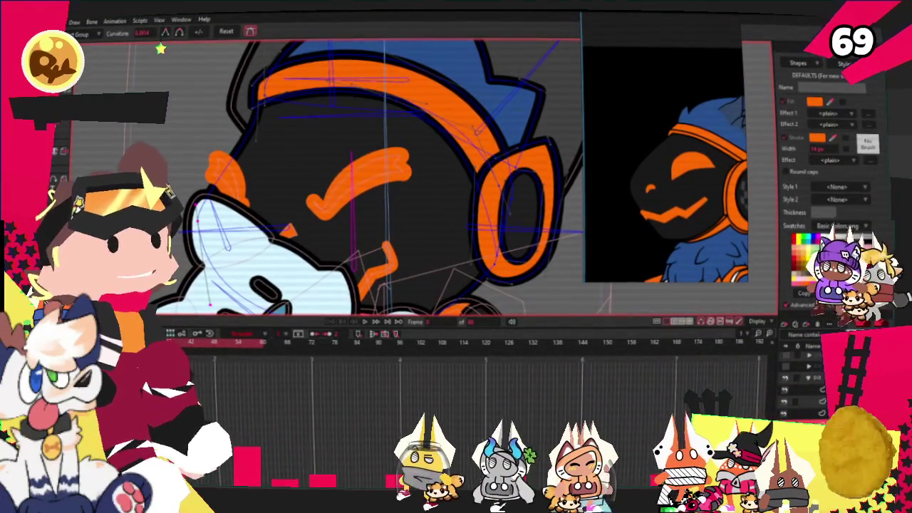
pyautogui.scroll(1, 232, 136)
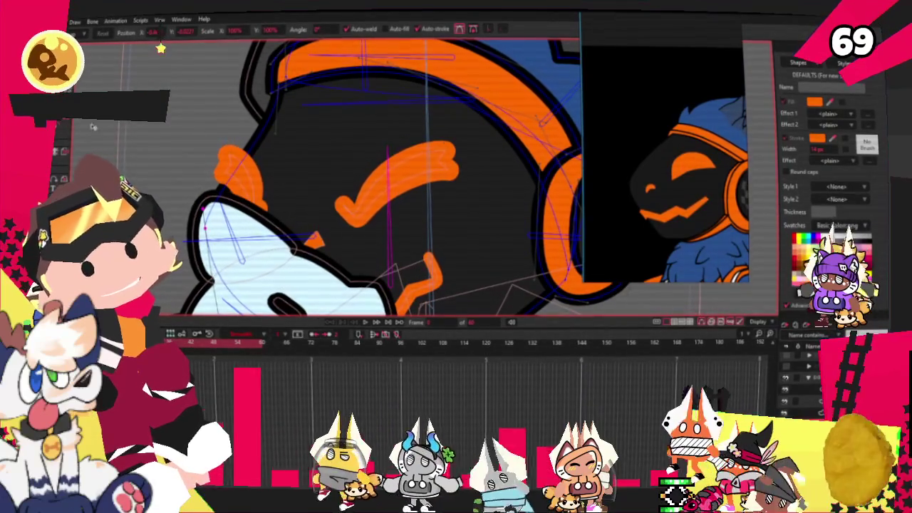
pyautogui.scroll(1, 381, 261)
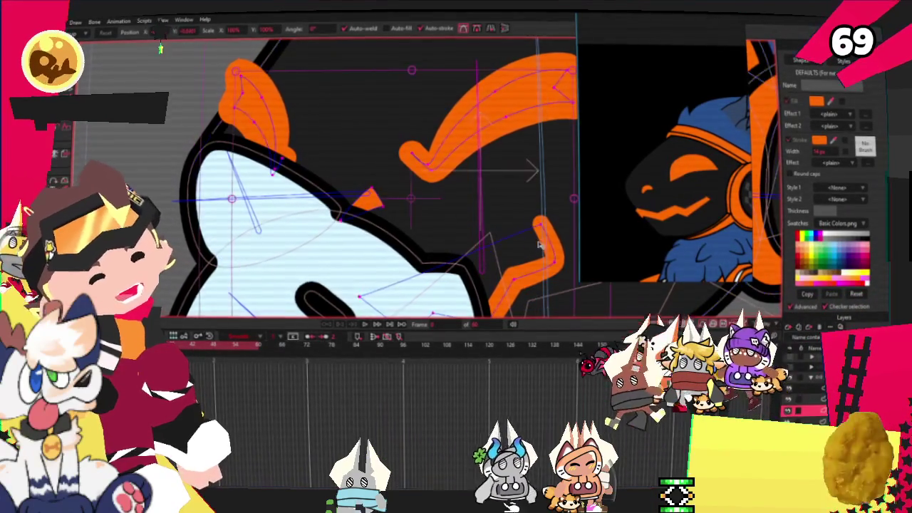
pyautogui.scroll(2, 367, 210)
pyautogui.click(328, 191)
pyautogui.moveTo(331, 191); pyautogui.dragTo(357, 188)
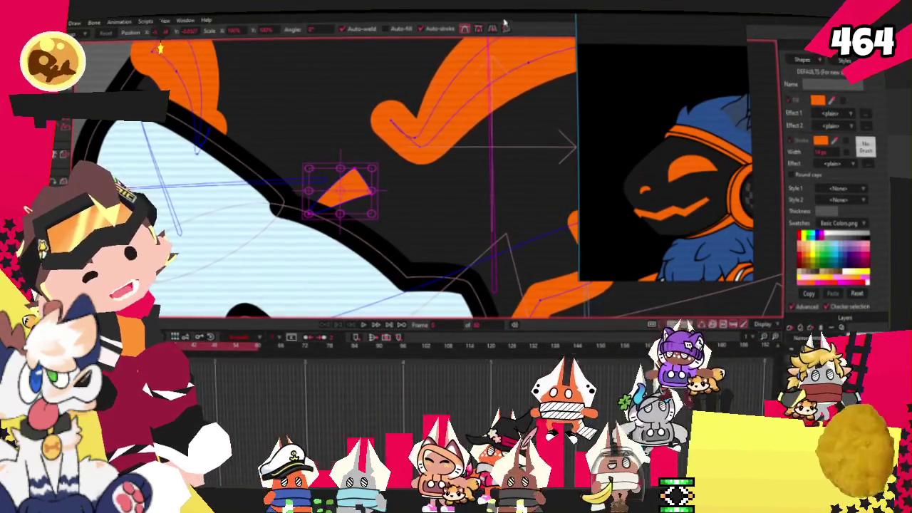
pyautogui.moveTo(335, 191); pyautogui.dragTo(353, 199)
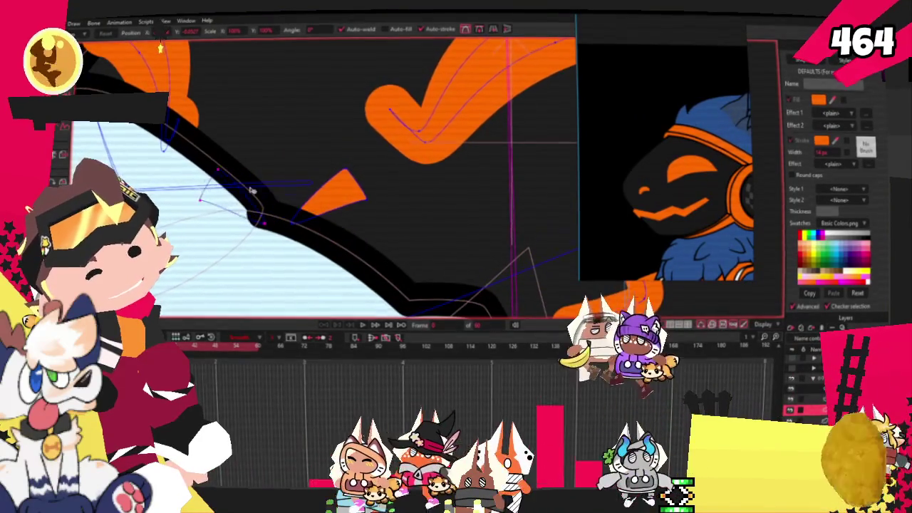
pyautogui.hotkey('ctrl', 'z')
# - Squeeze the chosen outline points narrower and play back the animation to check the rig
pyautogui.moveTo(168, 197)
pyautogui.mouseDown()
pyautogui.moveTo(148, 193)
pyautogui.moveTo(204, 209)
pyautogui.mouseUp()
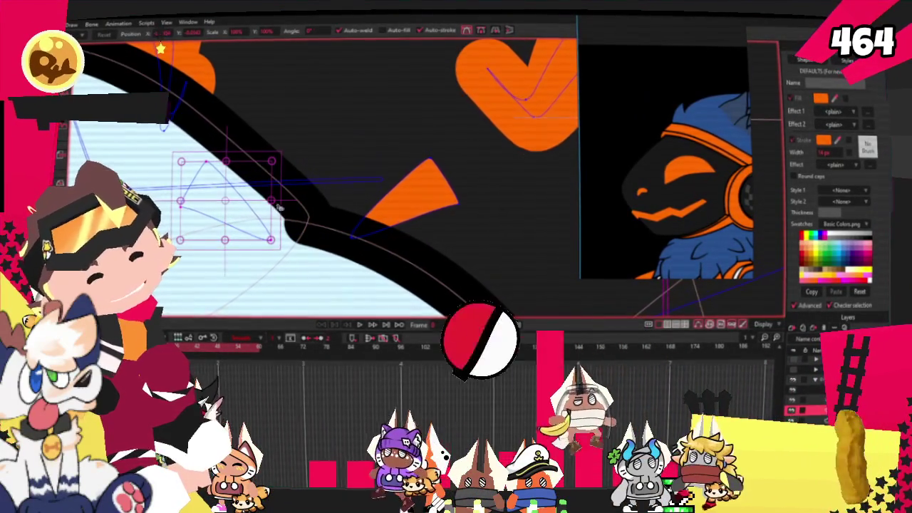
pyautogui.moveTo(271, 201); pyautogui.dragTo(243, 201)
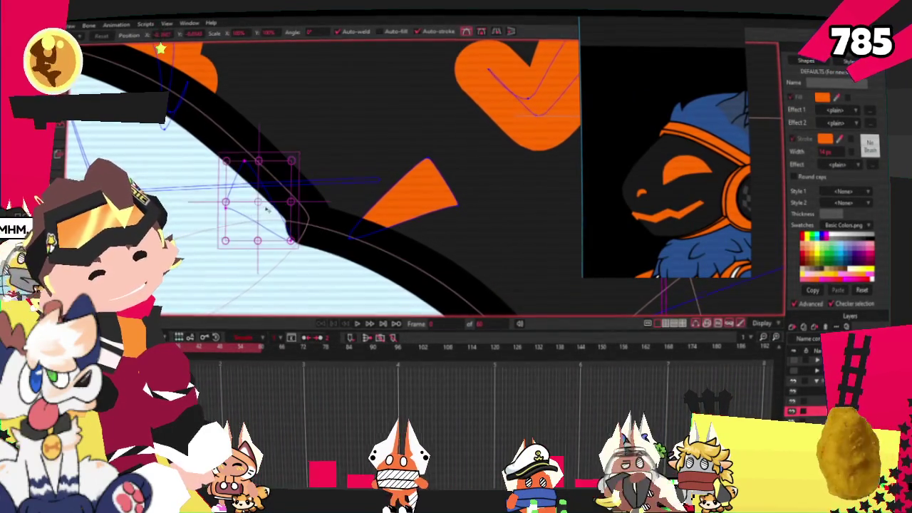
pyautogui.scroll(-3, 243, 206)
pyautogui.scroll(-3, 366, 307)
pyautogui.click(377, 325)
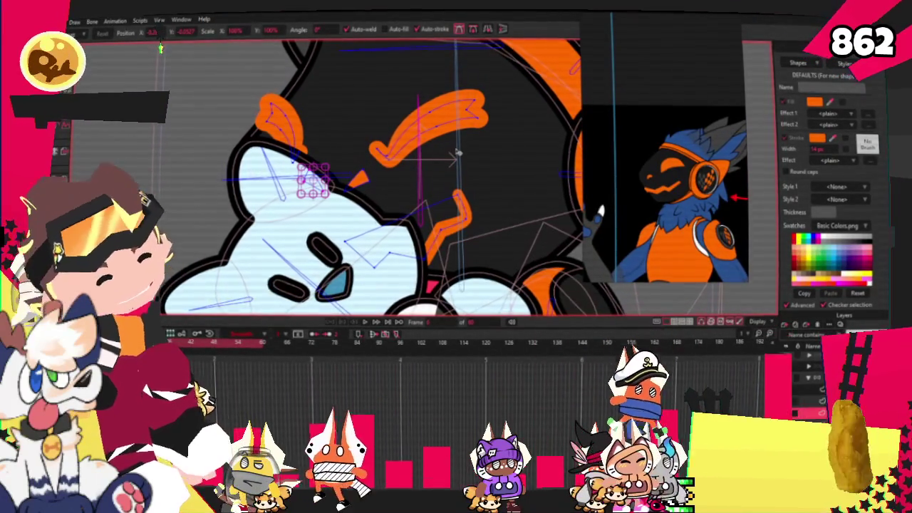
pyautogui.press('g')
pyautogui.scroll(-3, 226, 148)
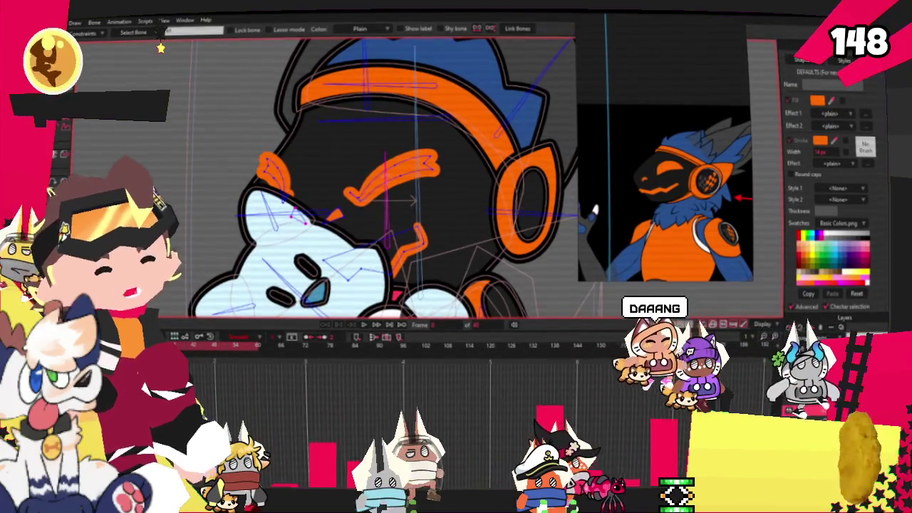
pyautogui.press('g')
pyautogui.scroll(2, 395, 248)
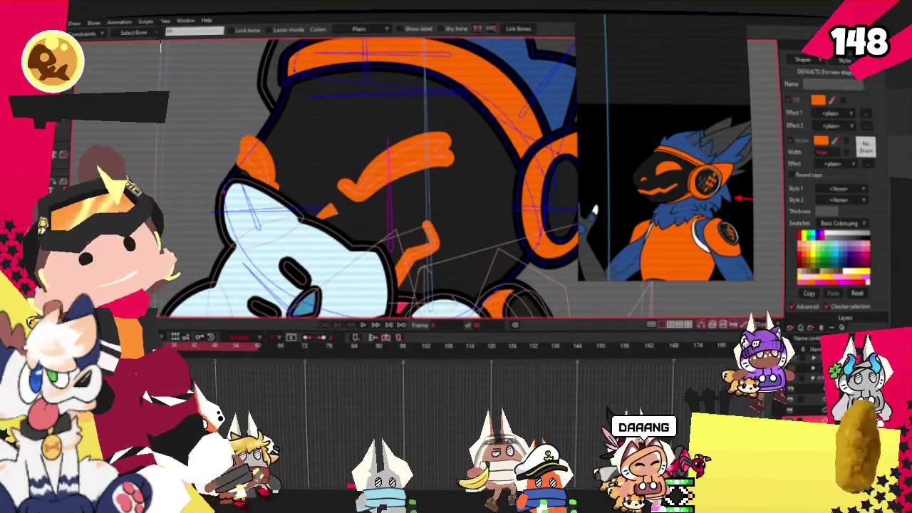
pyautogui.scroll(3, 261, 99)
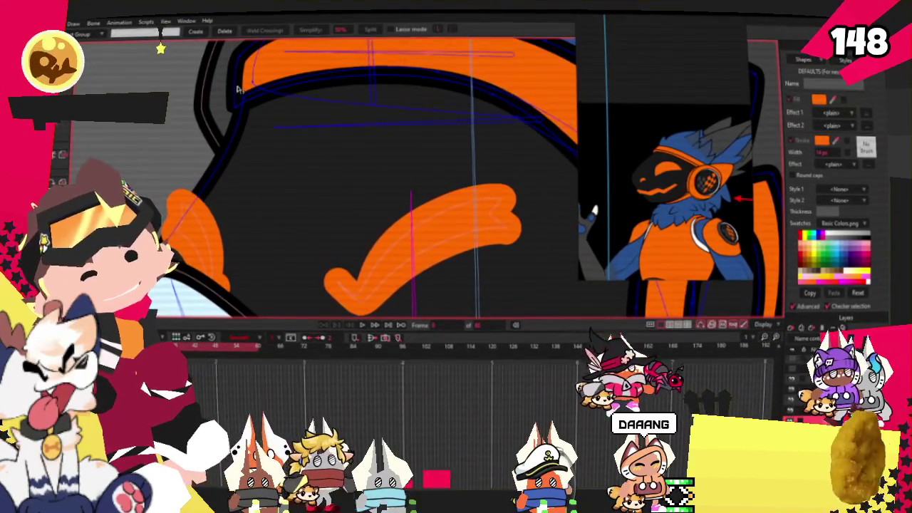
pyautogui.scroll(-3, 247, 99)
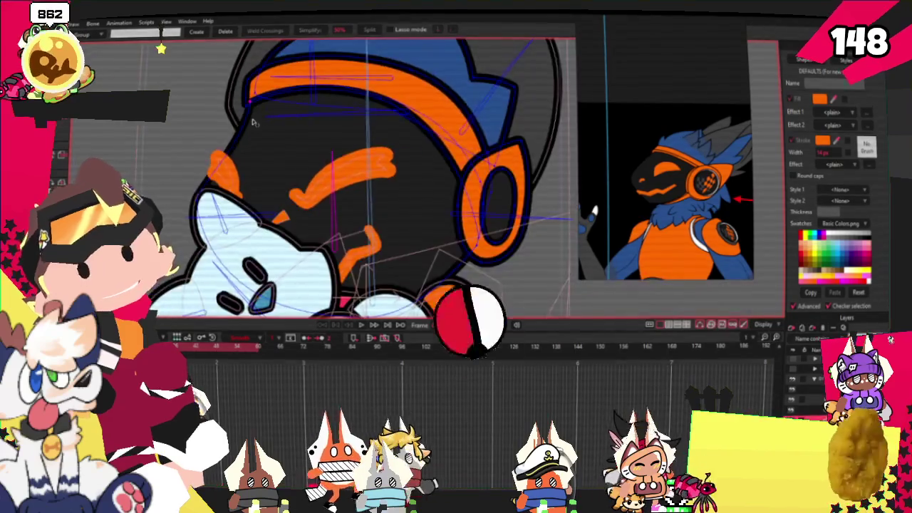
pyautogui.scroll(2, 247, 100)
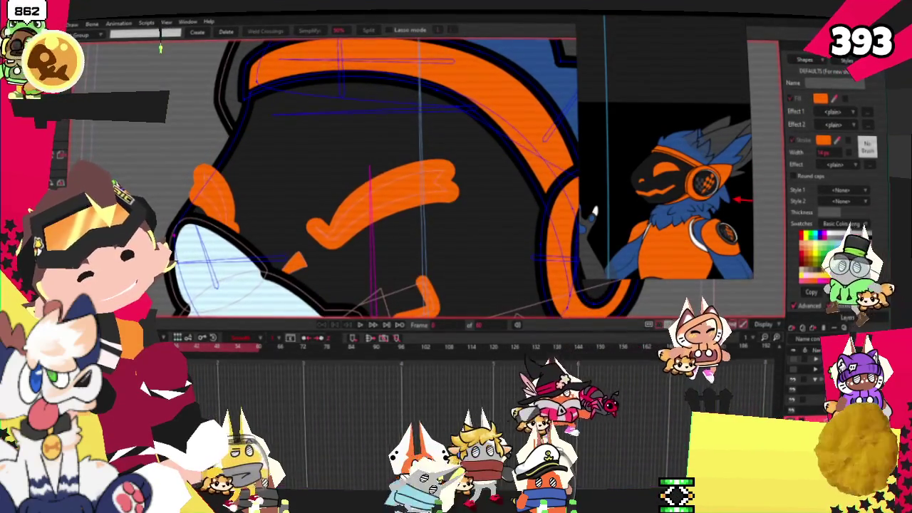
pyautogui.press('c')
pyautogui.scroll(2, 190, 187)
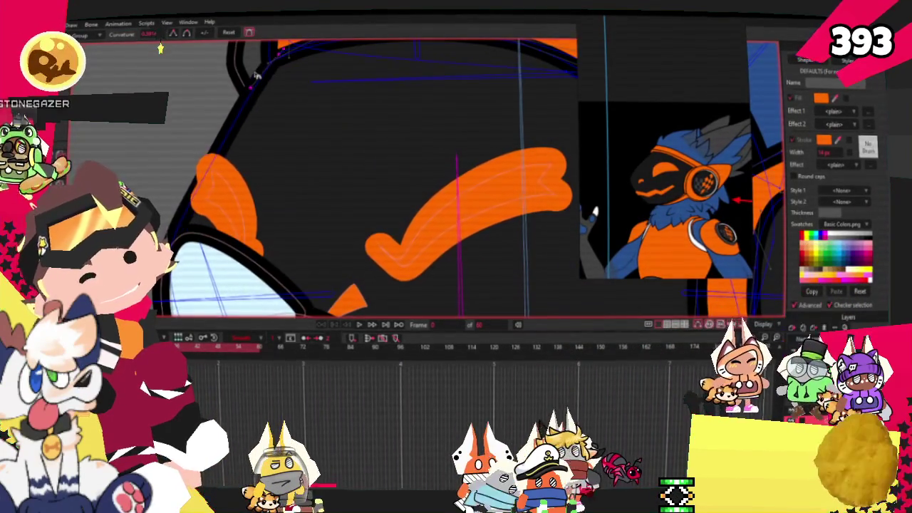
pyautogui.scroll(-2, 291, 182)
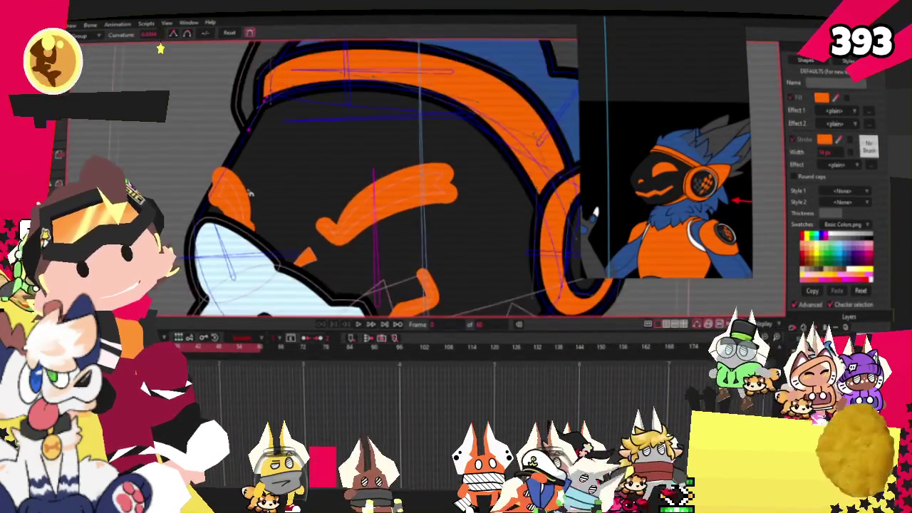
pyautogui.scroll(-2, 292, 182)
pyautogui.scroll(-1, 291, 183)
pyautogui.scroll(-2, 291, 181)
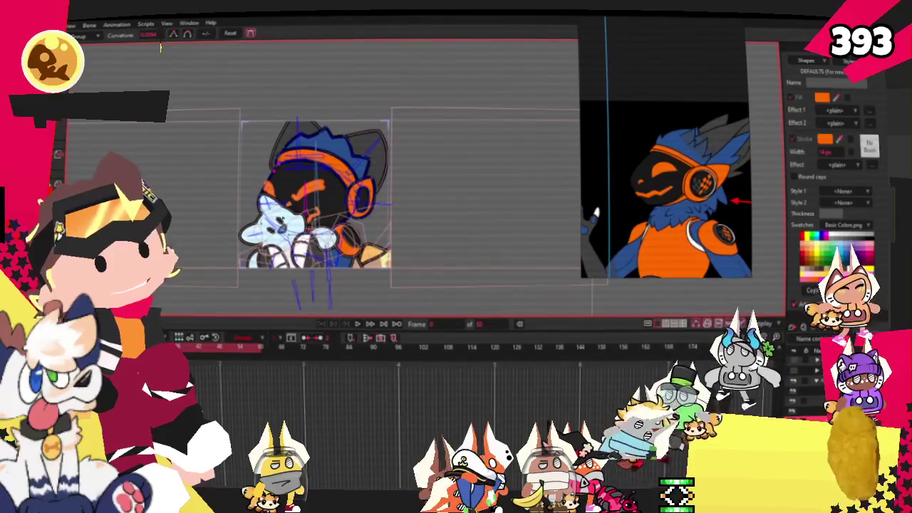
pyautogui.scroll(-1, 403, 193)
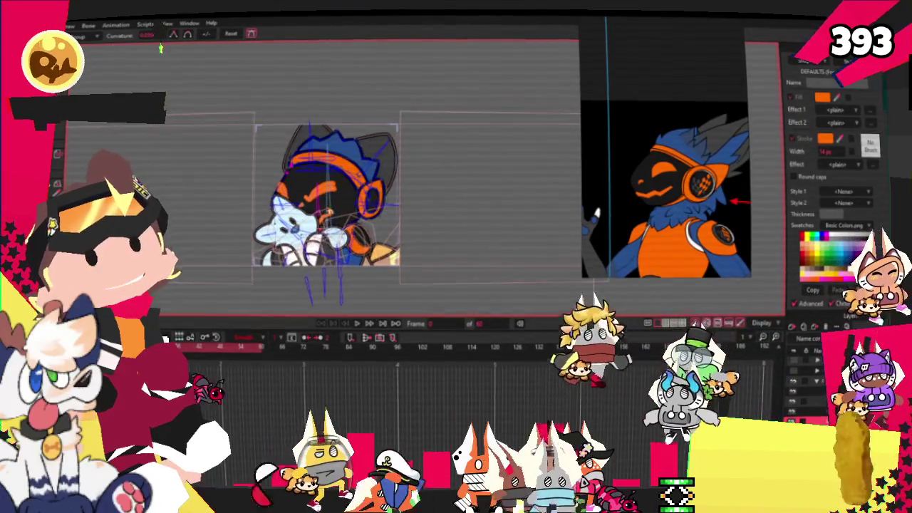
pyautogui.scroll(1, 403, 192)
pyautogui.scroll(2, 370, 185)
pyautogui.scroll(2, 342, 174)
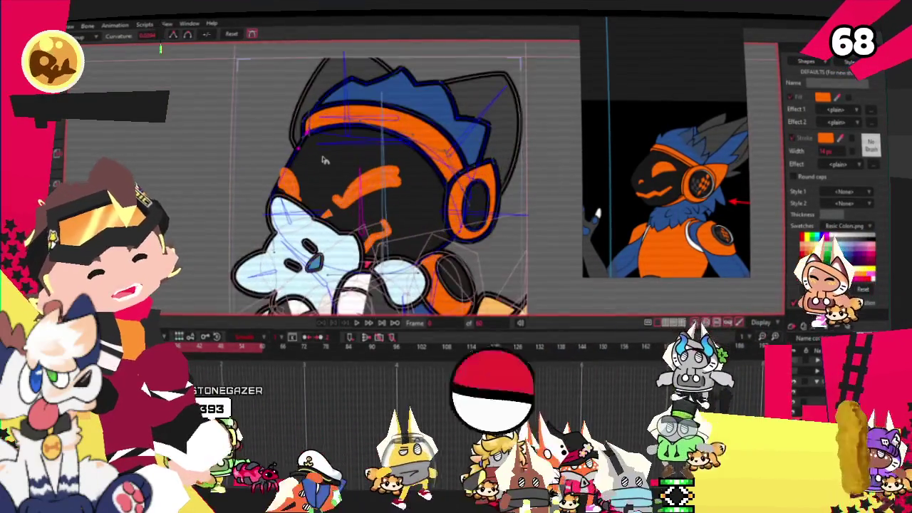
pyautogui.scroll(2, 317, 166)
pyautogui.scroll(1, 317, 166)
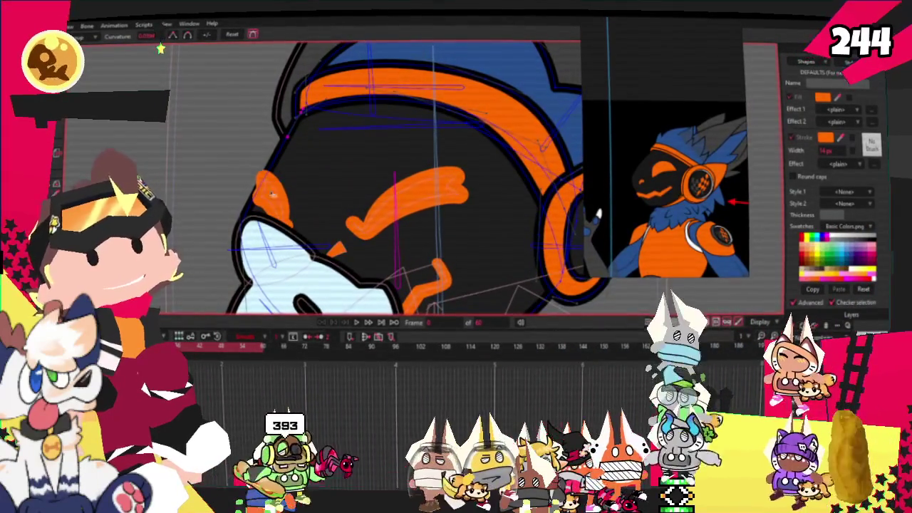
pyautogui.scroll(-1, 363, 302)
pyautogui.scroll(-2, 365, 293)
pyautogui.scroll(-2, 376, 250)
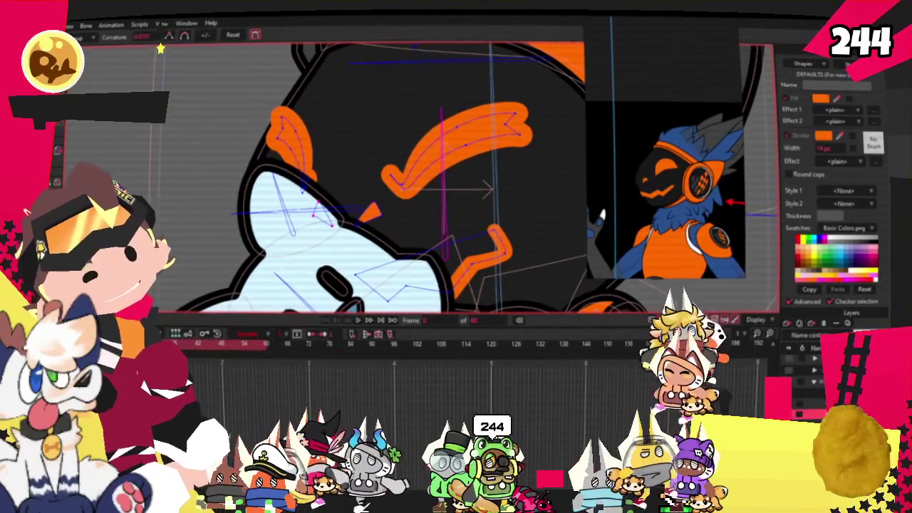
pyautogui.press('q')
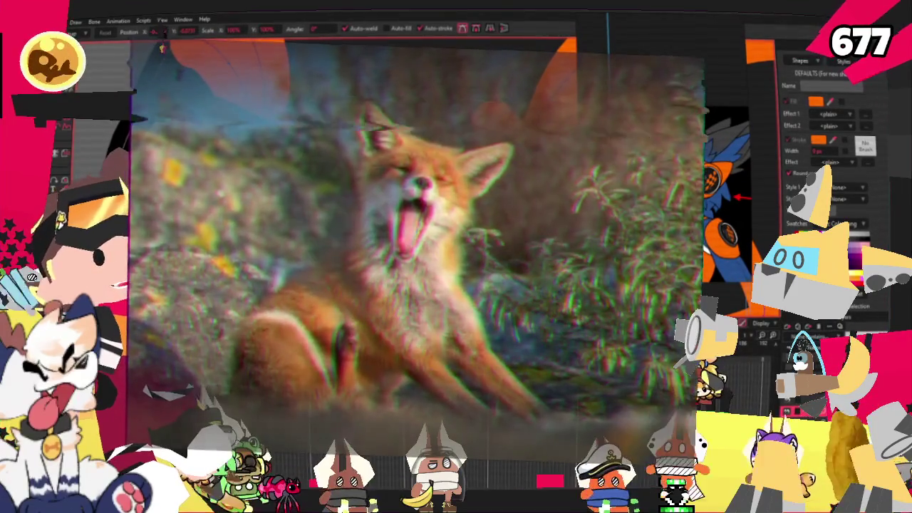
pyautogui.scroll(-5, 336, 179)
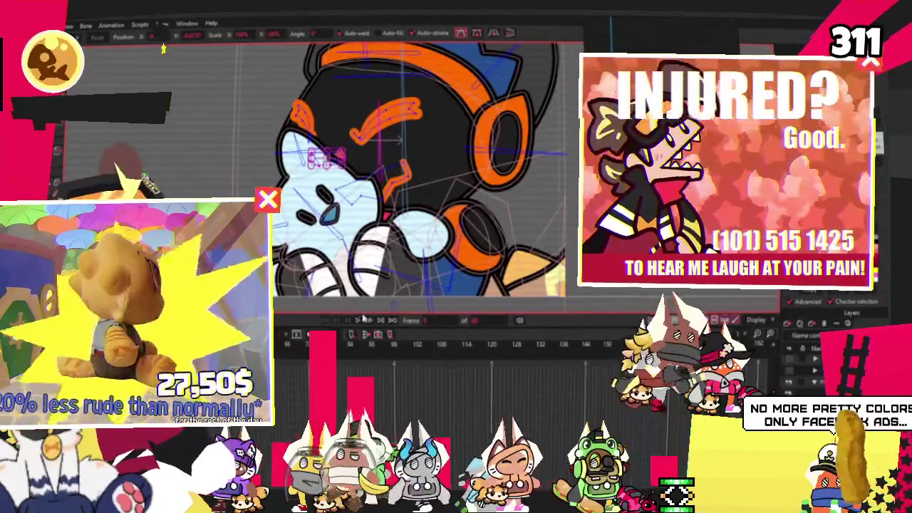
pyautogui.scroll(-3, 392, 187)
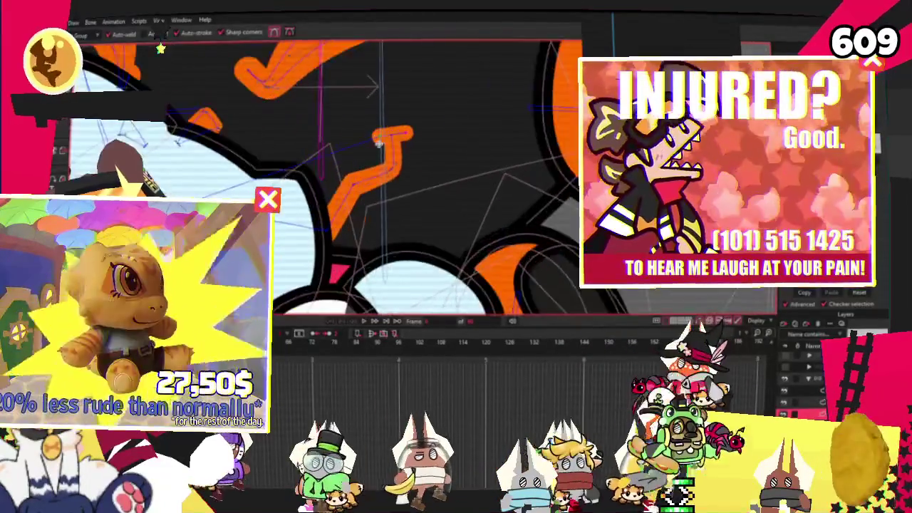
pyautogui.scroll(3, 379, 144)
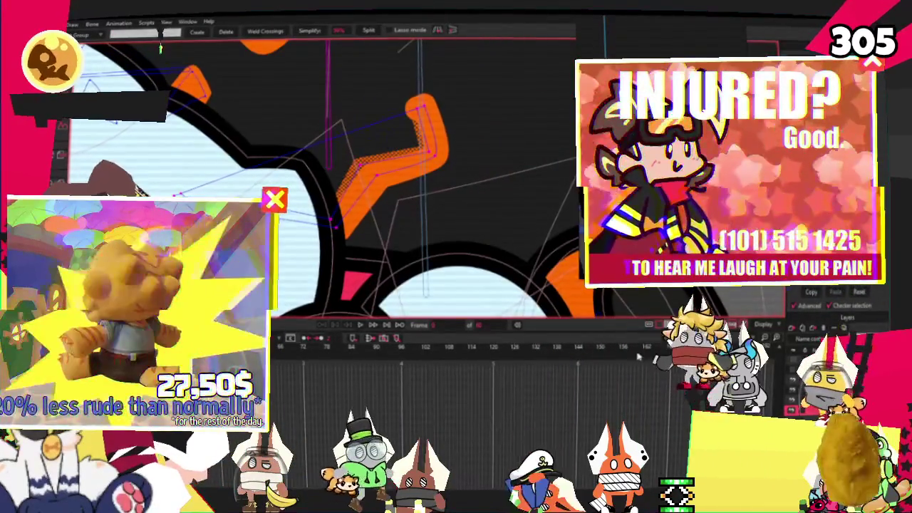
# - Lift a point on the orange curve upward using the add-points tool
pyautogui.press('g')
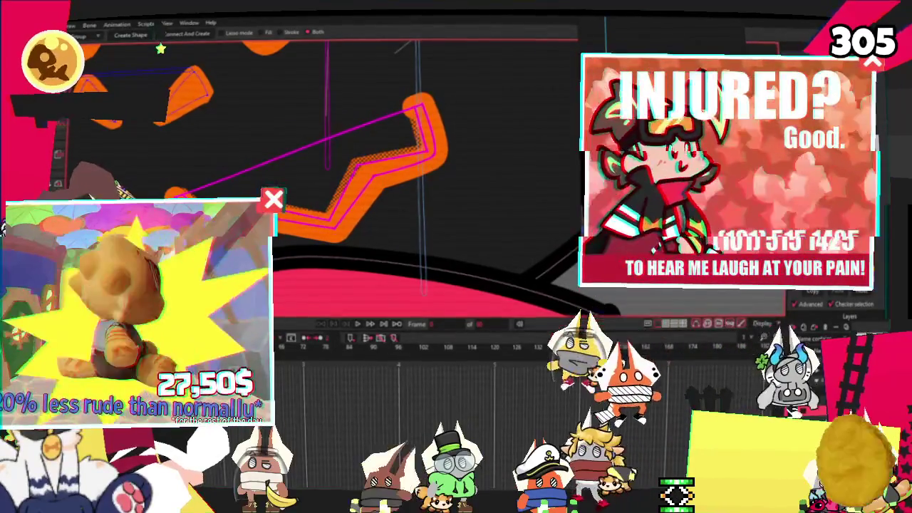
pyautogui.press('a')
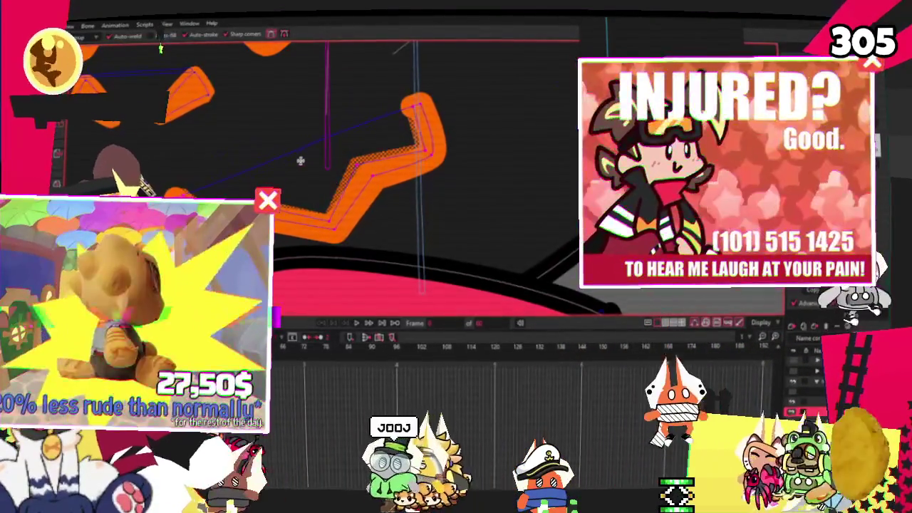
pyautogui.scroll(5, 284, 178)
pyautogui.scroll(-4, 283, 161)
pyautogui.moveTo(282, 160); pyautogui.dragTo(278, 119)
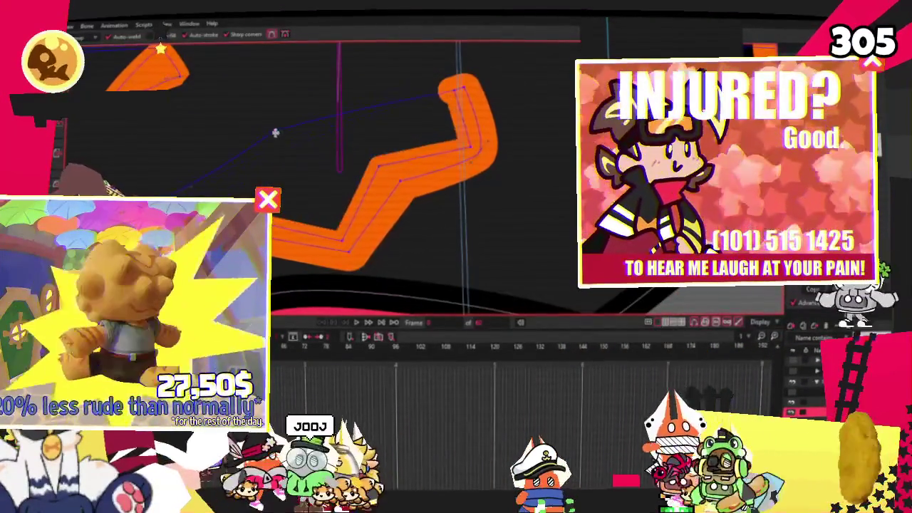
pyautogui.press('g')
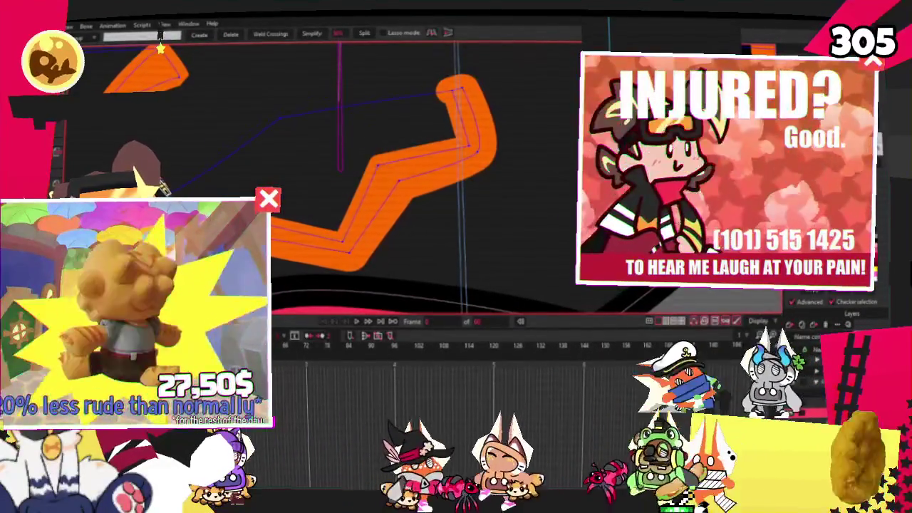
# - Select the orange zigzag stroke's points, make them a shape, and pick the stroke
pyautogui.moveTo(322, 193); pyautogui.dragTo(374, 265)
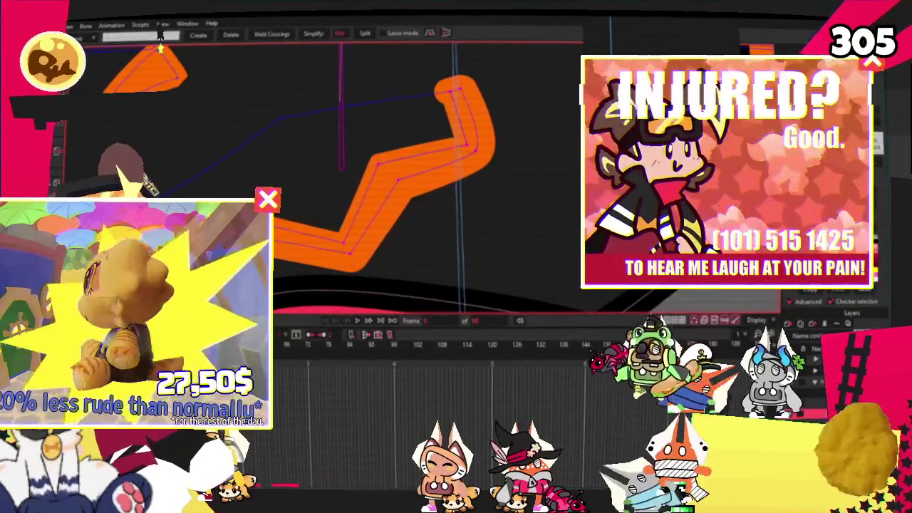
pyautogui.press('u')
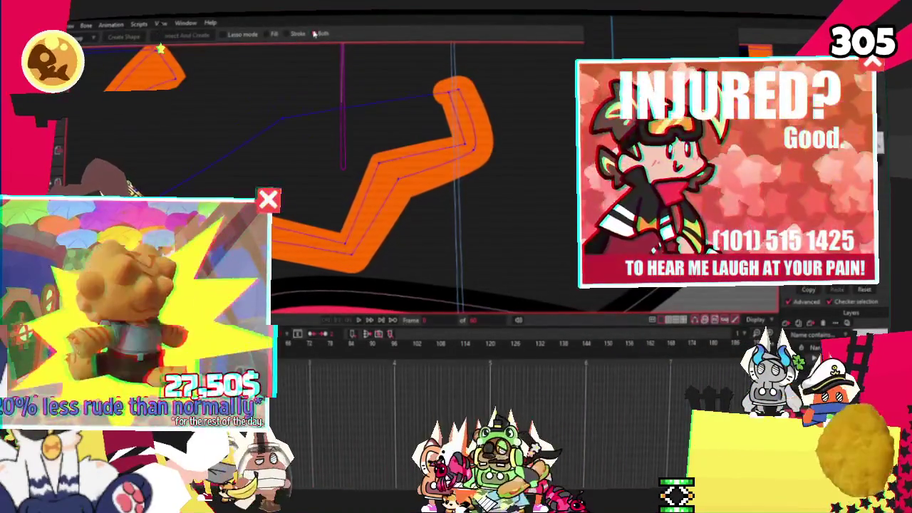
pyautogui.press('g')
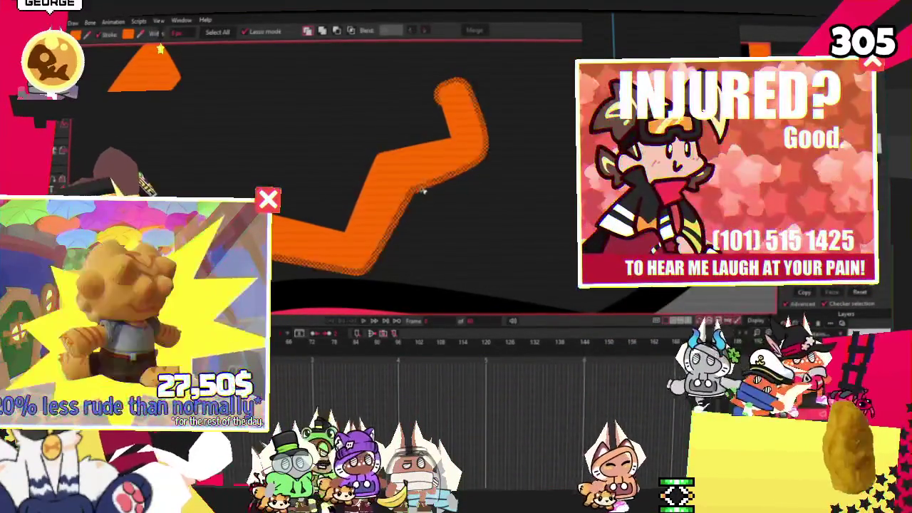
pyautogui.click(450, 169)
pyautogui.hotkey('alt', 'q')
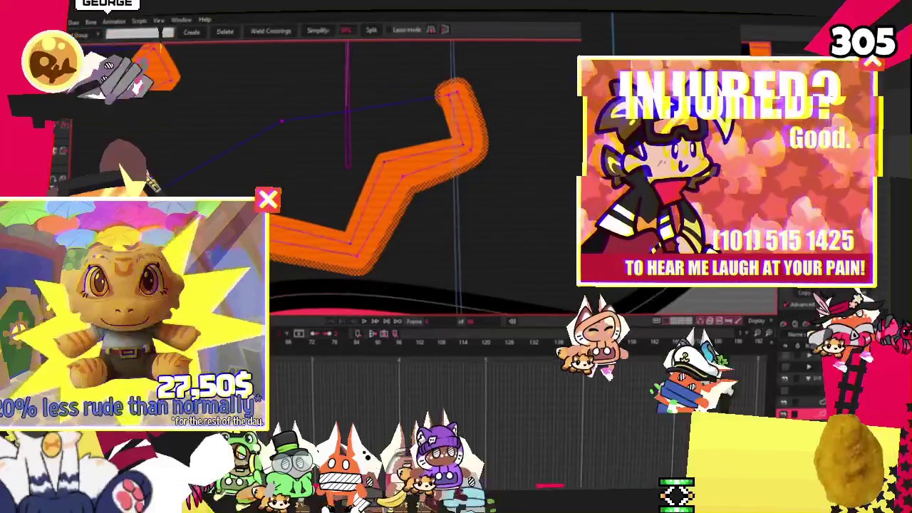
pyautogui.hotkey('alt', 's')
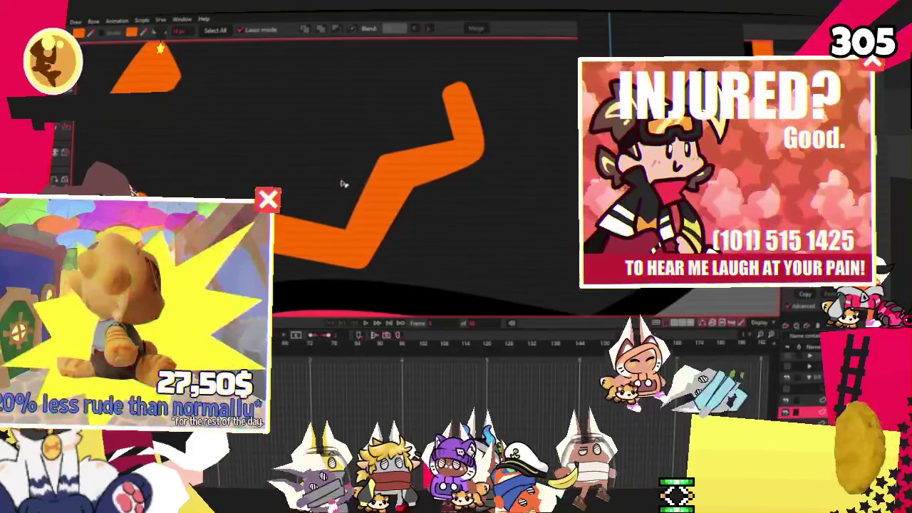
# - Step through the animation frames, then resize and reshape the mouth stroke and deselect it
pyautogui.press('.')
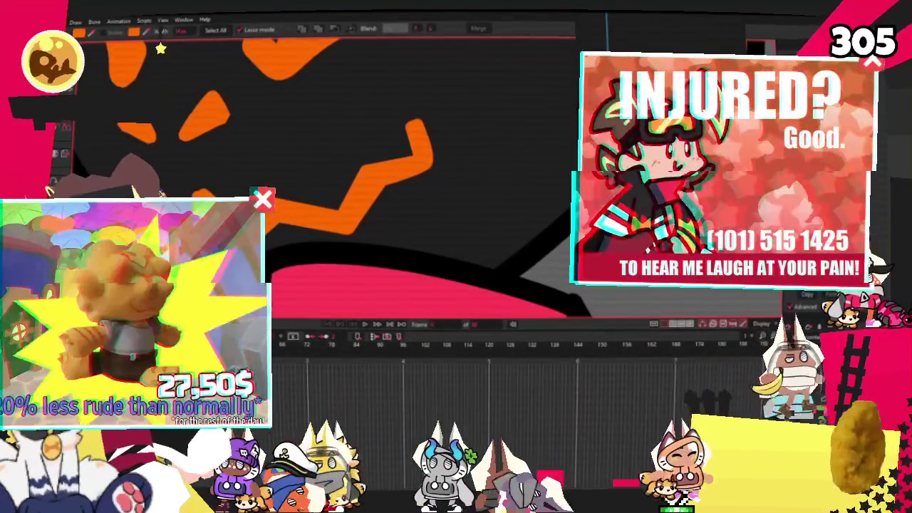
pyautogui.press('.')
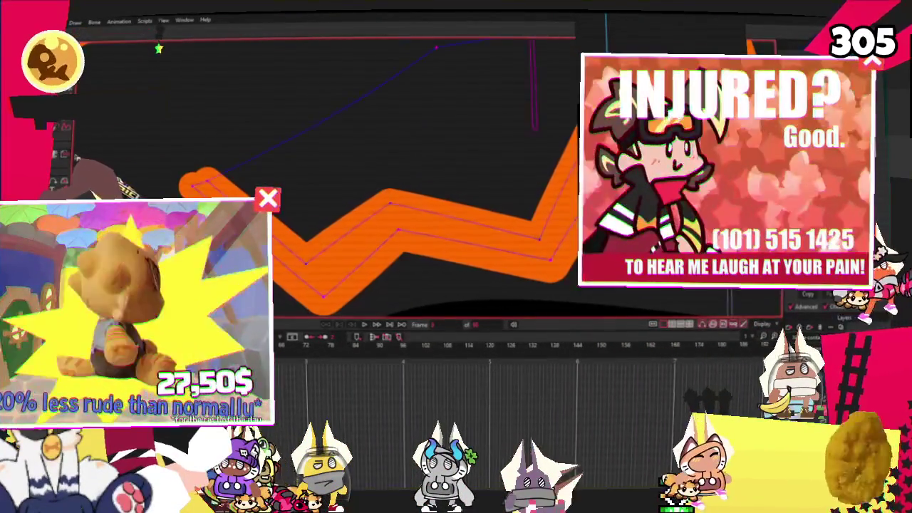
pyautogui.press('.')
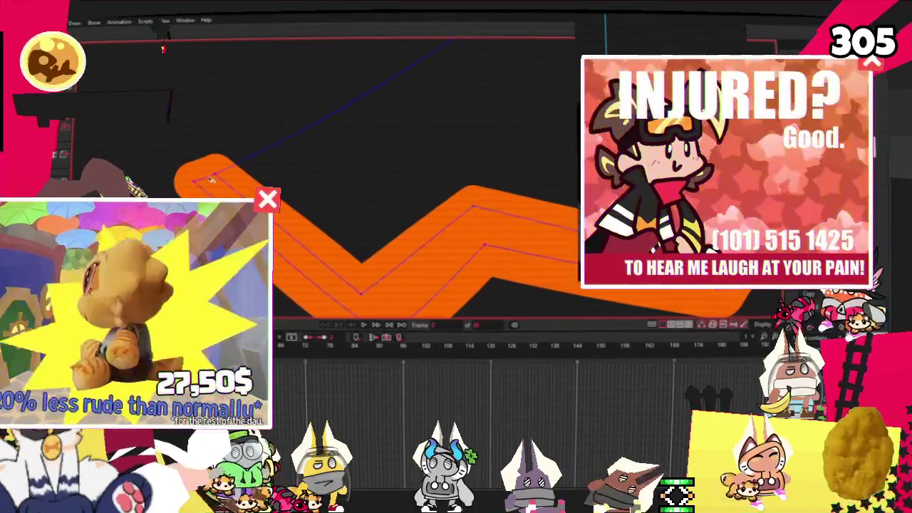
pyautogui.press('.')
pyautogui.press('.')
pyautogui.press('.')
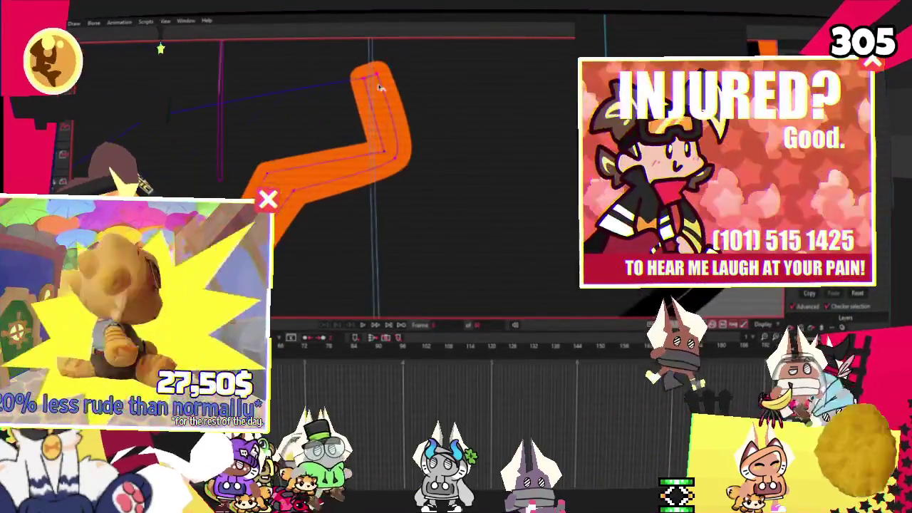
pyautogui.press('.')
pyautogui.press('.')
pyautogui.press('t')
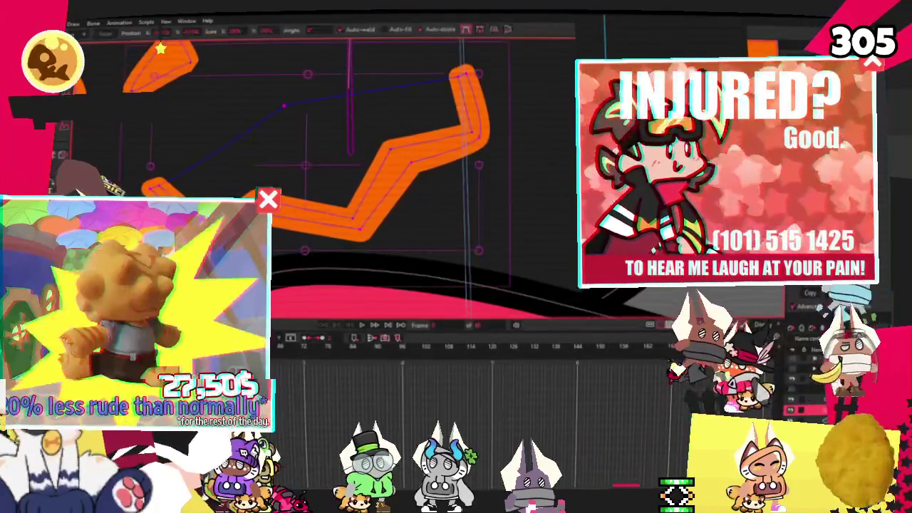
pyautogui.press('.')
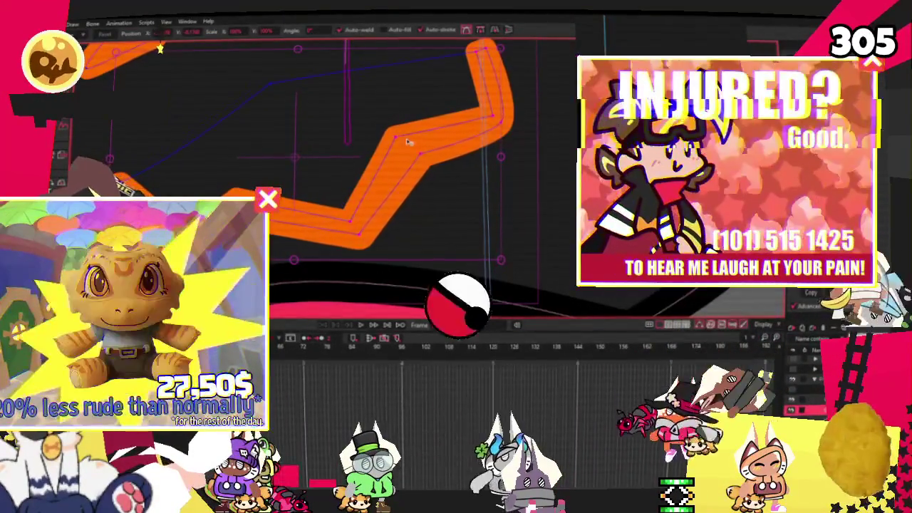
pyautogui.click(396, 138)
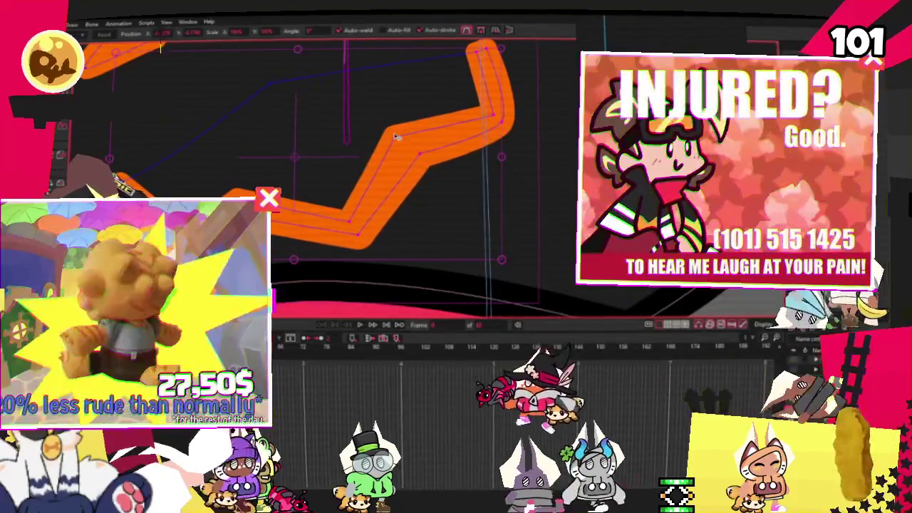
# - Raise the zigzag mouth's middle bend up-left and select all its points
pyautogui.moveTo(414, 152); pyautogui.dragTo(396, 142)
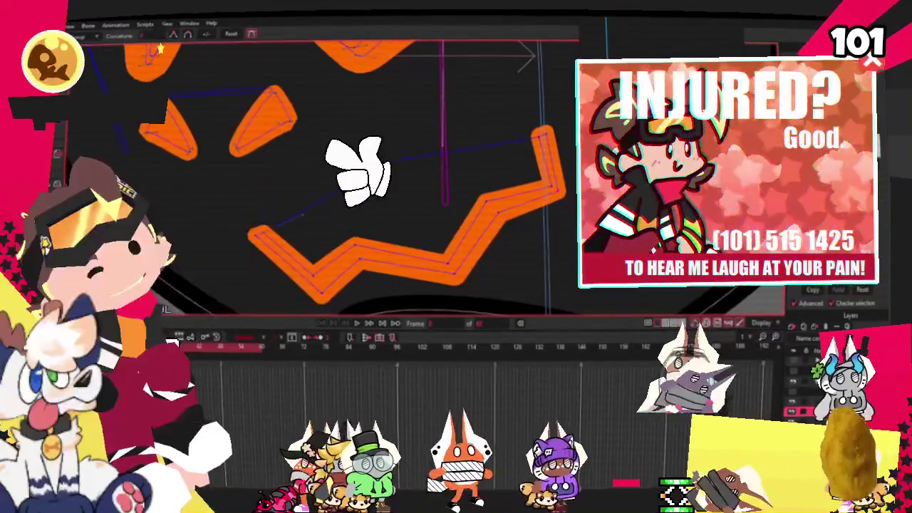
pyautogui.press('t')
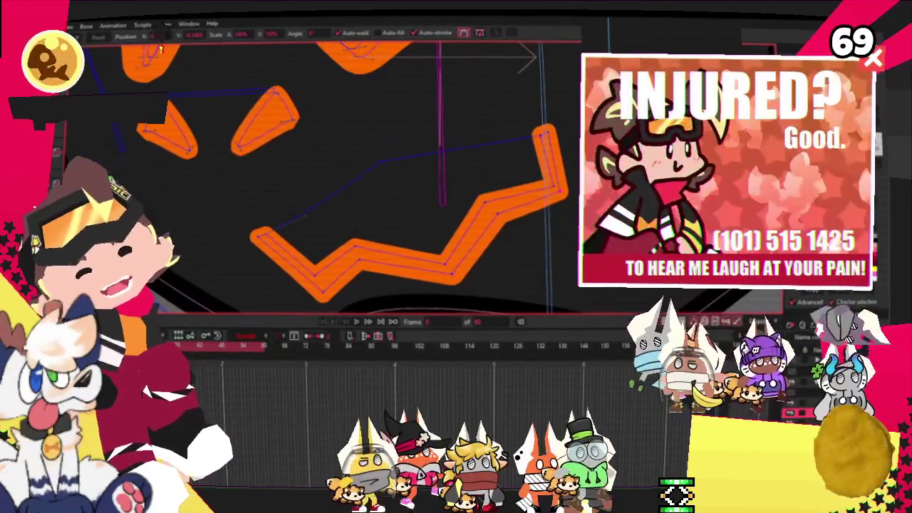
pyautogui.hotkey('ctrl', 'a')
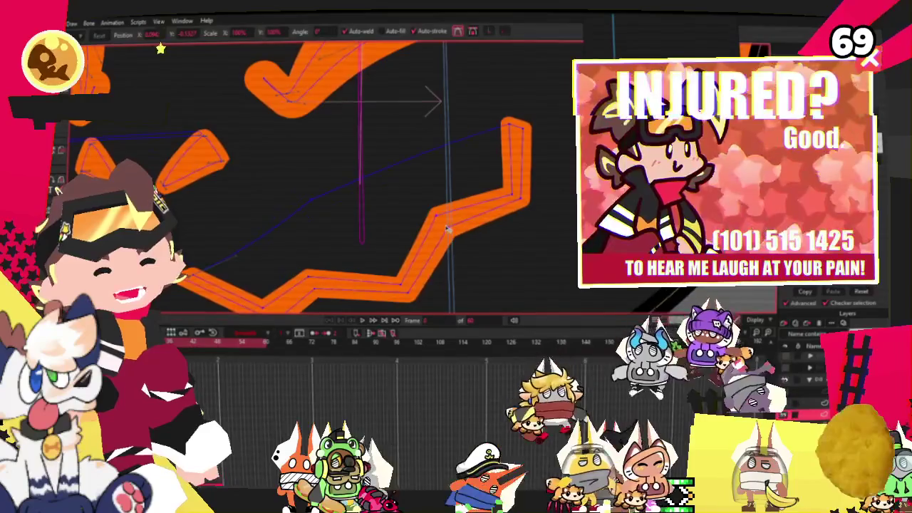
pyautogui.scroll(-3, 485, 204)
pyautogui.scroll(3, 450, 177)
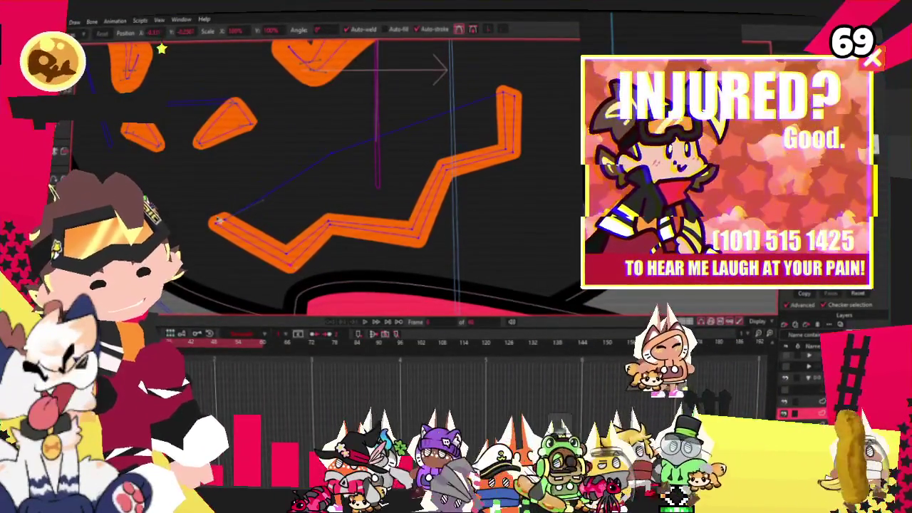
pyautogui.scroll(2, 217, 226)
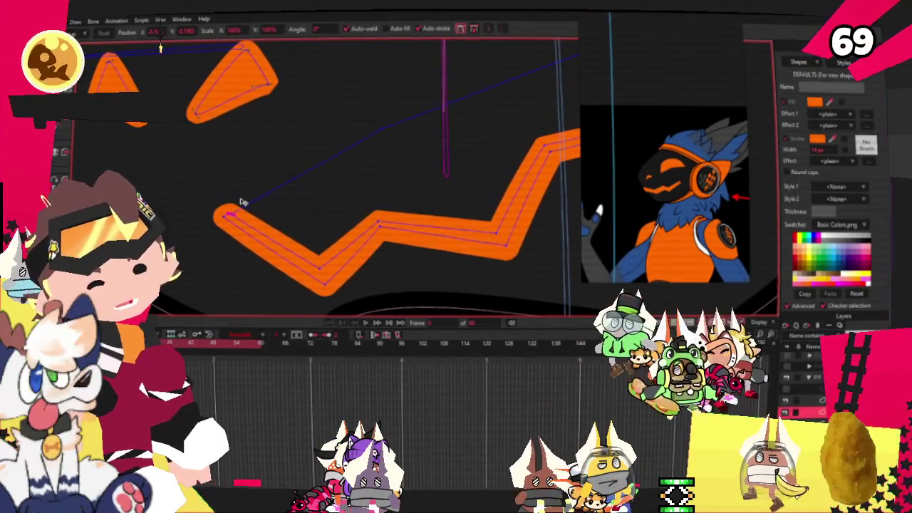
pyautogui.scroll(-2, 275, 174)
pyautogui.scroll(-1, 383, 150)
pyautogui.scroll(-1, 384, 150)
pyautogui.scroll(2, 350, 173)
pyautogui.scroll(-1, 356, 181)
pyautogui.scroll(-2, 363, 194)
pyautogui.scroll(2, 364, 194)
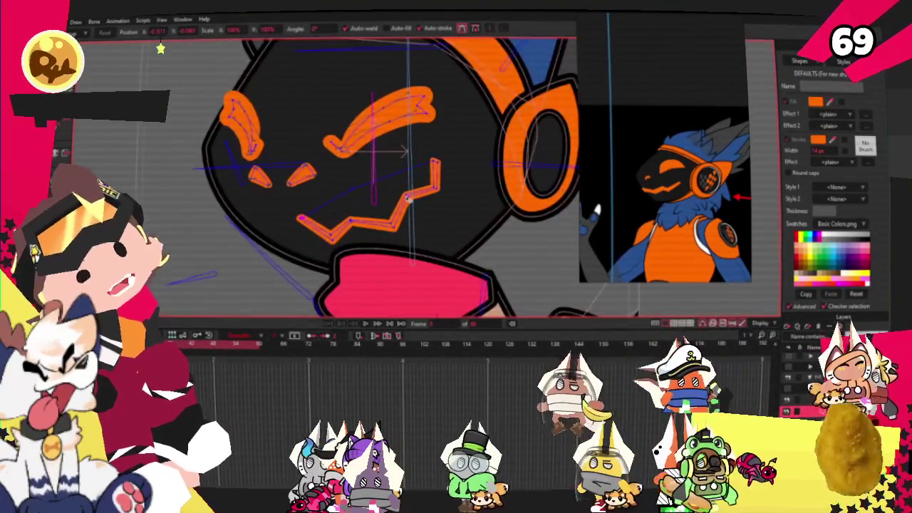
pyautogui.scroll(1, 418, 203)
pyautogui.scroll(1, 356, 203)
# - Draw a filled orange rectangle across the face and select it
pyautogui.hotkey('alt', 'm')
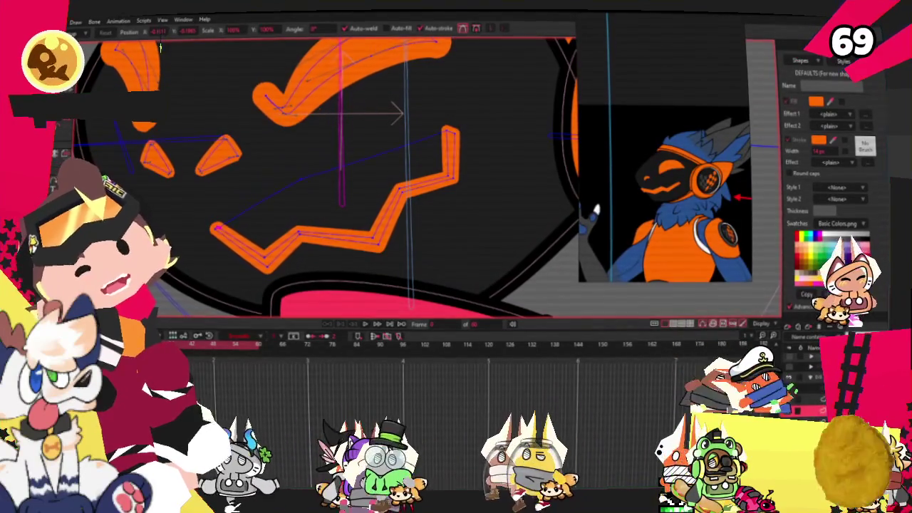
pyautogui.click(128, 32)
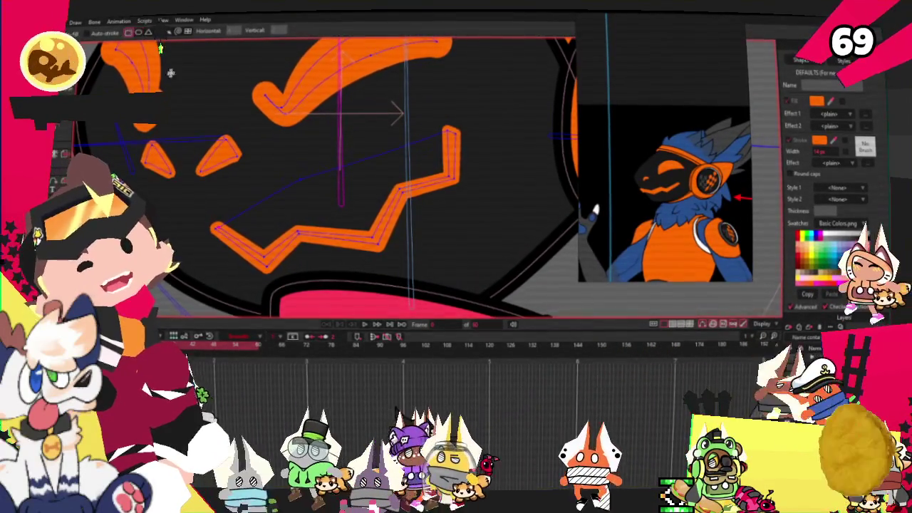
pyautogui.scroll(2, 285, 178)
pyautogui.scroll(2, 285, 178)
pyautogui.moveTo(314, 164)
pyautogui.mouseDown()
pyautogui.moveTo(451, 209)
pyautogui.moveTo(486, 206)
pyautogui.mouseUp()
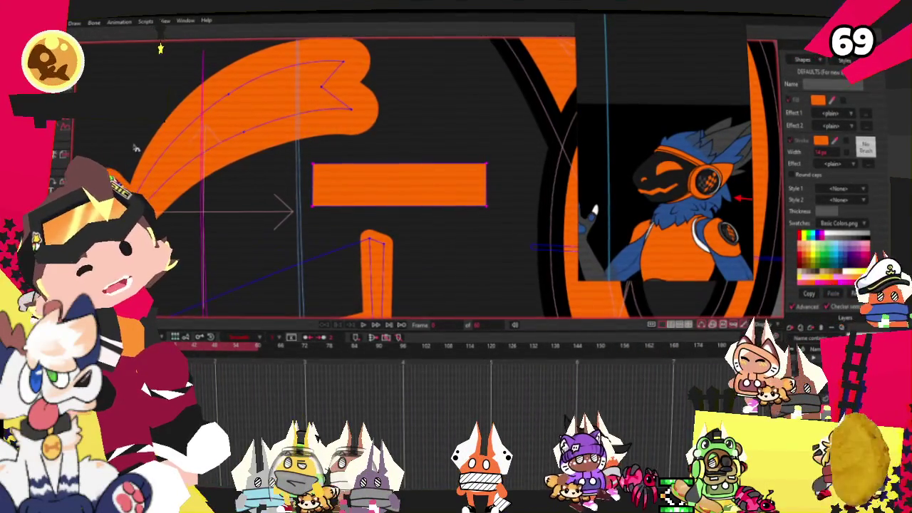
pyautogui.press('g')
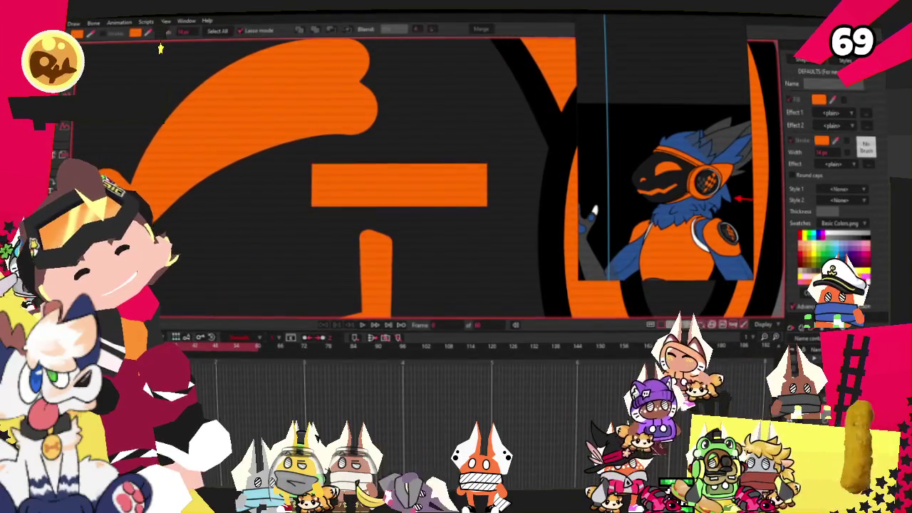
pyautogui.click(366, 167)
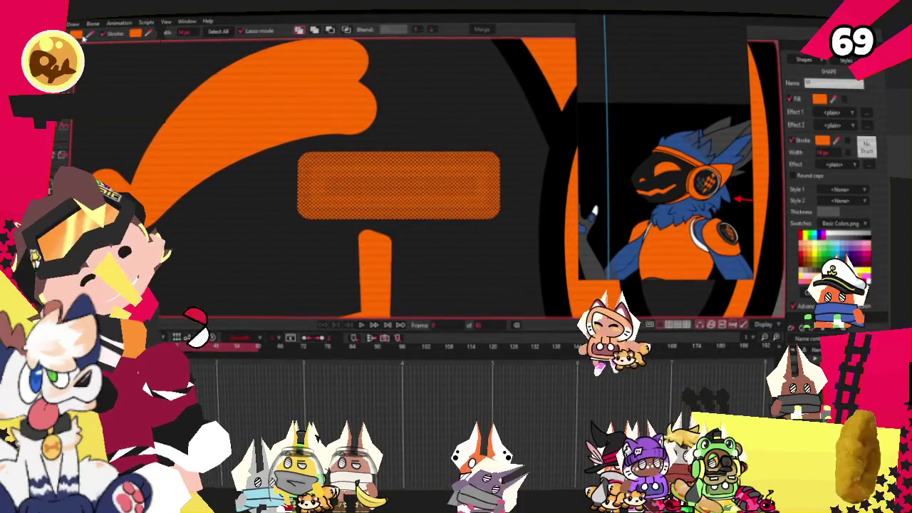
# - Remove the rectangle's fill and delete its bottom edge, leaving two orange strokes
pyautogui.press('Delete')
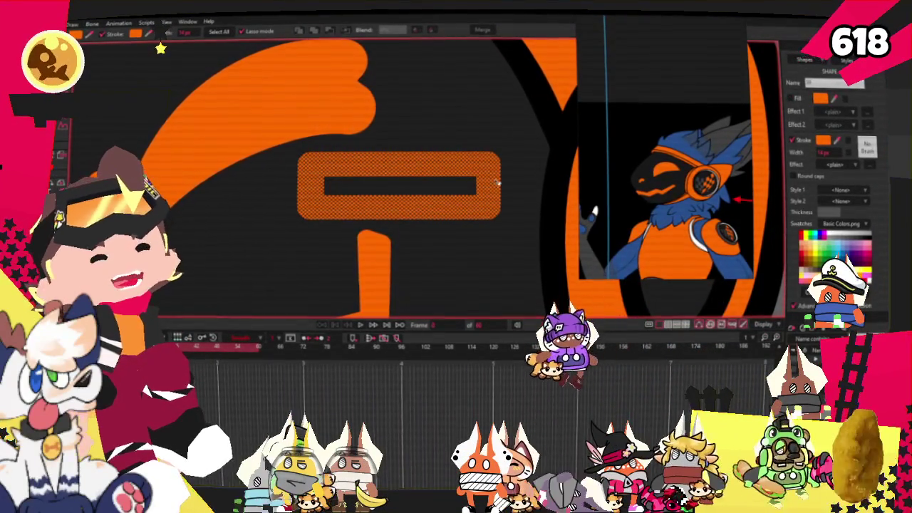
pyautogui.press('t')
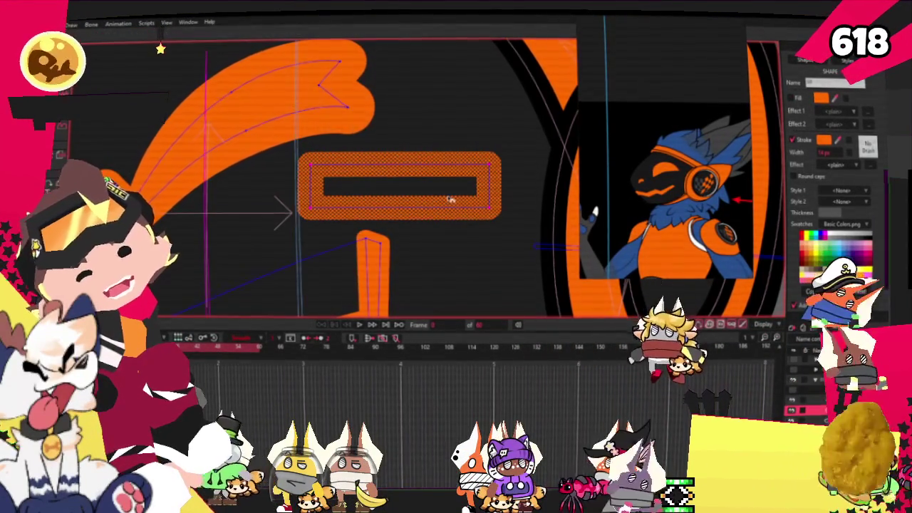
pyautogui.click(442, 198)
pyautogui.hotkey('ctrl', 'a')
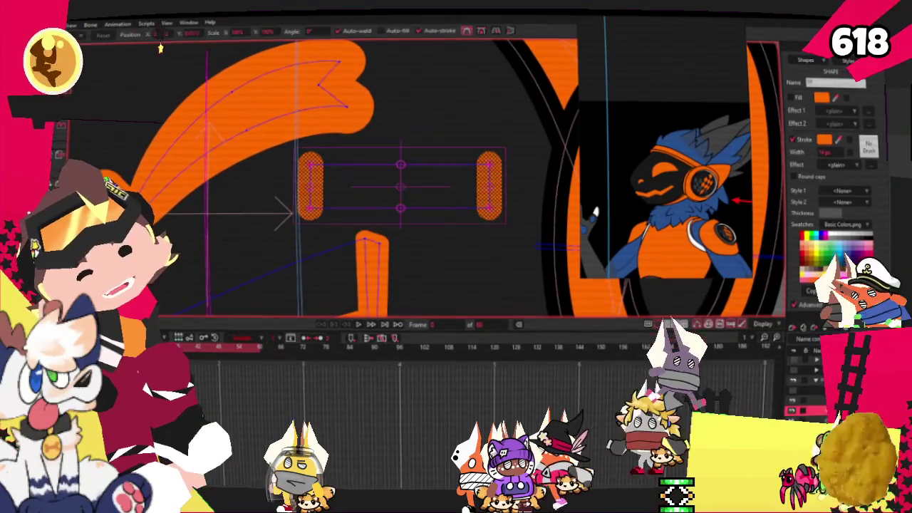
pyautogui.scroll(2, 346, 179)
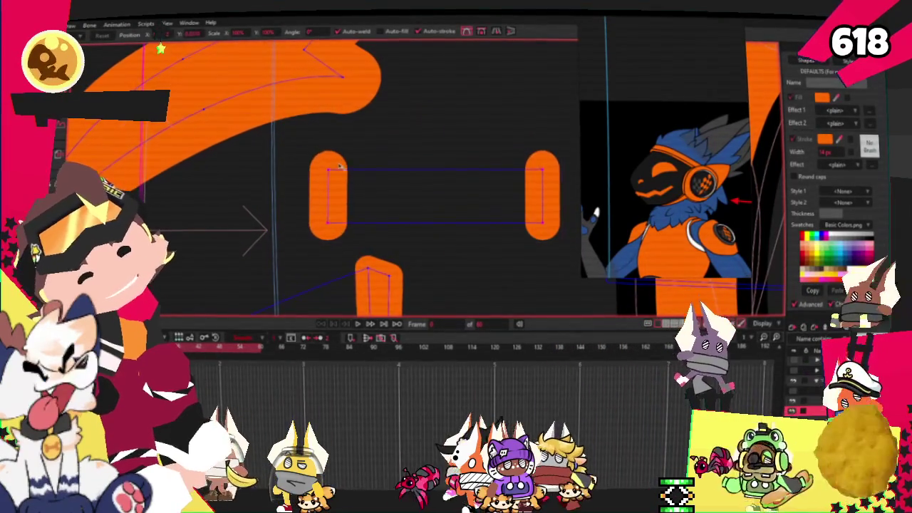
# - Drag the remaining points so the two strokes become short parallel diagonals
pyautogui.moveTo(295, 163)
pyautogui.mouseDown()
pyautogui.moveTo(392, 168)
pyautogui.moveTo(343, 165)
pyautogui.mouseUp()
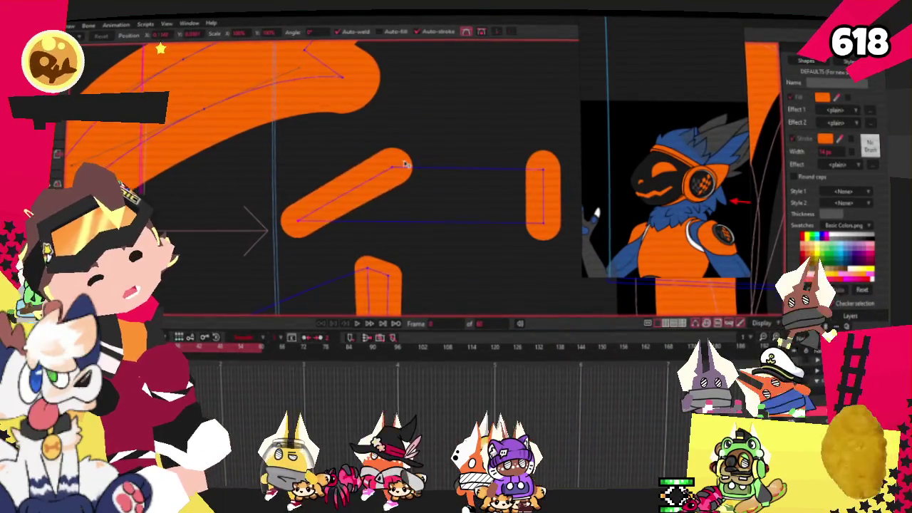
pyautogui.moveTo(542, 222)
pyautogui.mouseDown()
pyautogui.moveTo(456, 204)
pyautogui.moveTo(449, 243)
pyautogui.mouseUp()
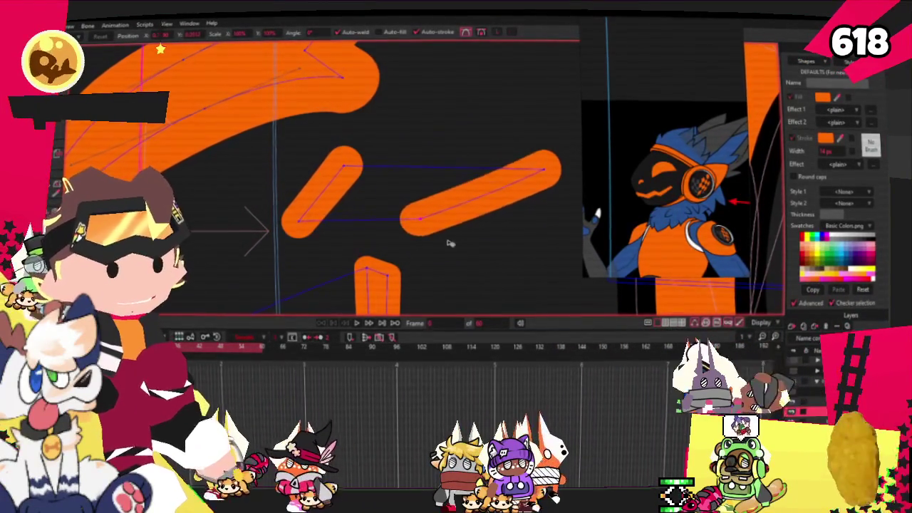
pyautogui.moveTo(529, 185); pyautogui.dragTo(454, 164)
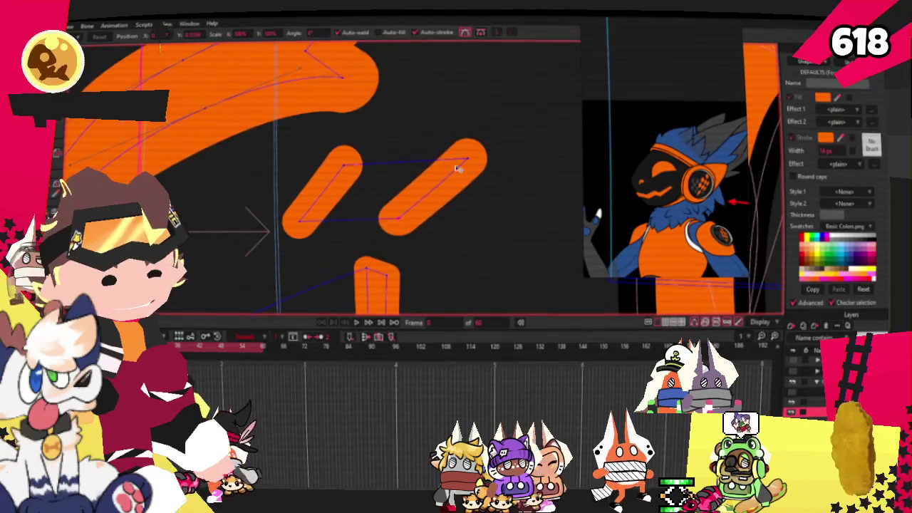
pyautogui.scroll(-3, 471, 144)
pyautogui.scroll(2, 406, 159)
pyautogui.scroll(1, 406, 142)
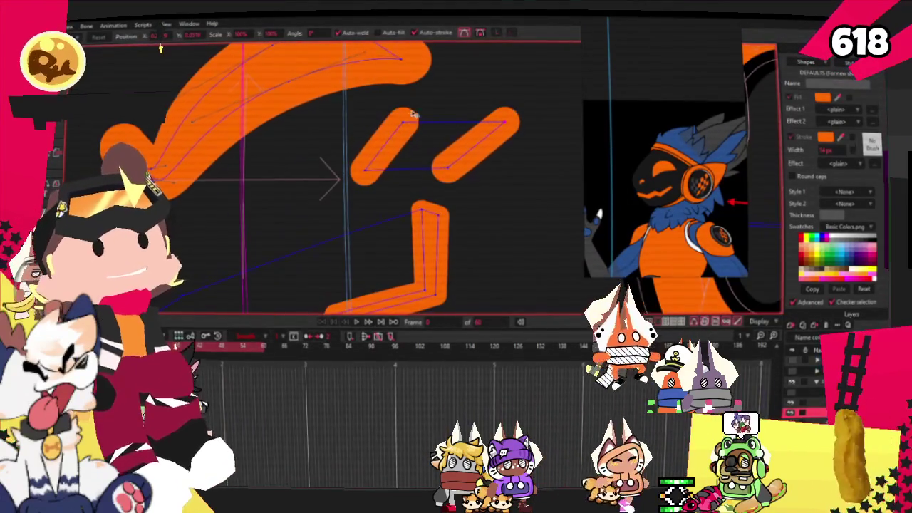
pyautogui.moveTo(407, 124)
pyautogui.mouseDown()
pyautogui.moveTo(412, 145)
pyautogui.moveTo(501, 133)
pyautogui.mouseUp()
pyautogui.hotkey('ctrl', 'a')
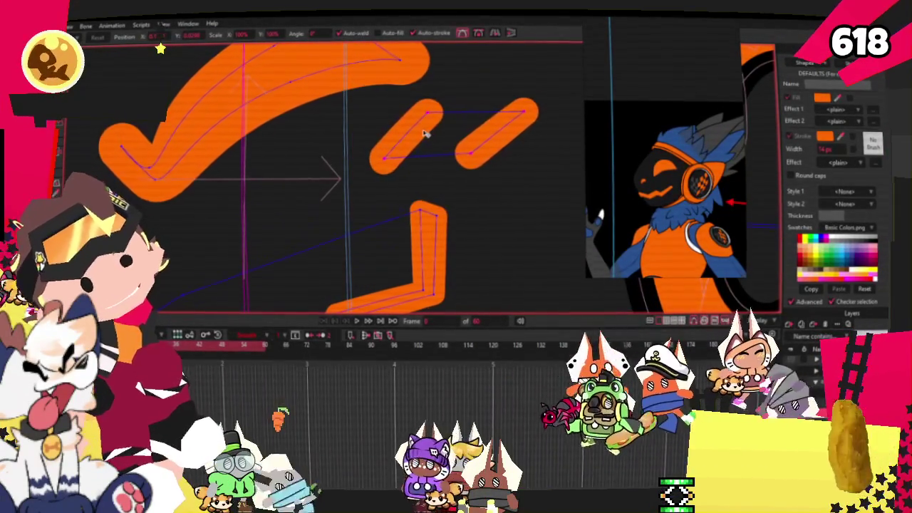
pyautogui.scroll(-3, 502, 136)
pyautogui.scroll(1, 525, 126)
pyautogui.scroll(1, 513, 146)
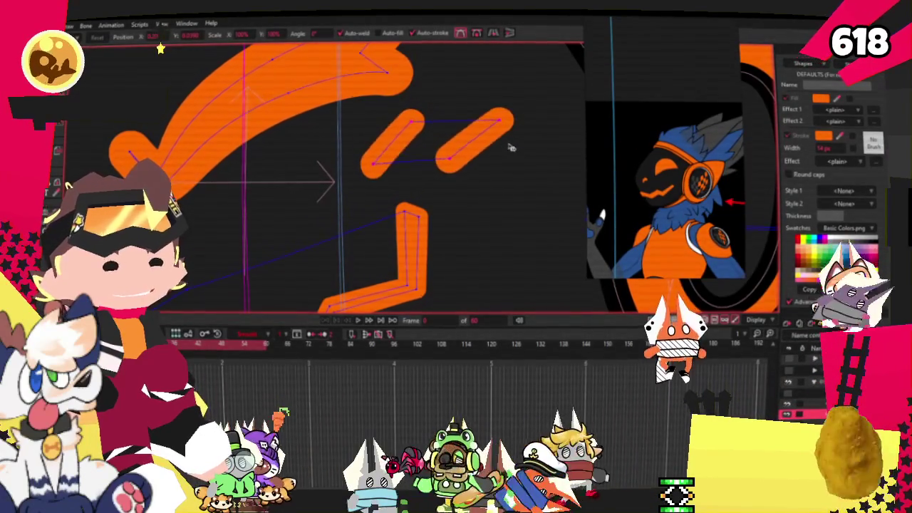
pyautogui.scroll(1, 476, 146)
pyautogui.click(481, 147)
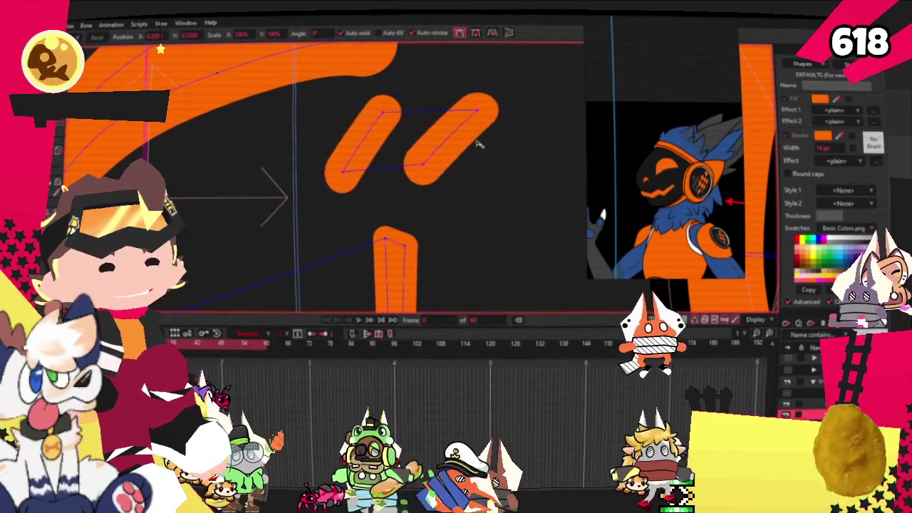
pyautogui.hotkey('ctrl', 'a')
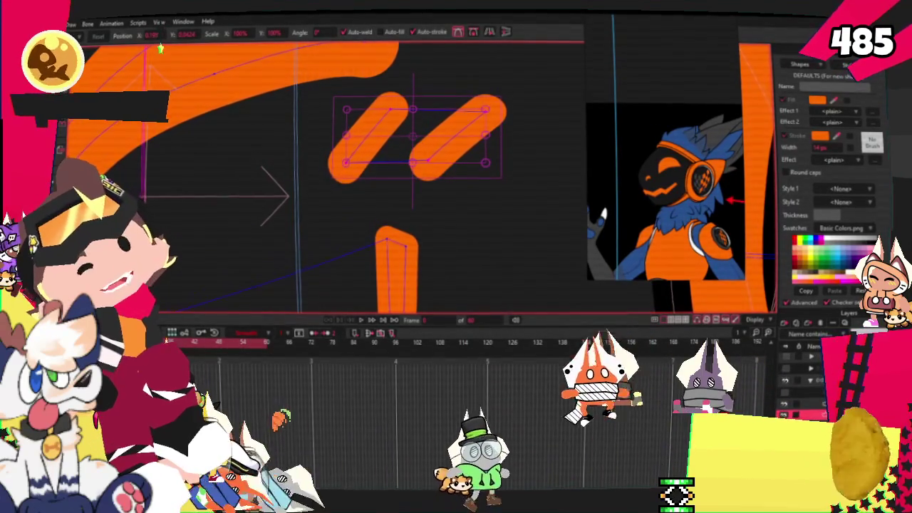
pyautogui.press('g')
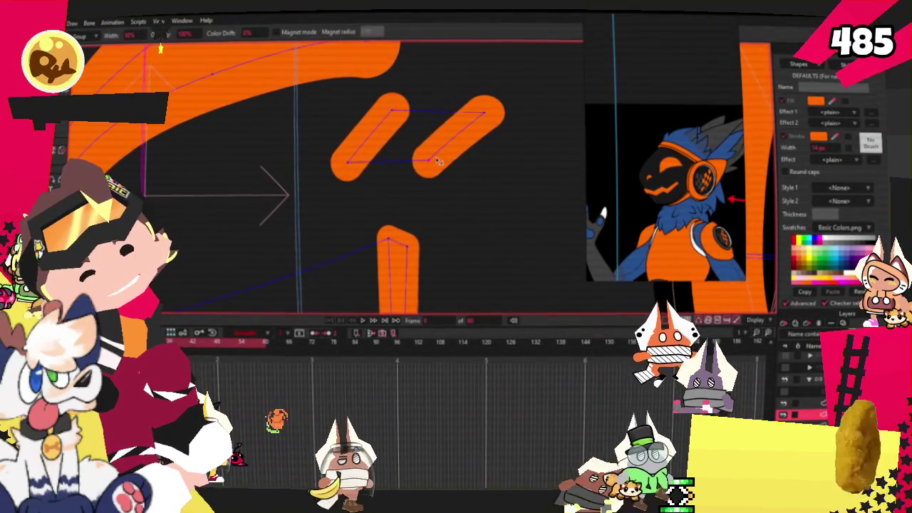
# - Nudge the two orange dash strokes on the black face slightly left
pyautogui.scroll(-5, 362, 131)
pyautogui.scroll(-2, 324, 155)
pyautogui.scroll(-2, 324, 155)
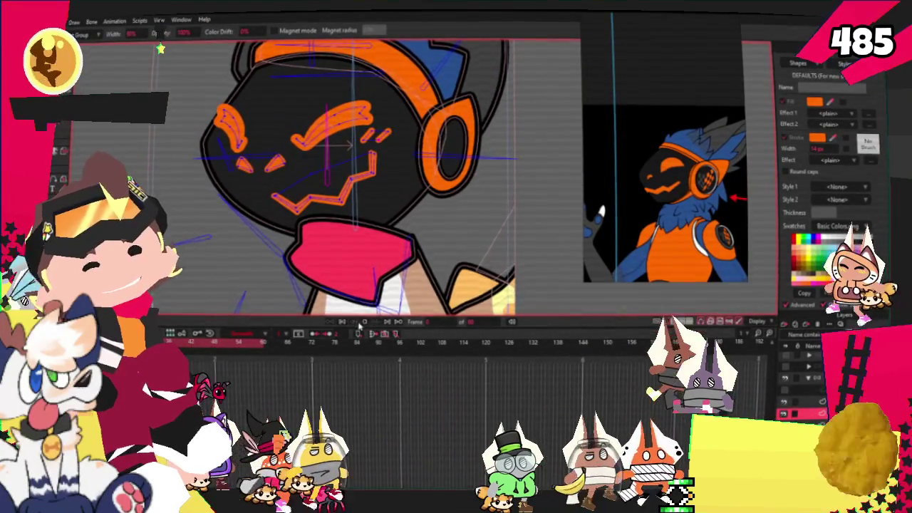
pyautogui.scroll(3, 367, 244)
pyautogui.scroll(3, 367, 244)
pyautogui.scroll(-3, 368, 244)
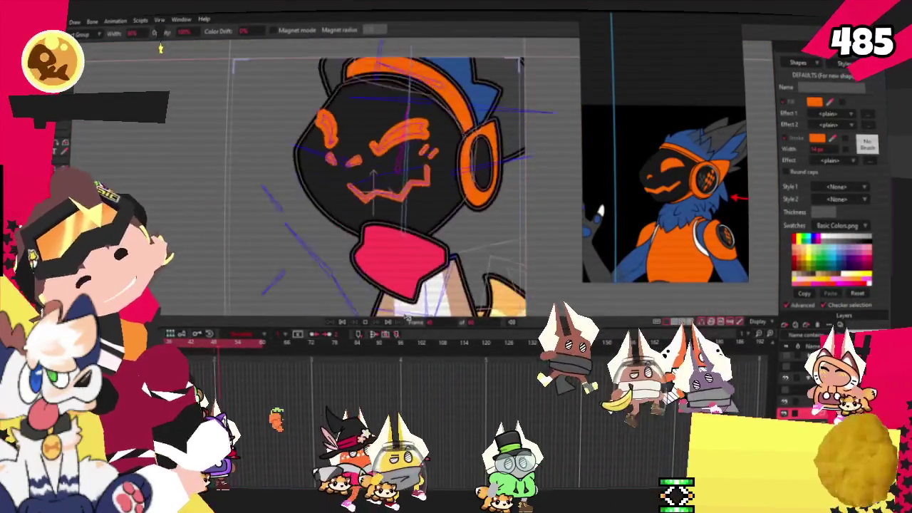
pyautogui.scroll(2, 356, 271)
pyautogui.scroll(-2, 342, 322)
pyautogui.scroll(2, 353, 227)
pyautogui.scroll(2, 353, 226)
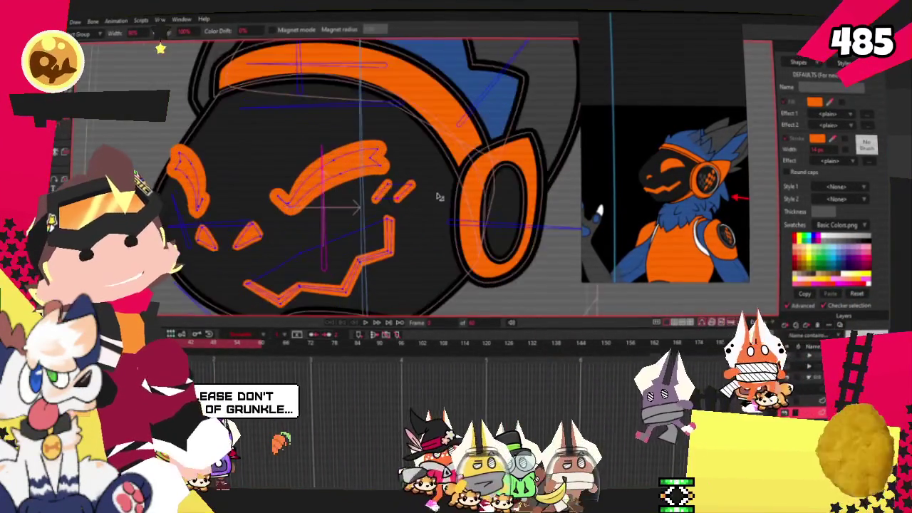
pyautogui.scroll(2, 353, 226)
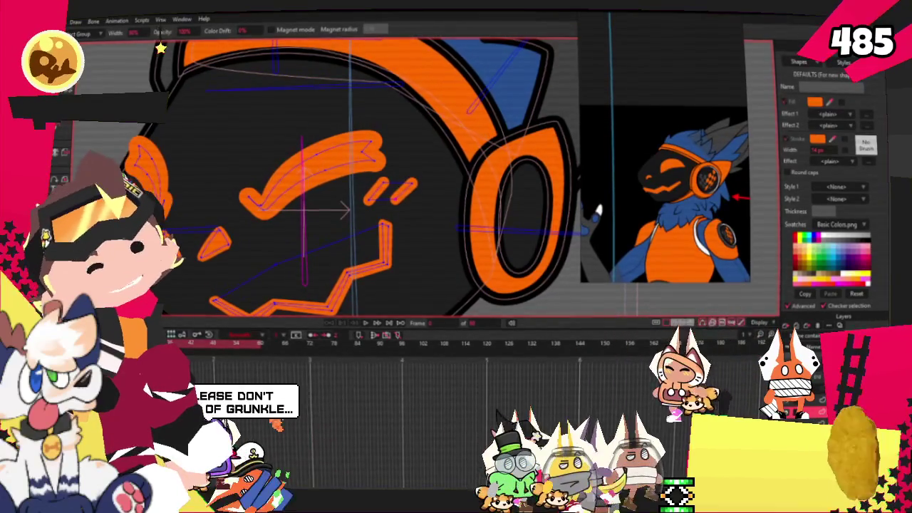
pyautogui.scroll(2, 395, 196)
pyautogui.scroll(1, 428, 184)
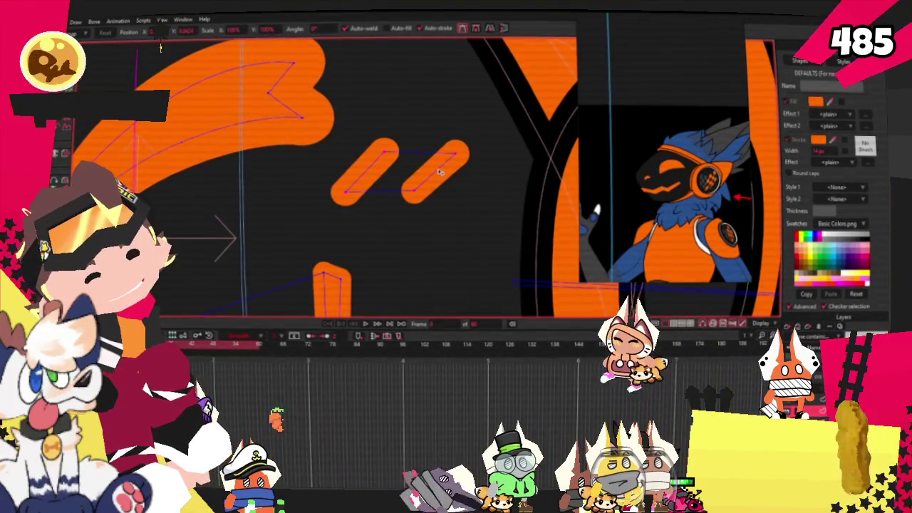
pyautogui.moveTo(440, 171); pyautogui.dragTo(434, 171)
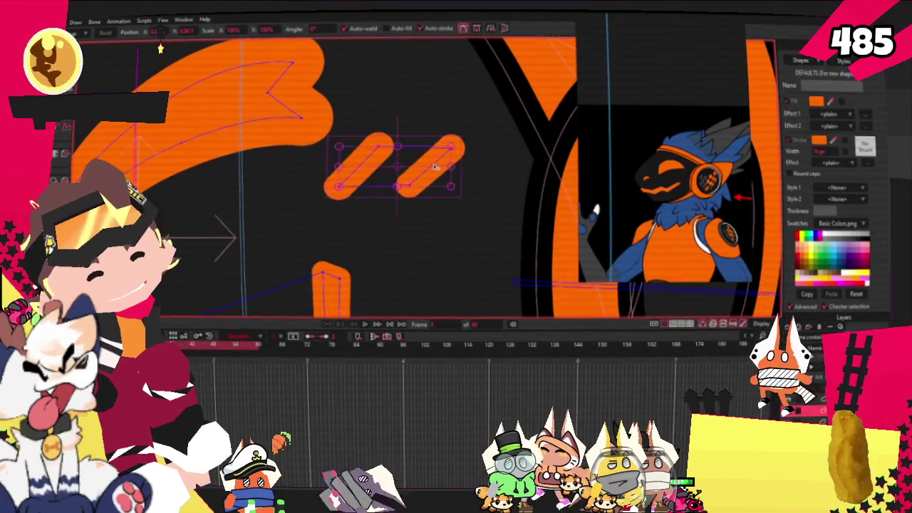
pyautogui.scroll(-2, 435, 171)
pyautogui.scroll(-2, 431, 167)
pyautogui.scroll(1, 428, 160)
pyautogui.scroll(-1, 420, 151)
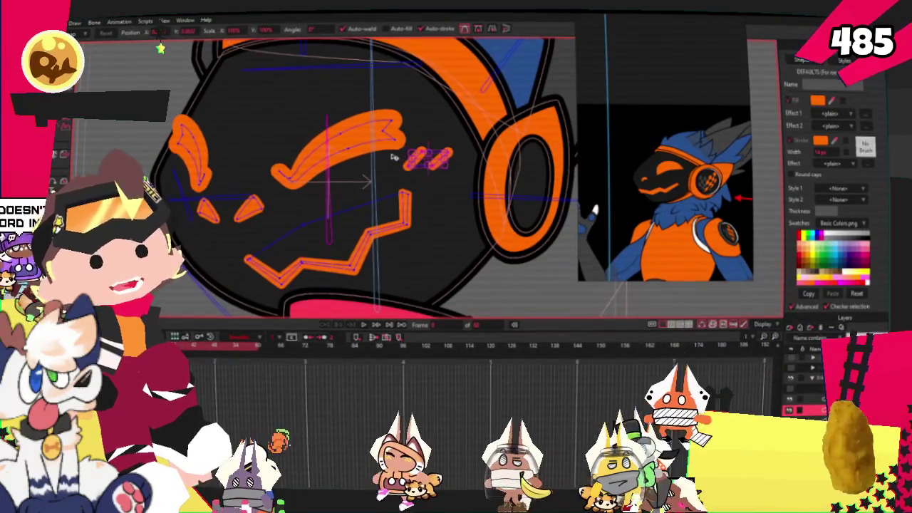
pyautogui.scroll(-2, 394, 153)
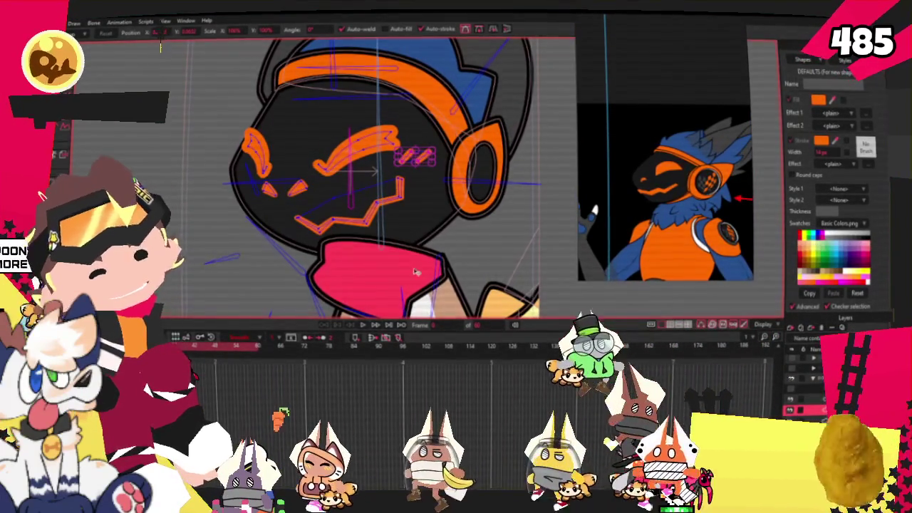
pyautogui.scroll(-2, 399, 271)
pyautogui.scroll(3, 431, 233)
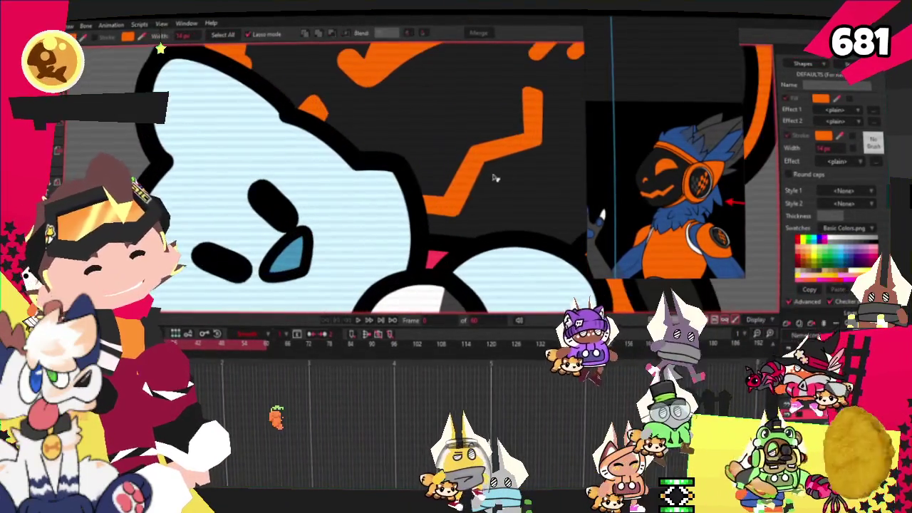
pyautogui.click(495, 178)
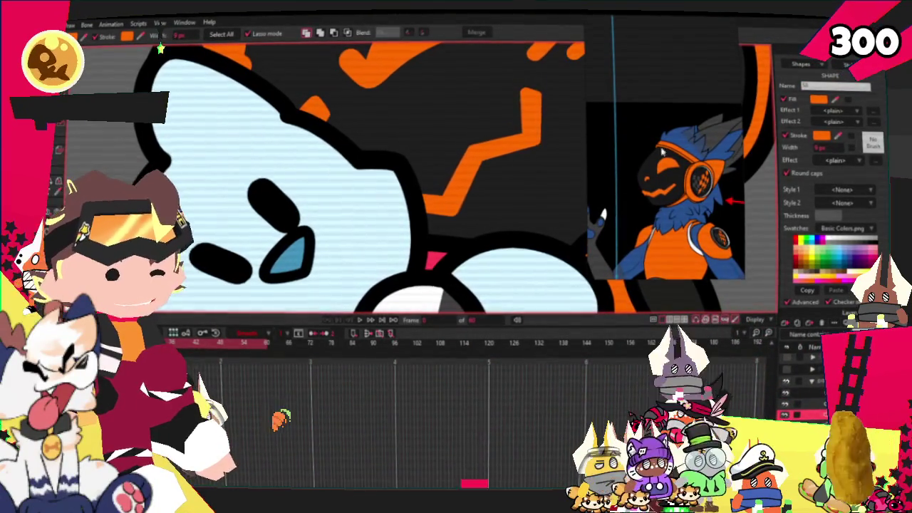
# - Select the orange zigzag mouth shape and play back the animation
pyautogui.click(531, 118)
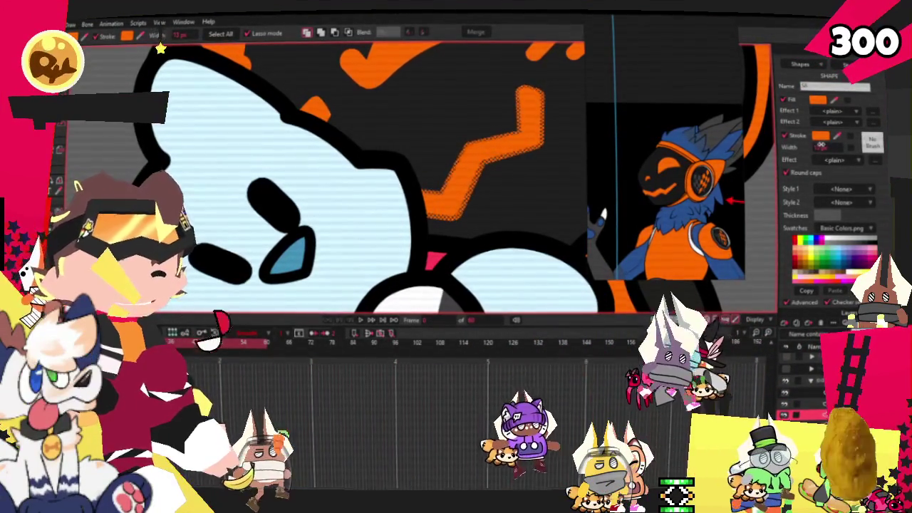
pyautogui.scroll(-3, 479, 191)
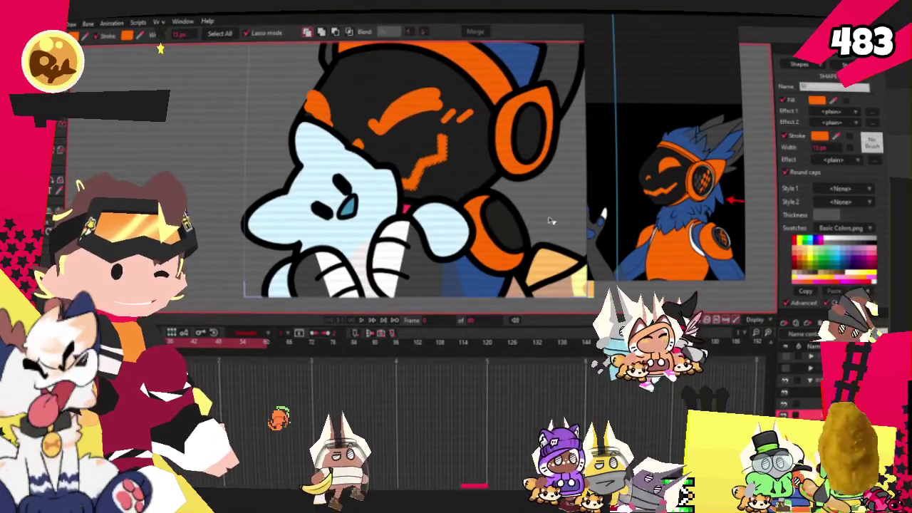
pyautogui.scroll(-1, 478, 191)
pyautogui.scroll(2, 474, 228)
pyautogui.scroll(1, 469, 263)
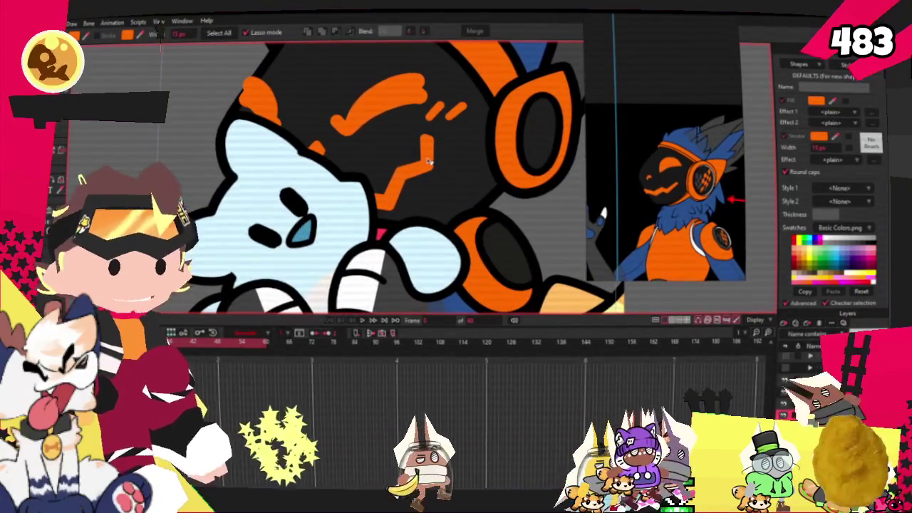
pyautogui.scroll(1, 465, 299)
pyautogui.click(364, 321)
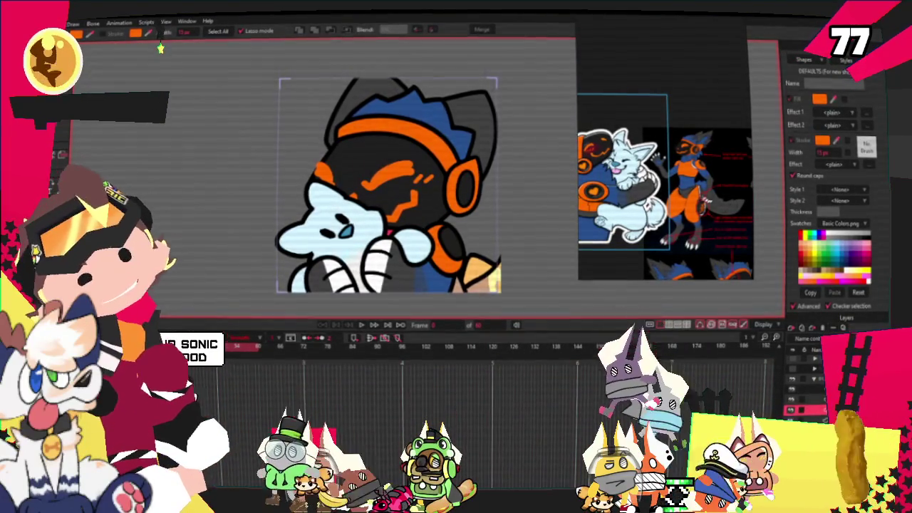
pyautogui.press('t')
pyautogui.scroll(5, 384, 252)
pyautogui.scroll(2, 384, 252)
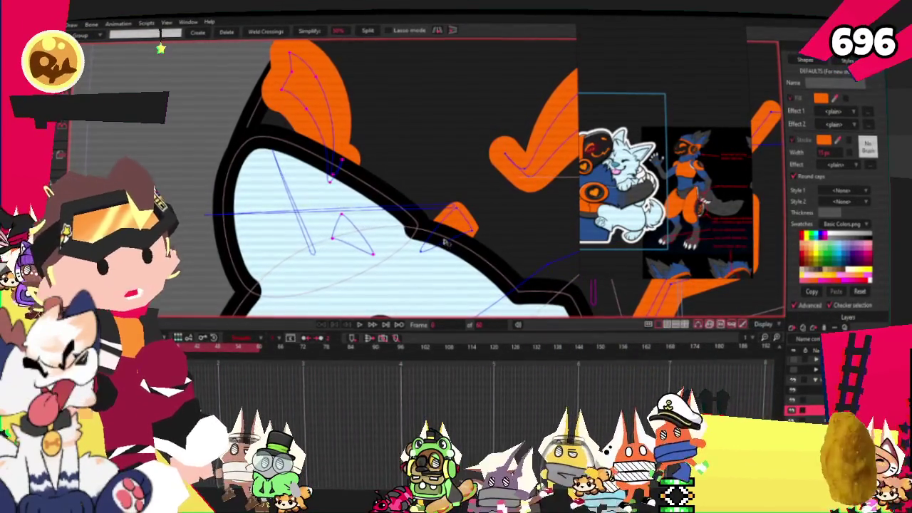
pyautogui.scroll(-2, 393, 176)
pyautogui.scroll(1, 393, 176)
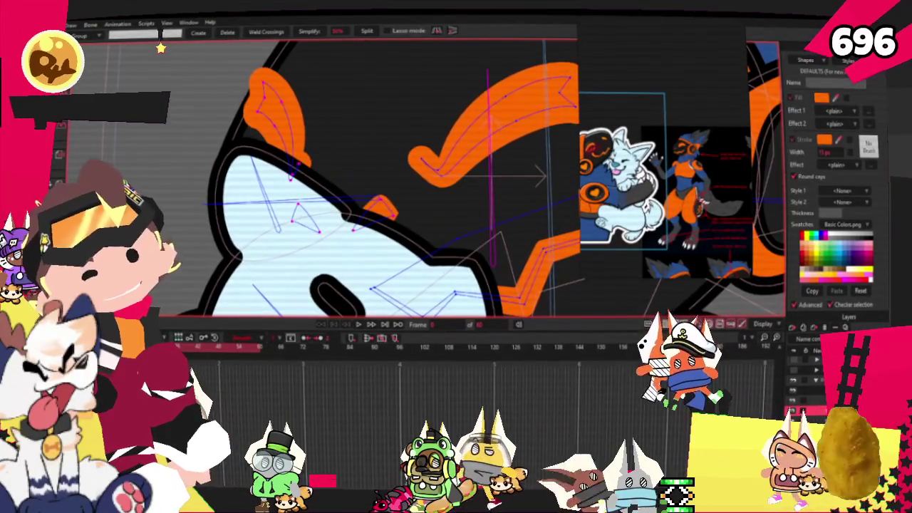
pyautogui.press('t')
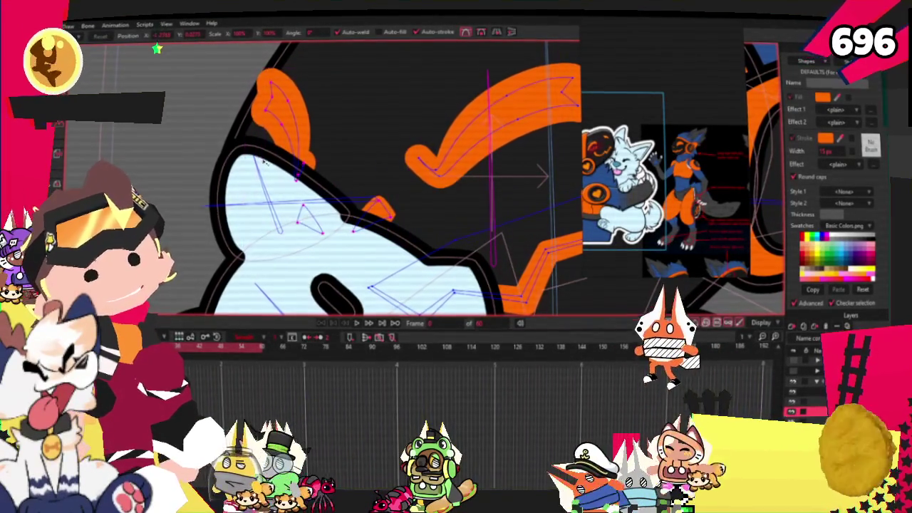
pyautogui.scroll(-3, 263, 161)
pyautogui.scroll(-2, 264, 161)
pyautogui.scroll(-2, 285, 154)
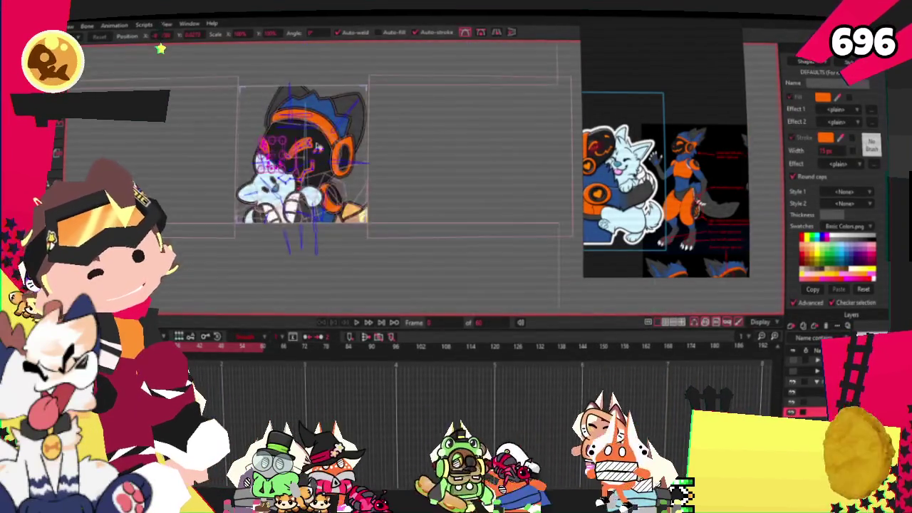
pyautogui.scroll(2, 314, 149)
pyautogui.scroll(-2, 313, 147)
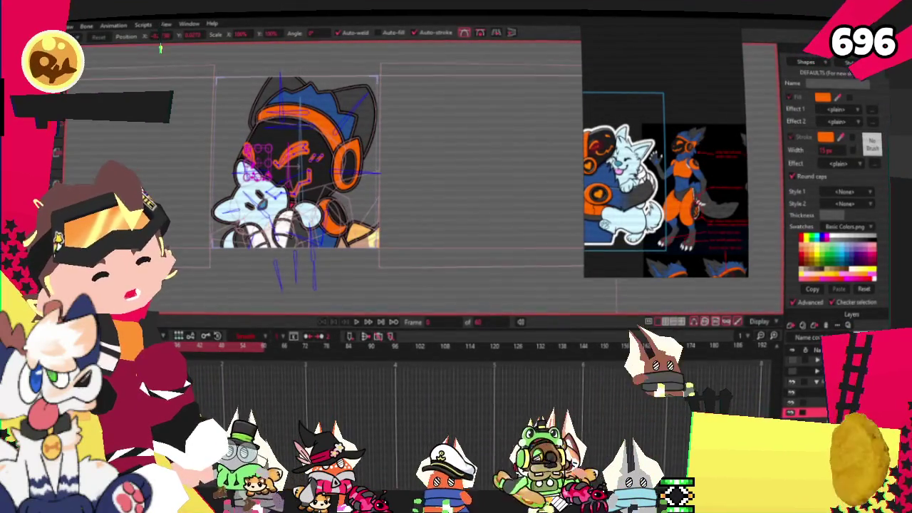
pyautogui.scroll(2, 335, 214)
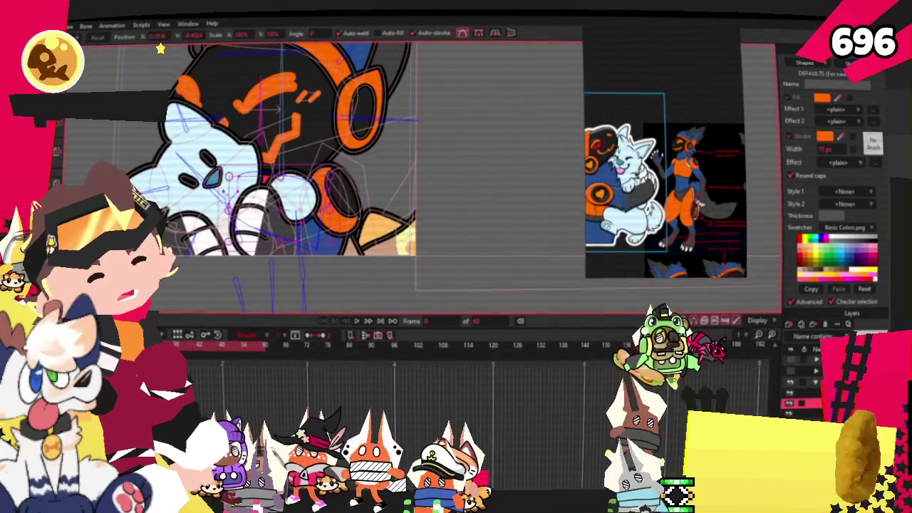
pyautogui.scroll(2, 203, 171)
pyautogui.press('q')
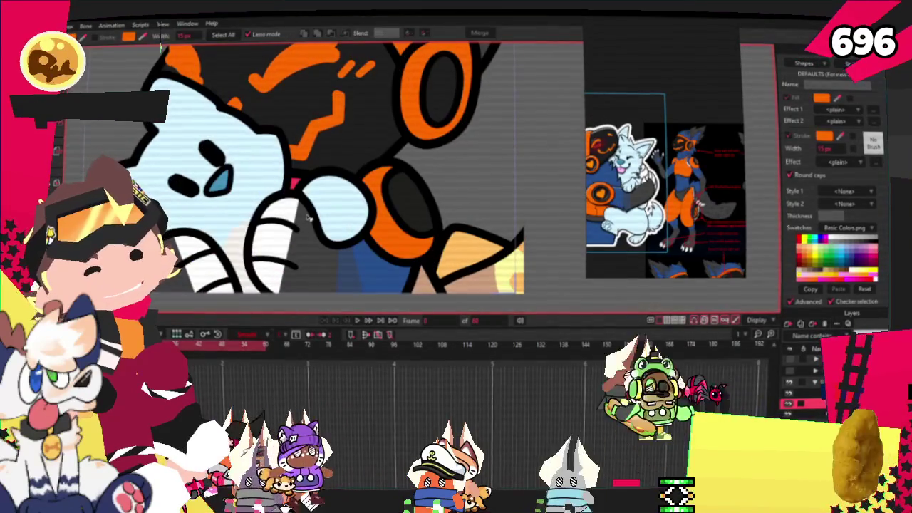
pyautogui.click(788, 394)
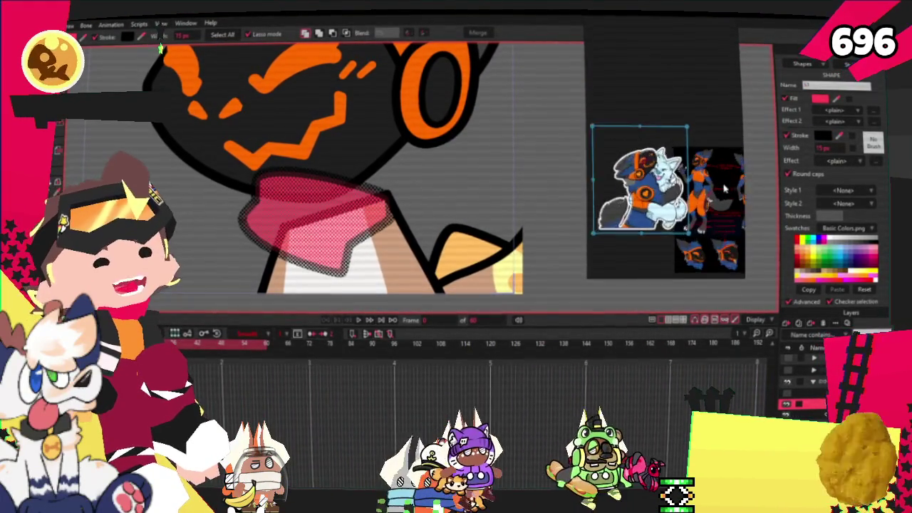
# - Recolour the pink tongue shape blue and draw a new stroke inside it
pyautogui.scroll(5, 705, 188)
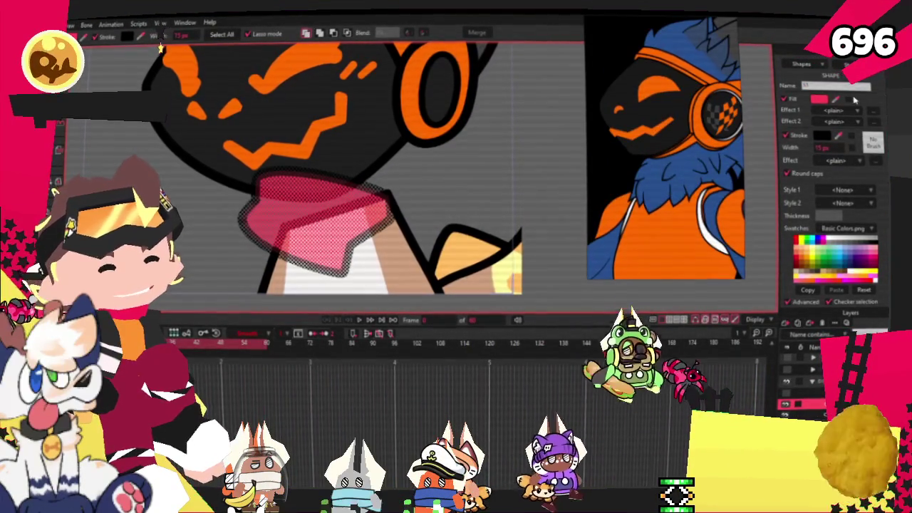
pyautogui.hotkey('ctrl', 'd')
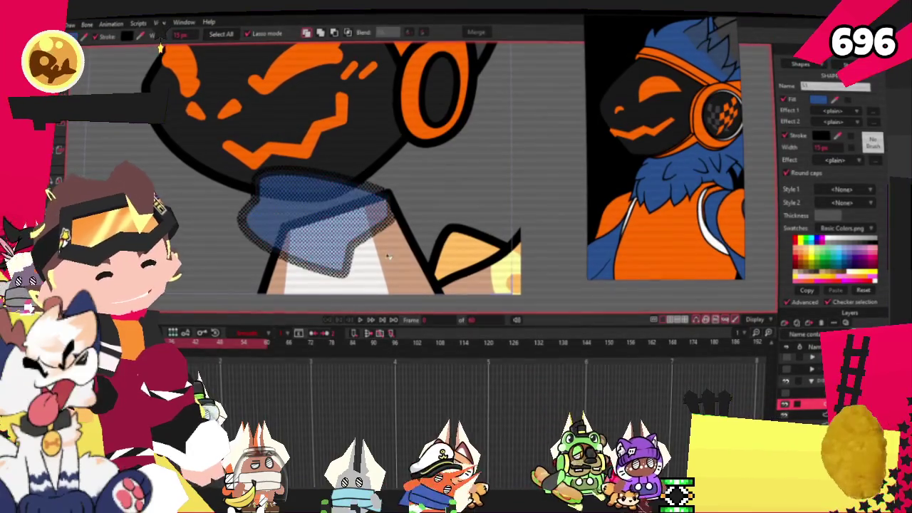
pyautogui.press('a')
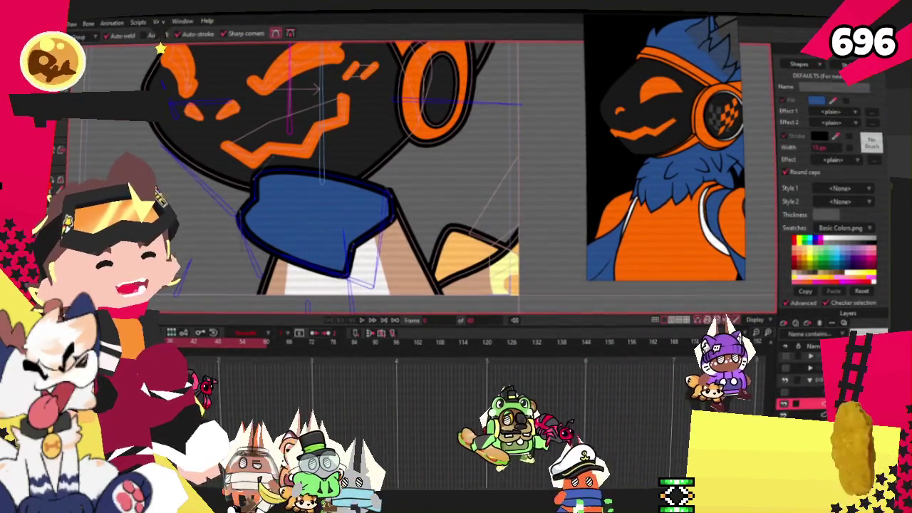
pyautogui.scroll(2, 290, 258)
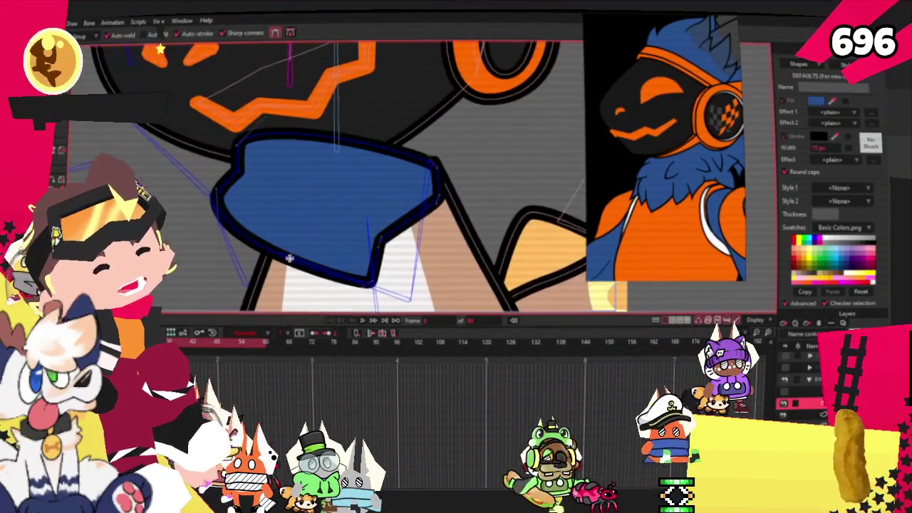
pyautogui.scroll(2, 251, 225)
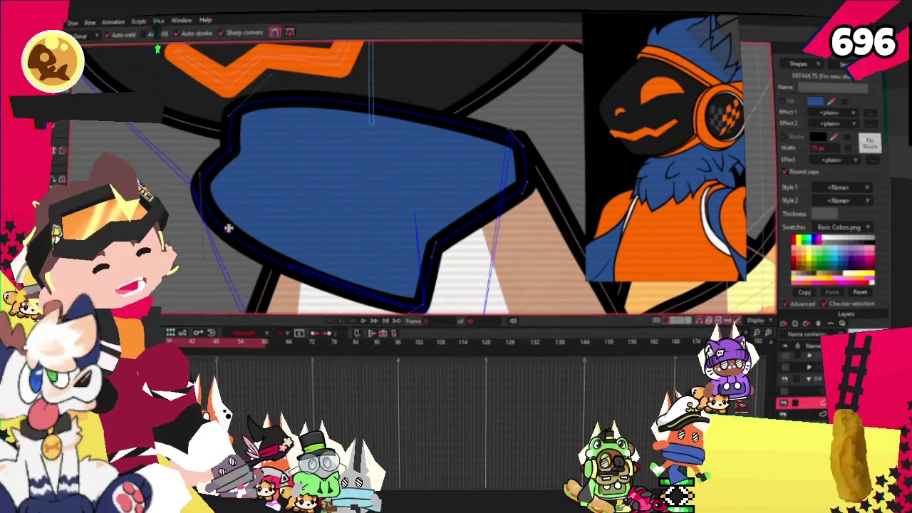
pyautogui.moveTo(289, 265); pyautogui.dragTo(399, 298)
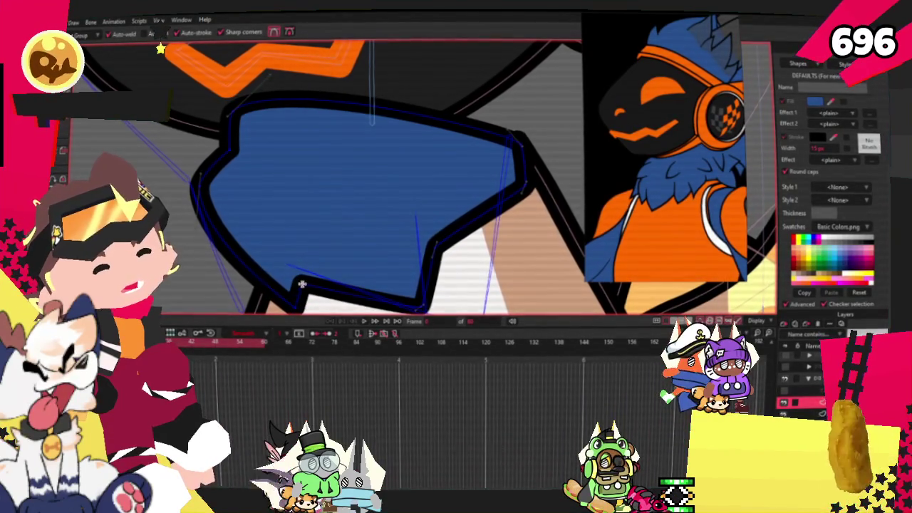
# - Reposition the blue shape's lower-edge point and adjust its left-edge curvature
pyautogui.press('t')
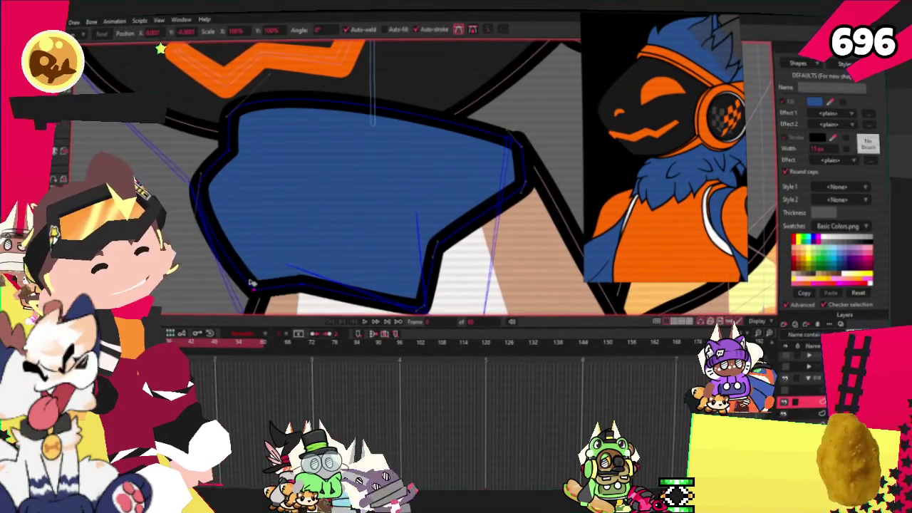
pyautogui.click(269, 294)
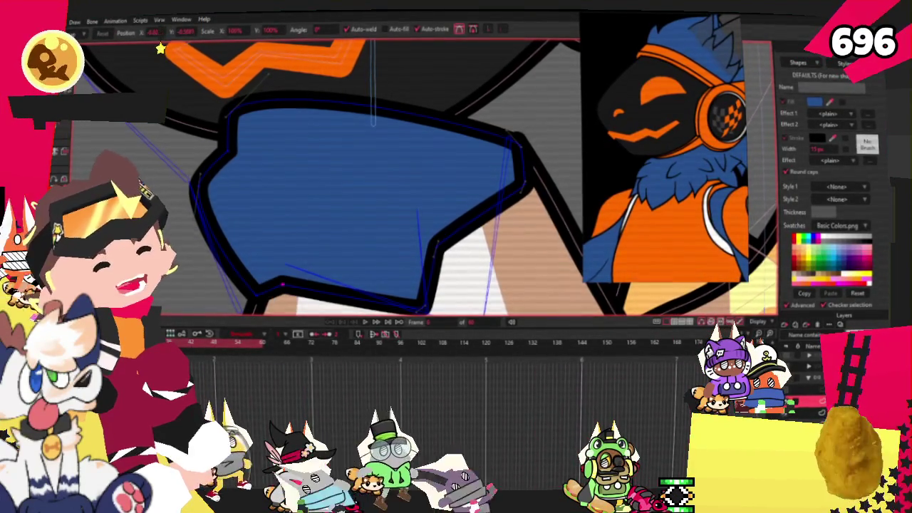
pyautogui.press('c')
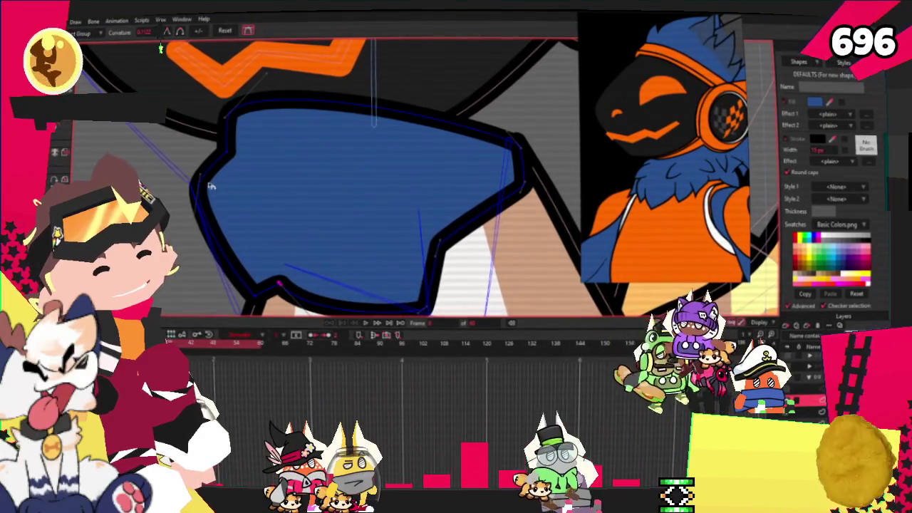
pyautogui.click(200, 206)
pyautogui.scroll(2, 214, 222)
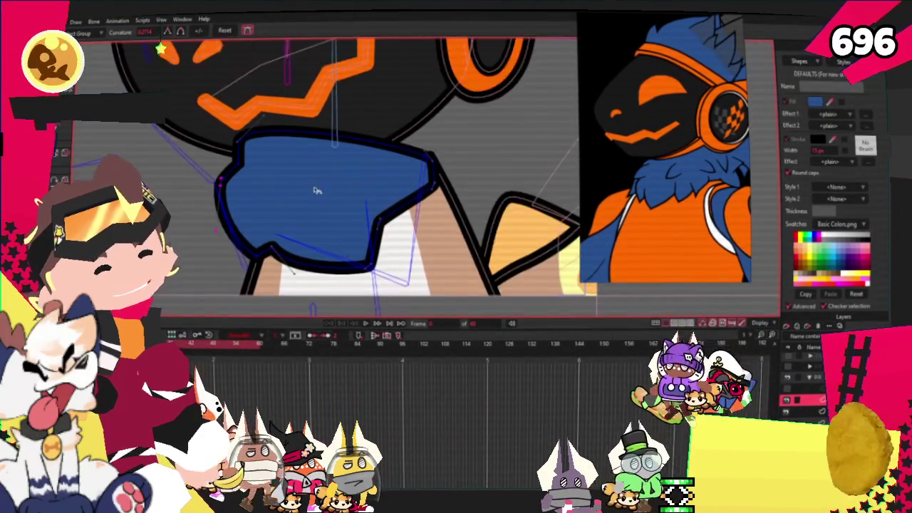
pyautogui.scroll(-3, 214, 223)
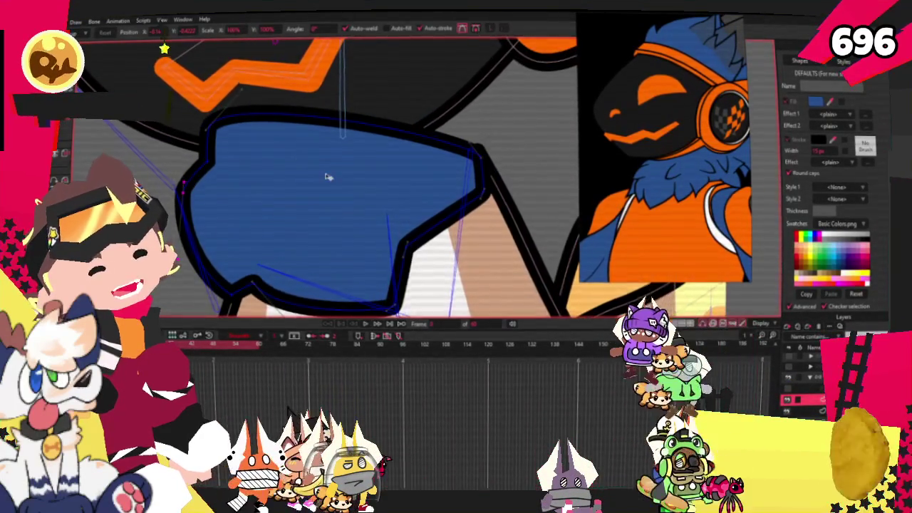
pyautogui.scroll(-2, 214, 223)
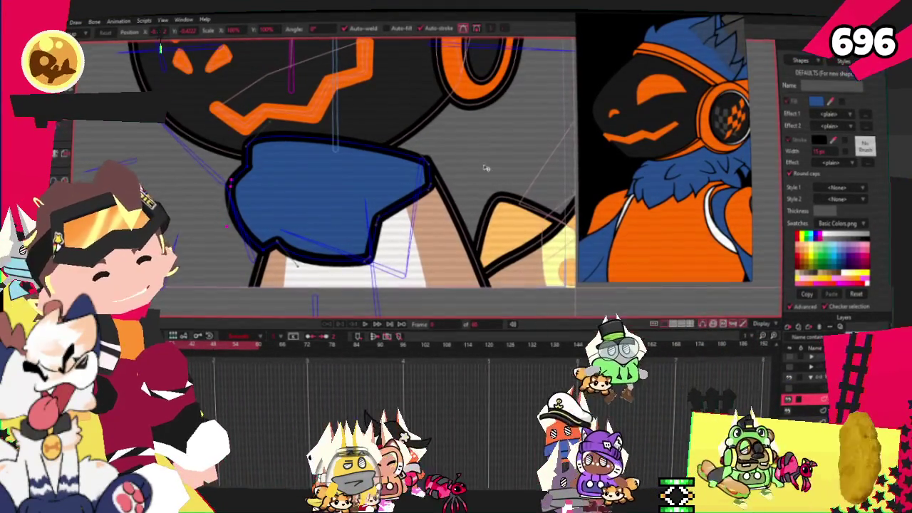
# - Draw the orange chest rectangle across the lower collar area and send it behind the collar
pyautogui.press('g')
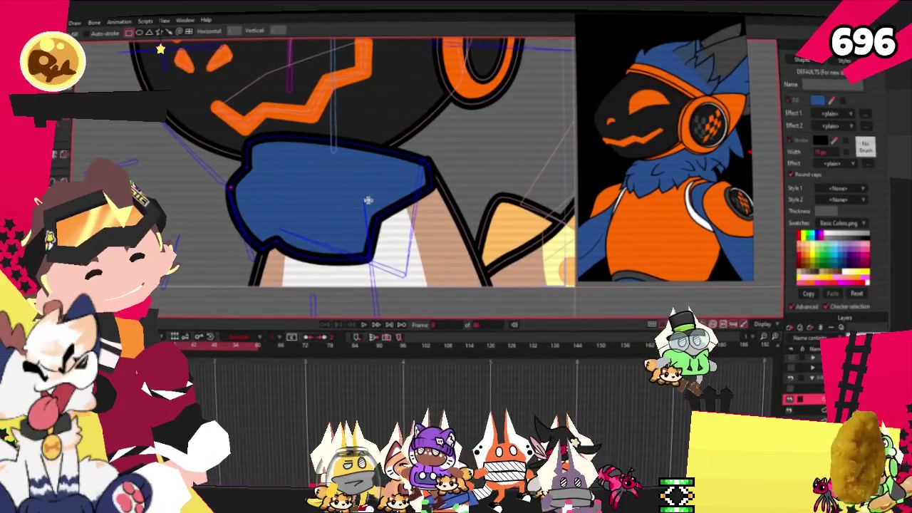
pyautogui.moveTo(255, 173); pyautogui.dragTo(482, 277)
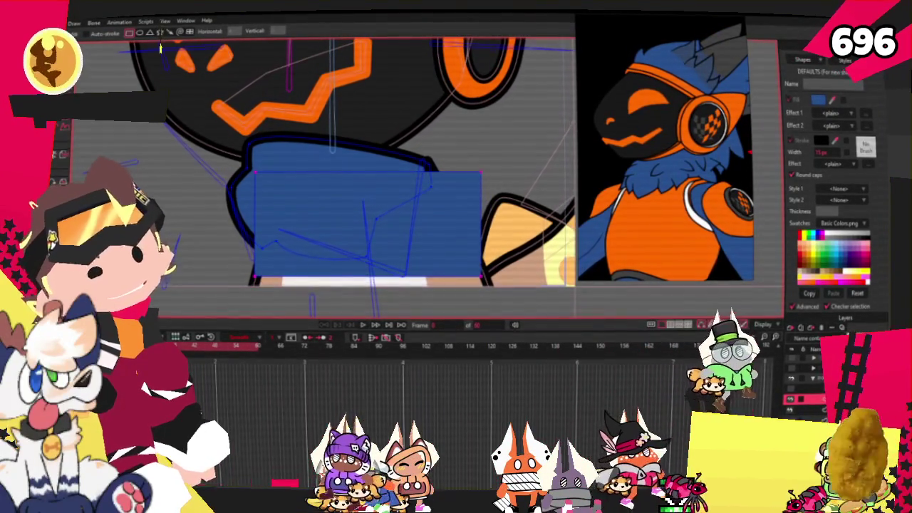
pyautogui.press('q')
pyautogui.click(407, 228)
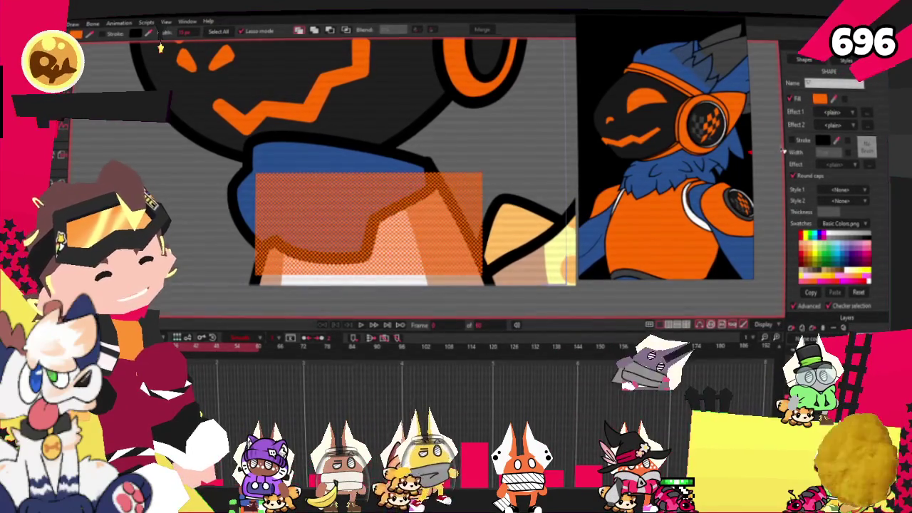
pyautogui.scroll(-2, 461, 157)
pyautogui.scroll(-2, 461, 157)
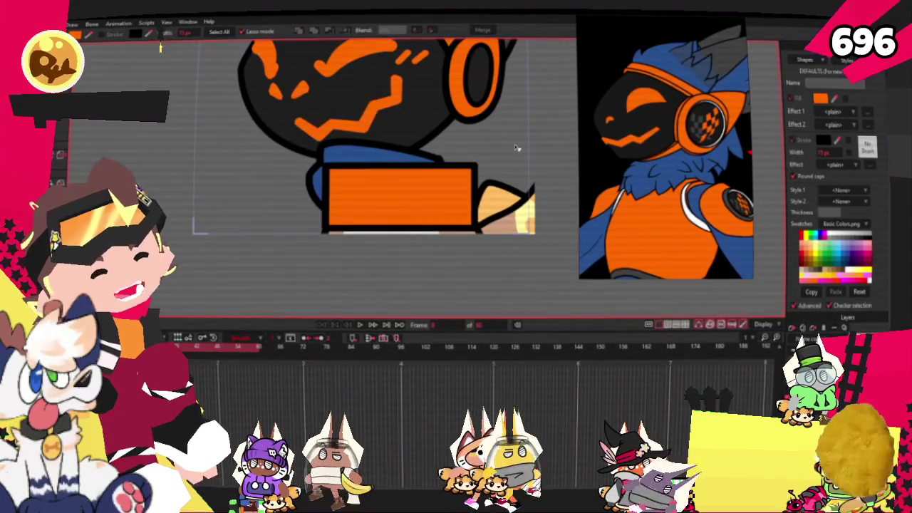
pyautogui.scroll(3, 467, 178)
pyautogui.hotkey('shift', 'Down')
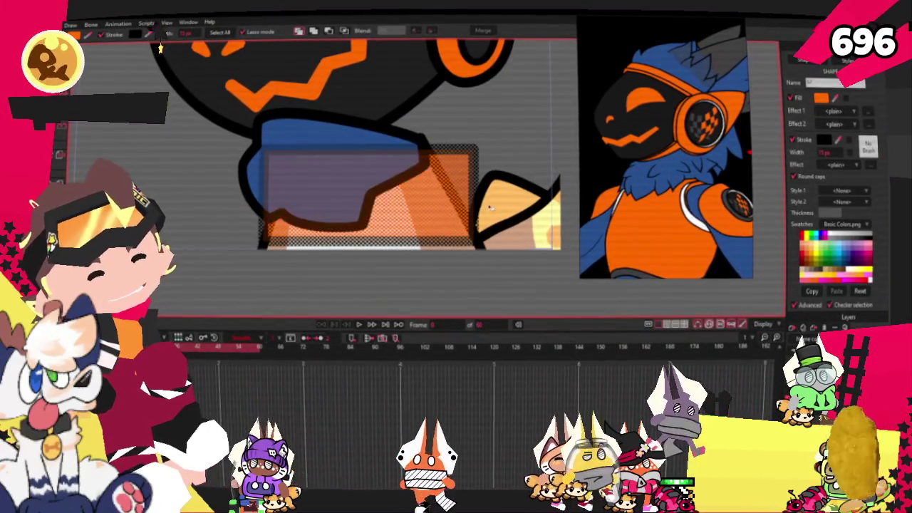
pyautogui.hotkey('ctrl', 'd')
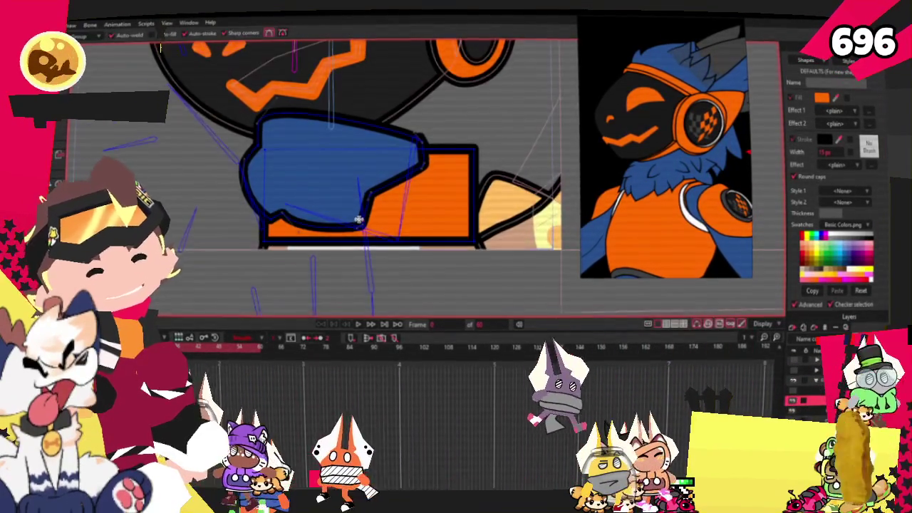
# - Round the orange chest shape's top-right corner with the Curvature tool
pyautogui.press('a')
pyautogui.scroll(2, 470, 255)
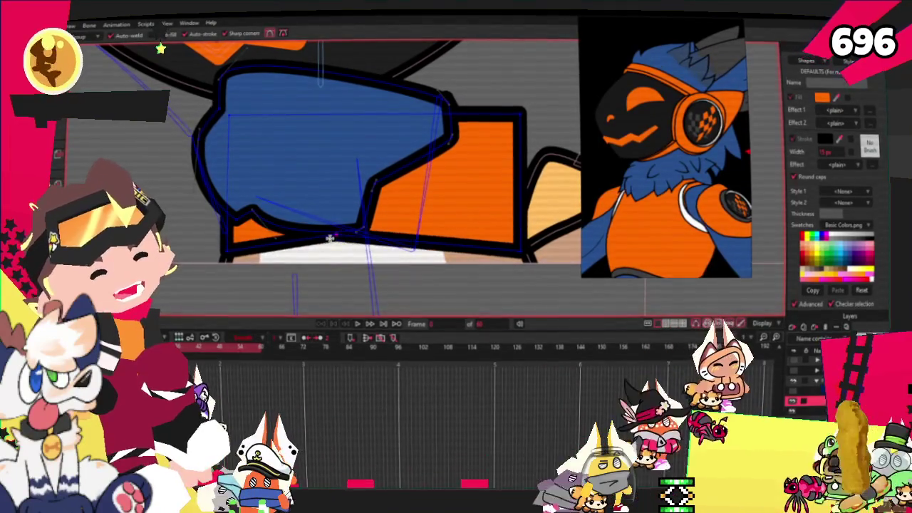
pyautogui.press('c')
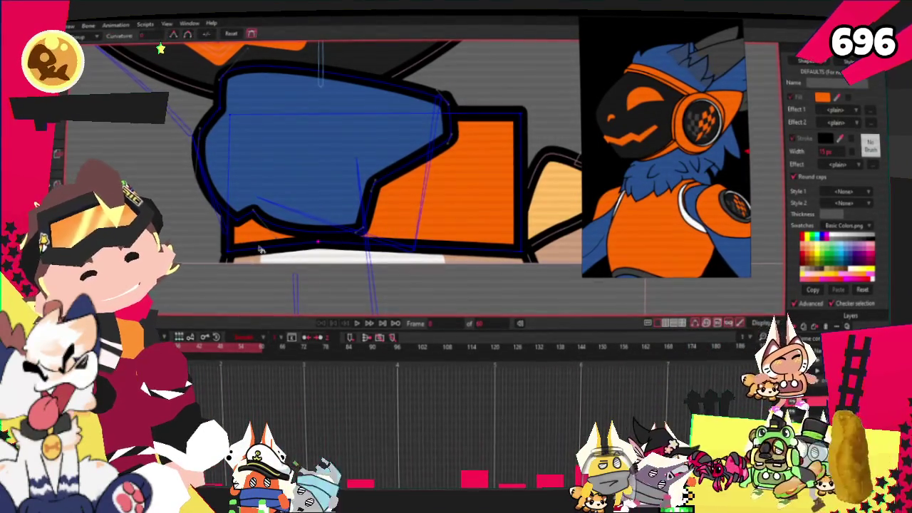
pyautogui.moveTo(524, 113); pyautogui.dragTo(599, 126)
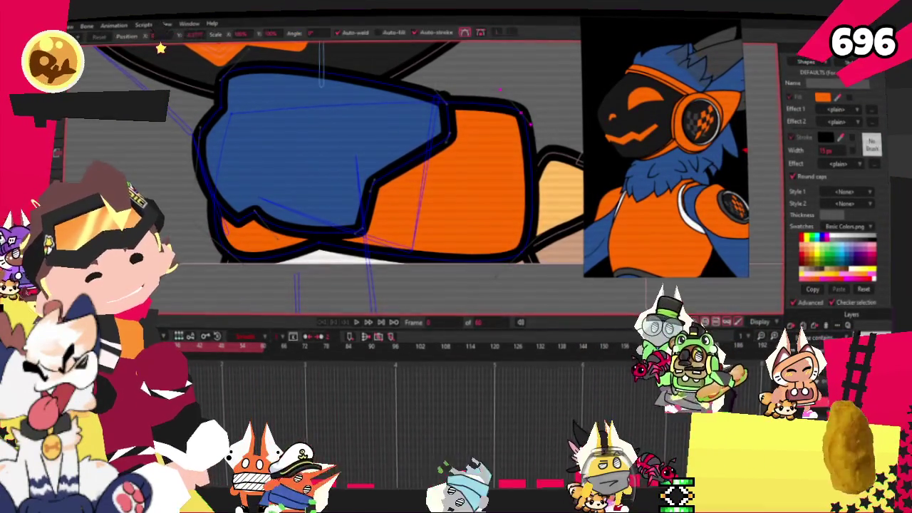
pyautogui.scroll(2, 500, 89)
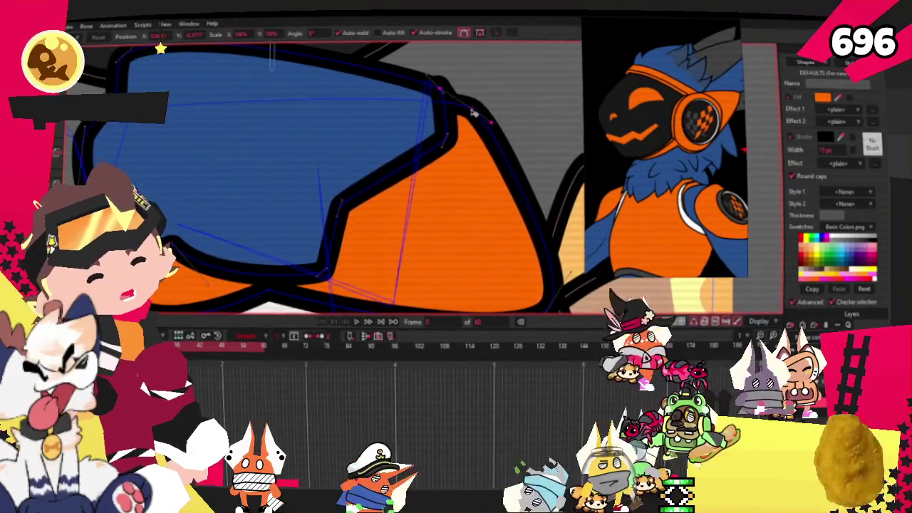
pyautogui.scroll(-2, 320, 248)
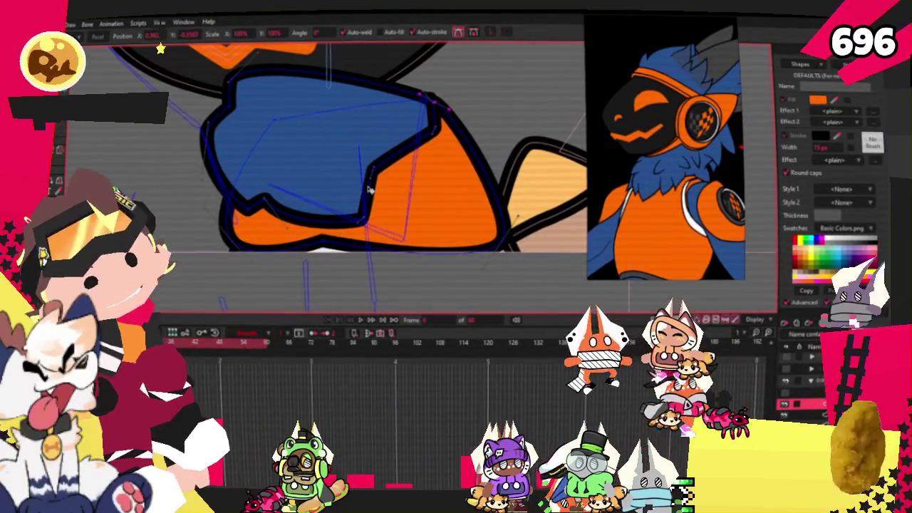
pyautogui.scroll(2, 391, 261)
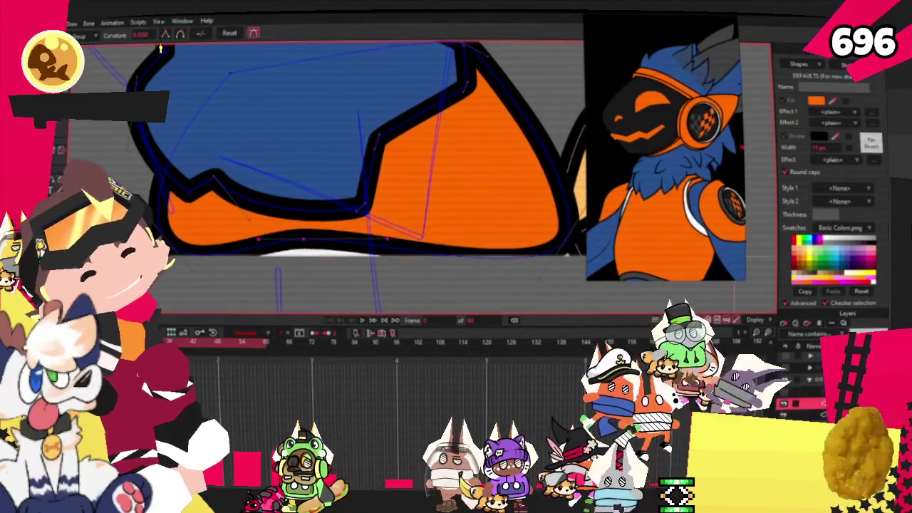
pyautogui.press('q')
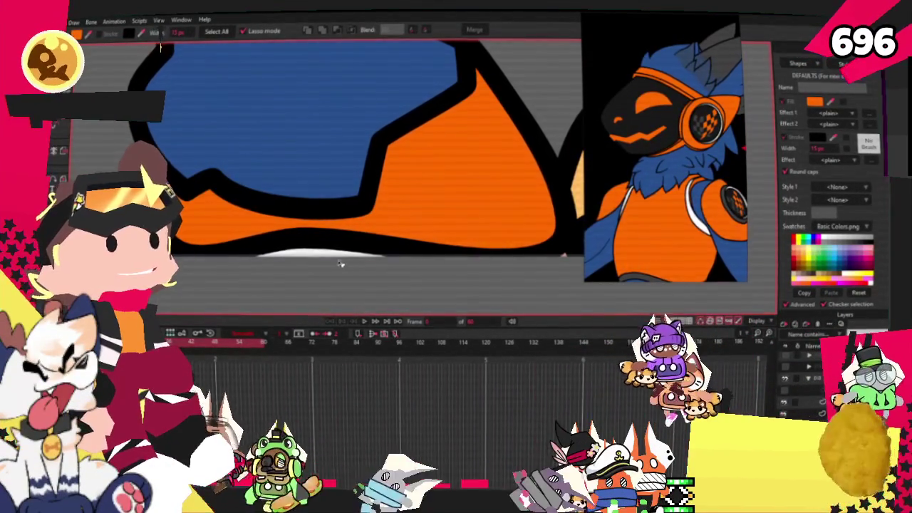
# - Select a shape to check its fill against the reference, then clear the selection
pyautogui.click(340, 262)
pyautogui.scroll(-2, 350, 260)
pyautogui.scroll(-2, 437, 272)
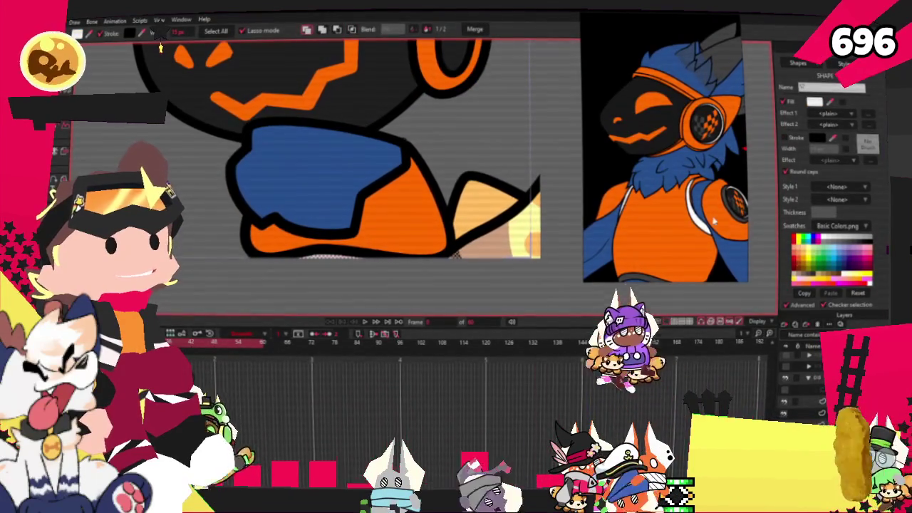
pyautogui.scroll(-3, 715, 223)
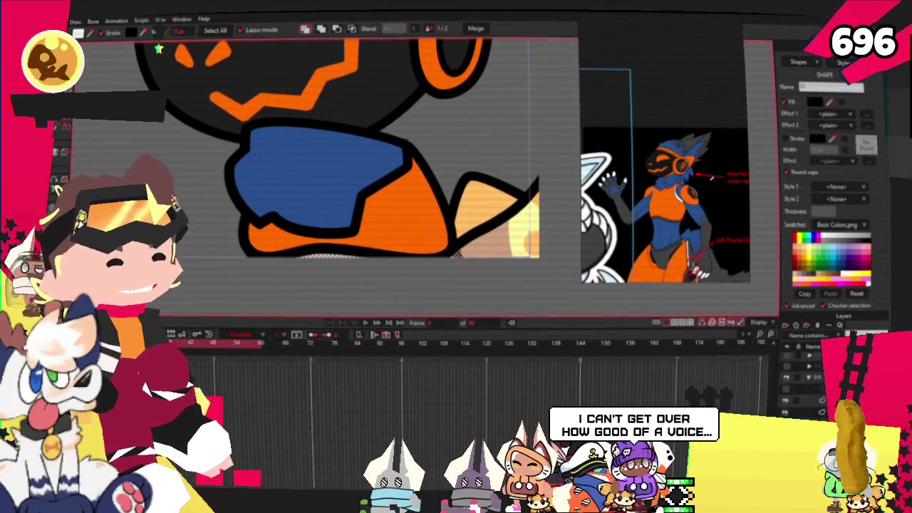
pyautogui.click(472, 127)
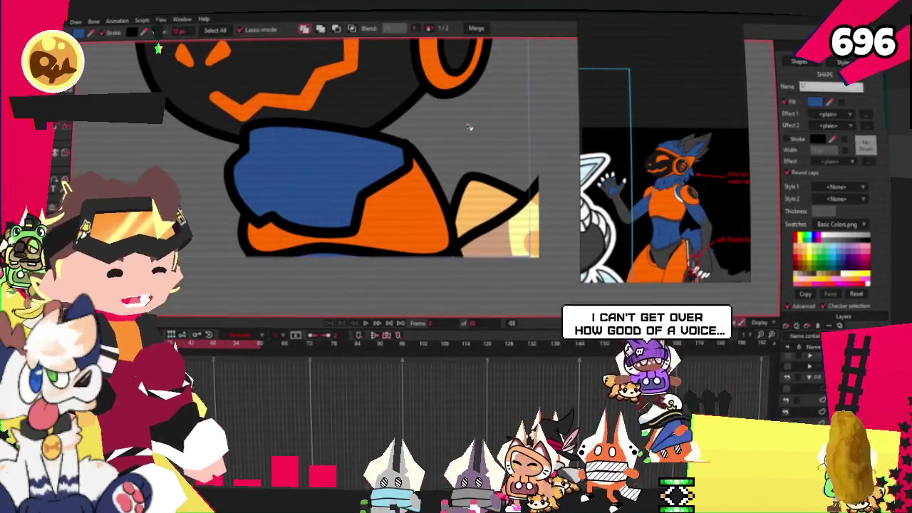
pyautogui.scroll(-2, 472, 126)
pyautogui.scroll(-2, 692, 183)
pyautogui.scroll(3, 692, 182)
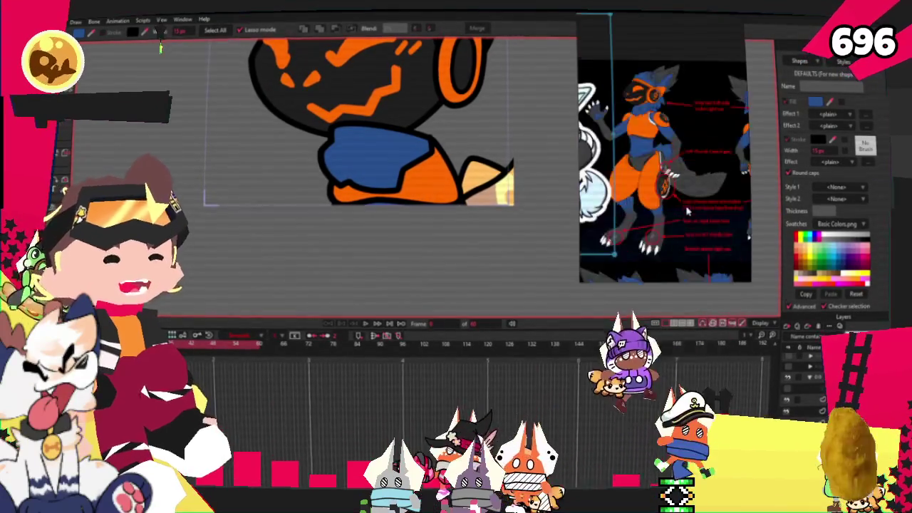
pyautogui.scroll(3, 692, 183)
pyautogui.scroll(-3, 692, 182)
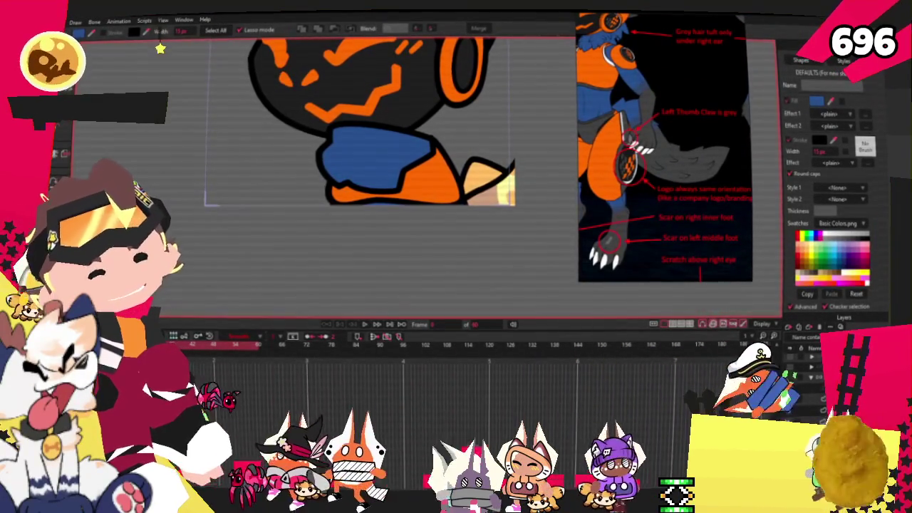
# - Make the hidden body-and-hand layer visible and zoom in on the paw
pyautogui.press('g')
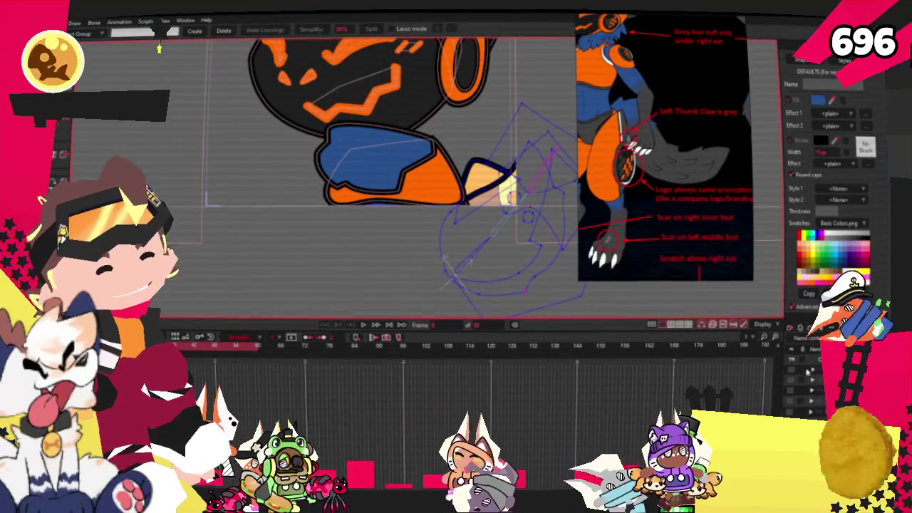
pyautogui.click(796, 367)
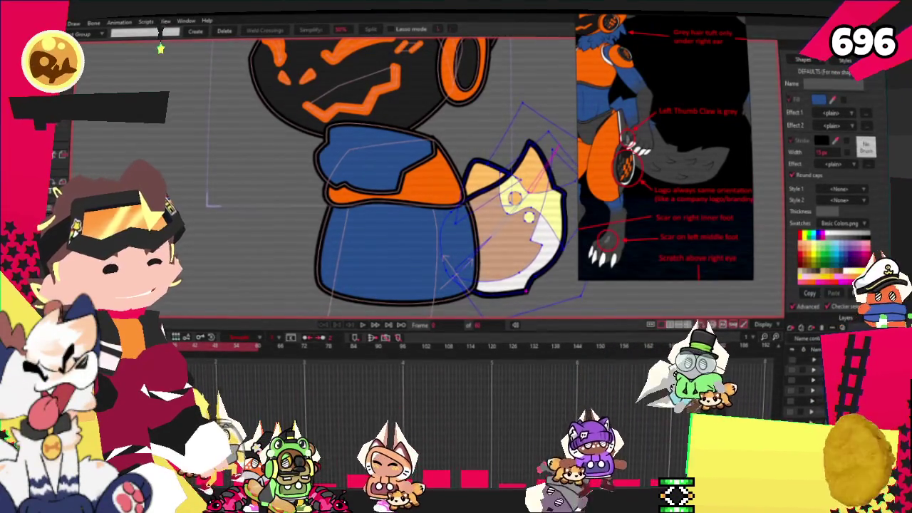
pyautogui.scroll(-3, 342, 175)
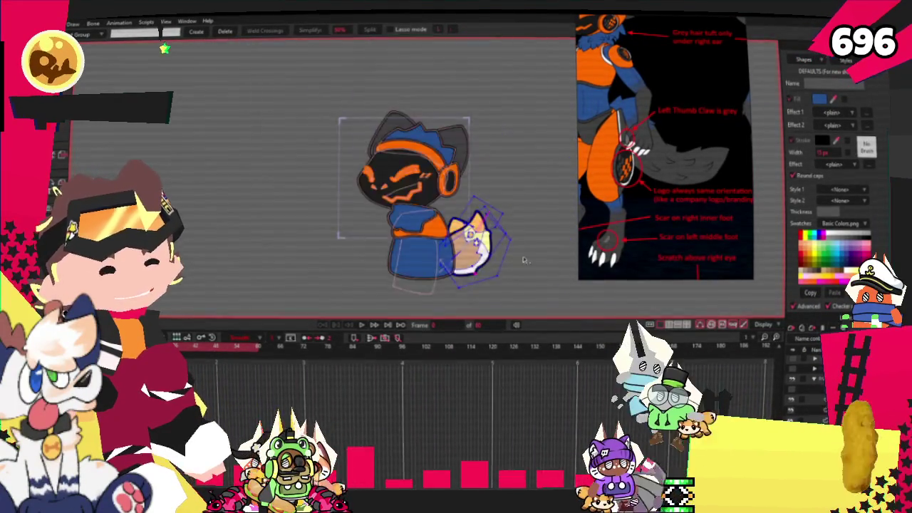
pyautogui.scroll(3, 342, 175)
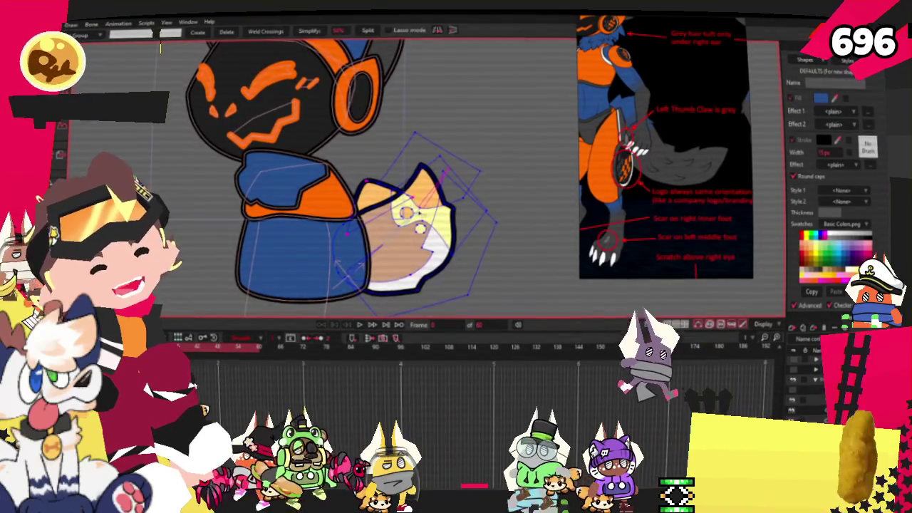
pyautogui.scroll(3, 369, 225)
pyautogui.scroll(1, 370, 225)
pyautogui.scroll(-1, 369, 226)
pyautogui.scroll(2, 370, 225)
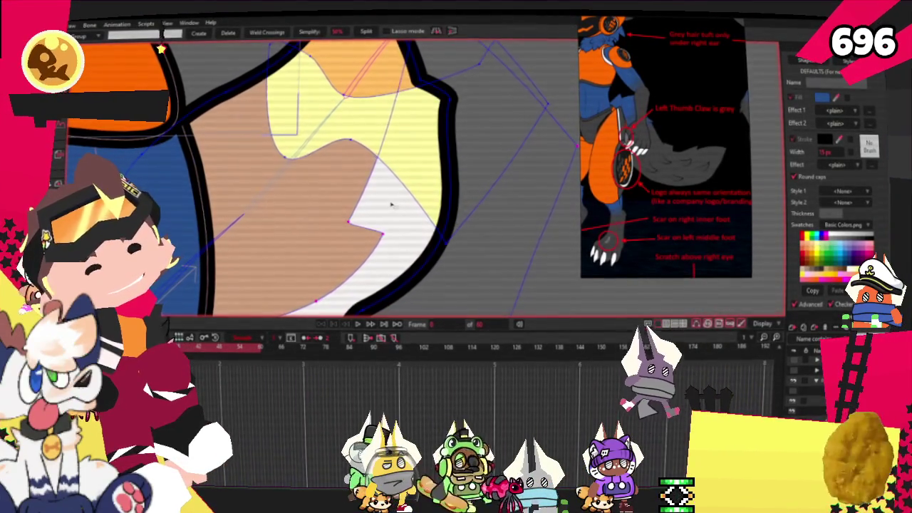
pyautogui.scroll(-2, 390, 204)
pyautogui.scroll(-1, 391, 204)
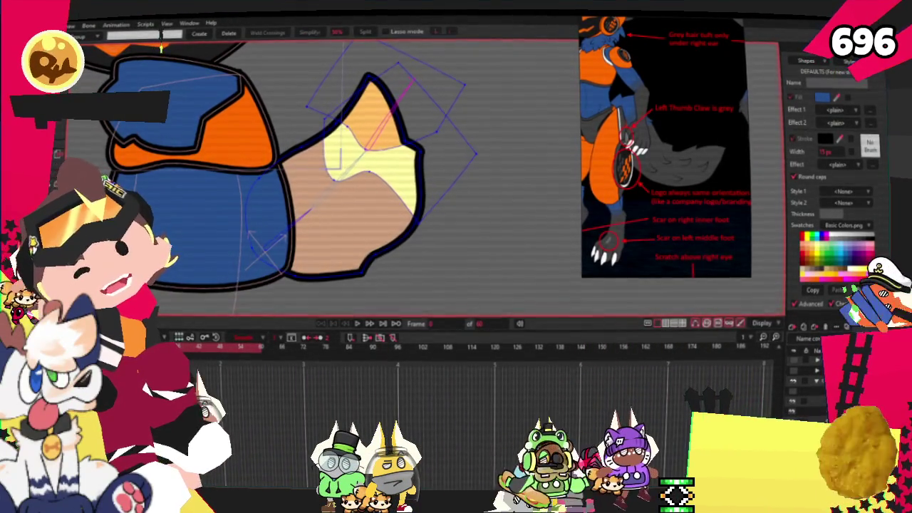
pyautogui.press('q')
pyautogui.scroll(2, 679, 143)
pyautogui.scroll(2, 679, 143)
pyautogui.scroll(1, 679, 142)
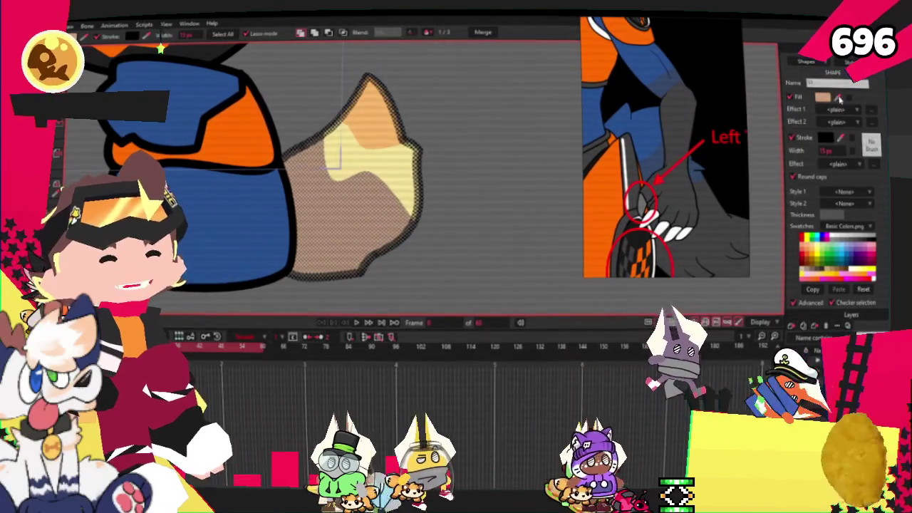
# - Recolour the paw's tan fill blue and select points on the yellow claw shape
pyautogui.click(839, 97)
pyautogui.click(213, 214)
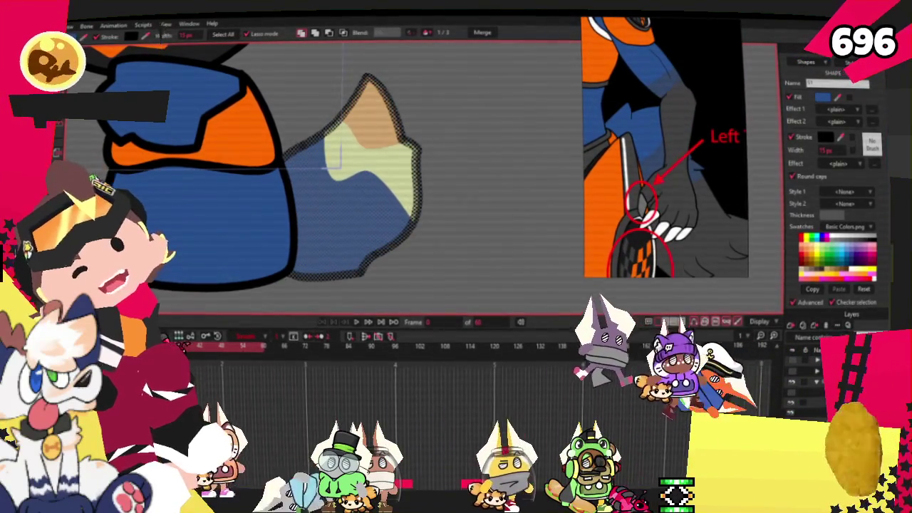
pyautogui.press('t')
pyautogui.scroll(2, 312, 192)
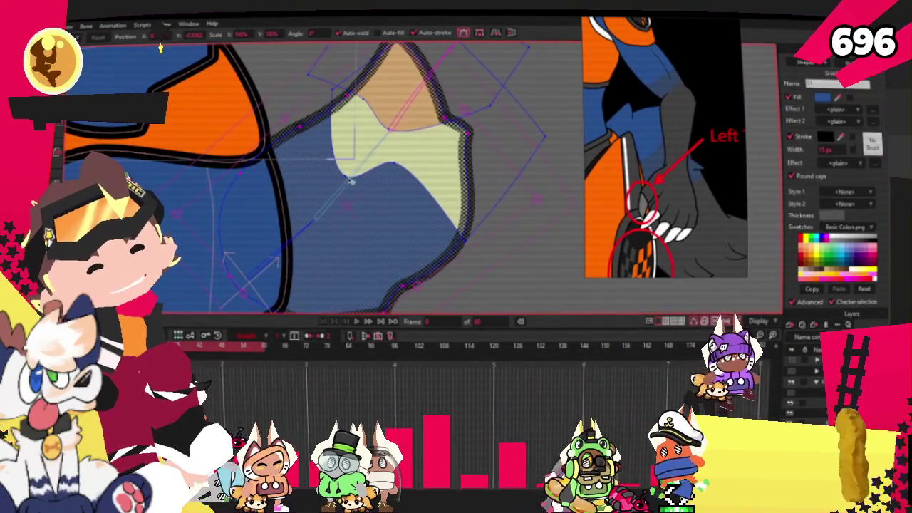
pyautogui.click(429, 137)
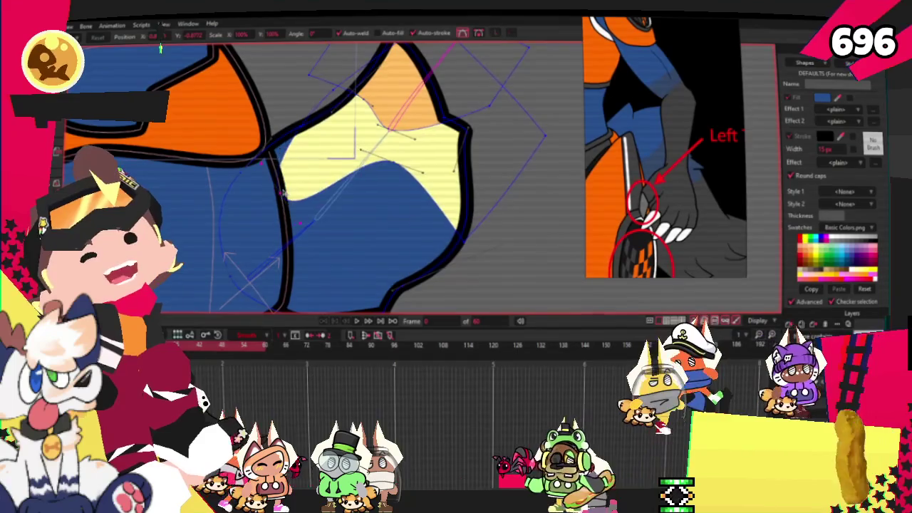
# - Stretch the pale ear fill left and down, adding a raised point on its outline
pyautogui.scroll(-3, 456, 199)
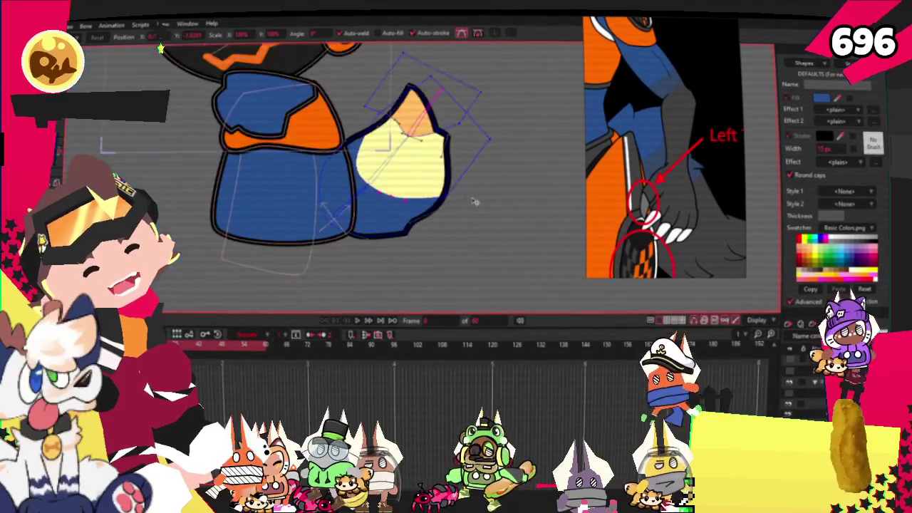
pyautogui.scroll(2, 434, 197)
pyautogui.moveTo(429, 212); pyautogui.dragTo(320, 194)
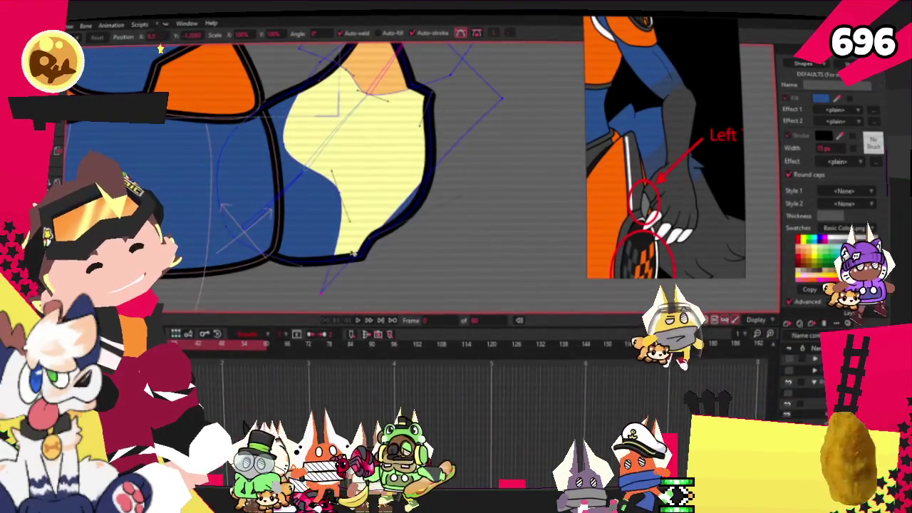
pyautogui.scroll(-2, 321, 171)
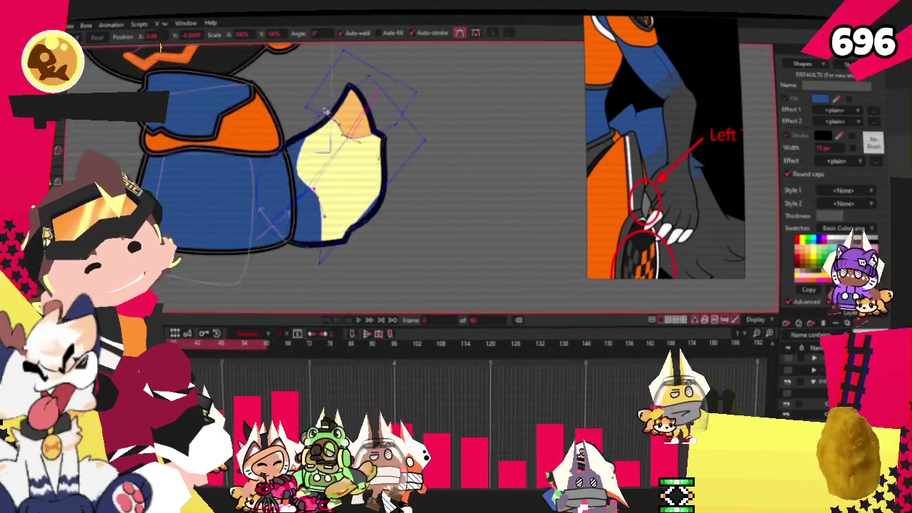
pyautogui.scroll(3, 314, 121)
pyautogui.moveTo(314, 121); pyautogui.dragTo(264, 128)
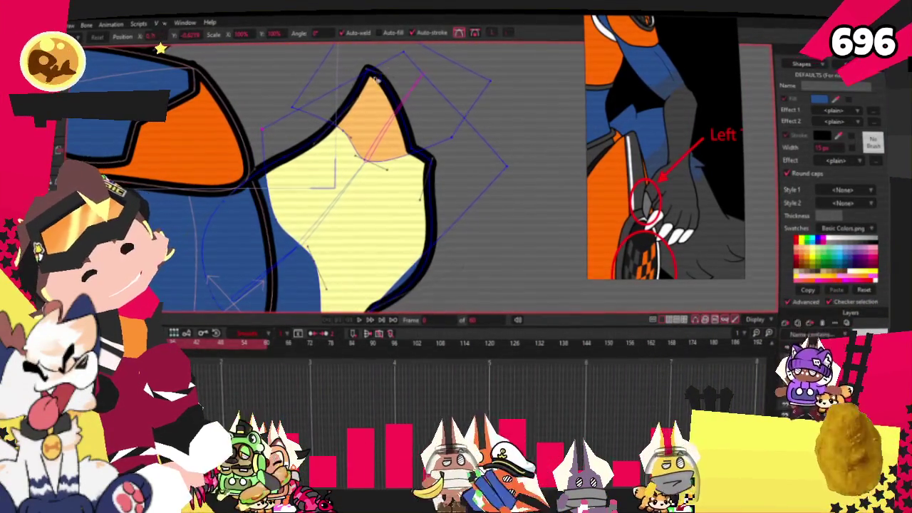
pyautogui.scroll(-2, 467, 168)
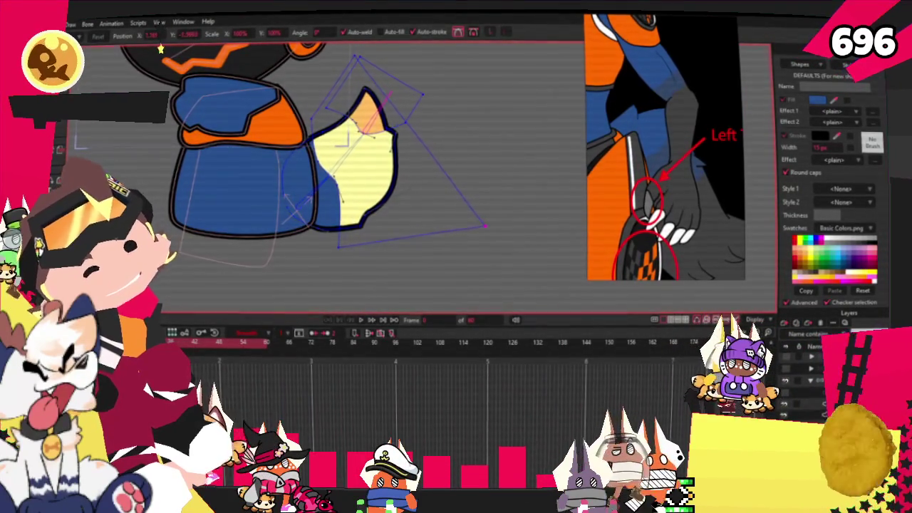
pyautogui.moveTo(259, 190); pyautogui.dragTo(384, 143)
pyautogui.moveTo(379, 193); pyautogui.dragTo(388, 50)
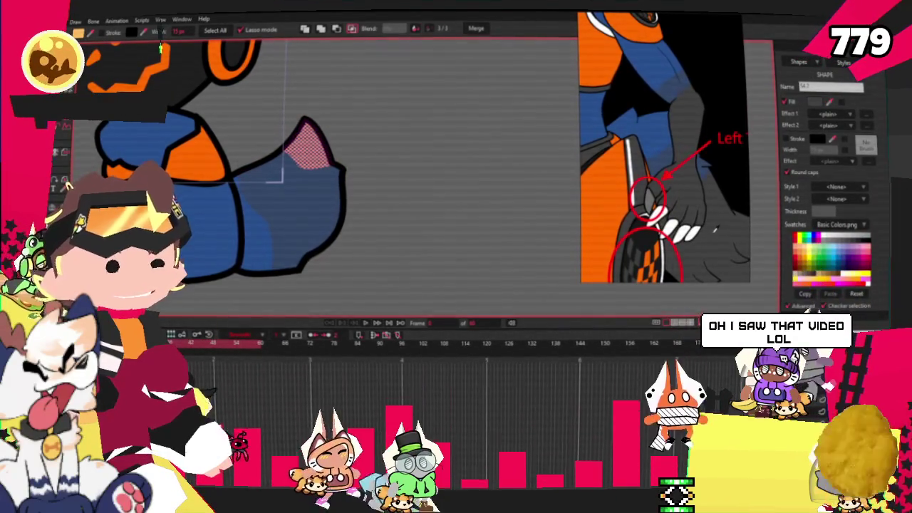
# - Select the ear shape on the character's back and lasso all its points
pyautogui.click(288, 129)
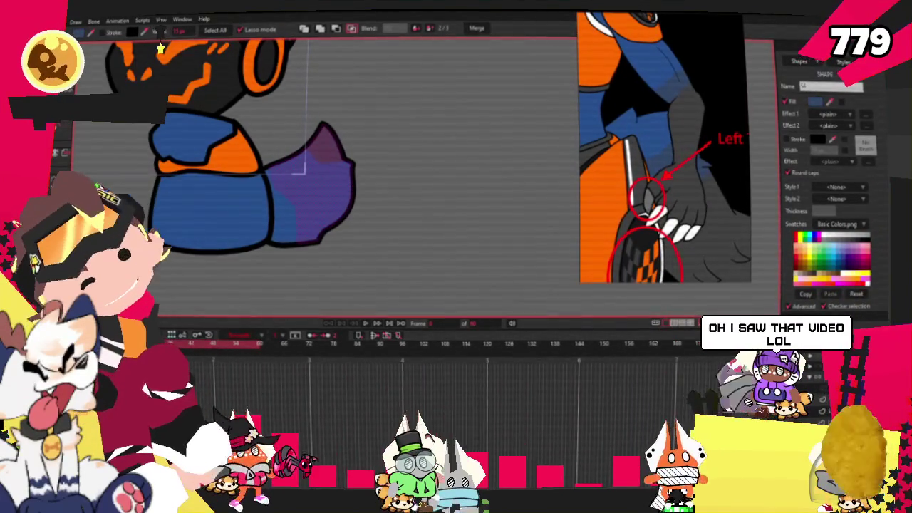
pyautogui.moveTo(300, 171); pyautogui.dragTo(306, 43)
pyautogui.press('t')
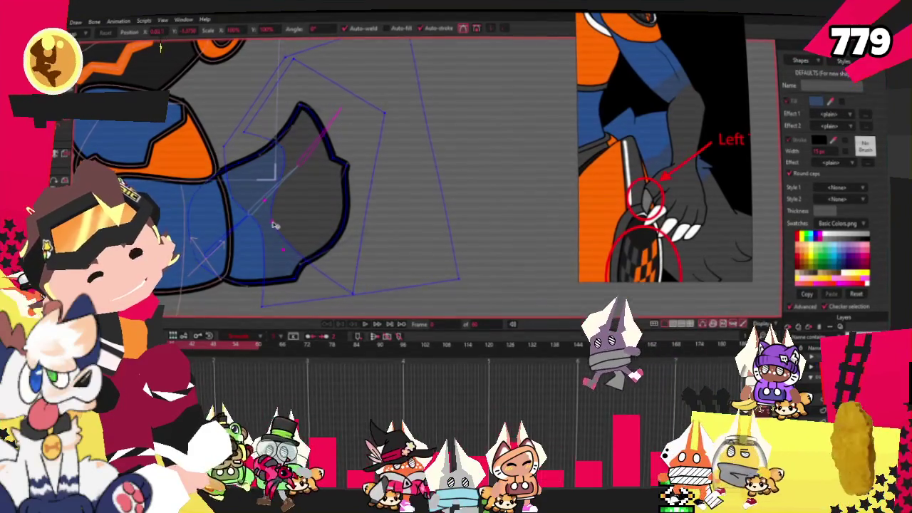
pyautogui.scroll(2, 285, 171)
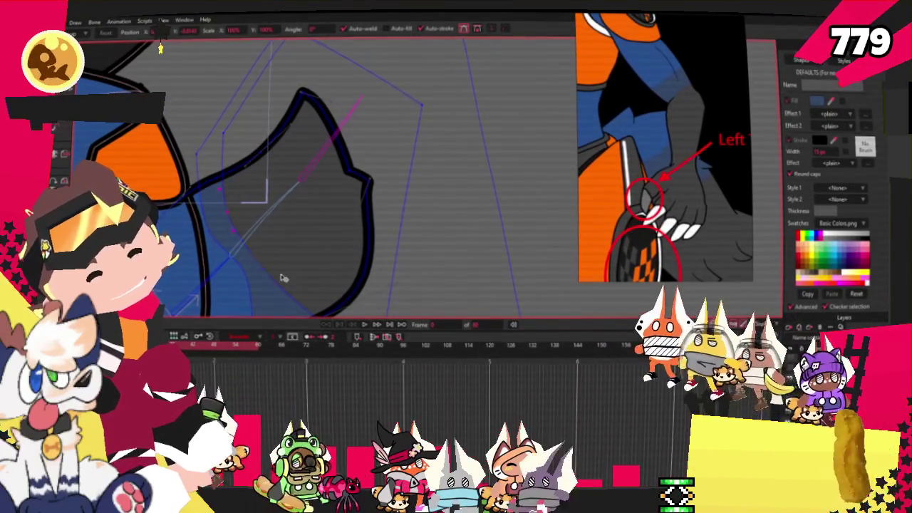
pyautogui.scroll(-1, 285, 274)
pyautogui.scroll(-1, 314, 282)
pyautogui.scroll(-2, 341, 286)
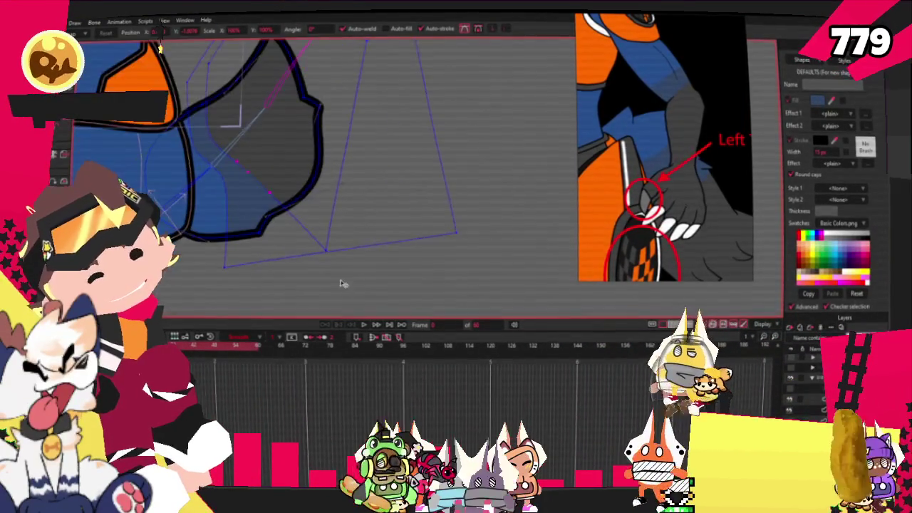
pyautogui.scroll(1, 299, 186)
pyautogui.scroll(1, 325, 108)
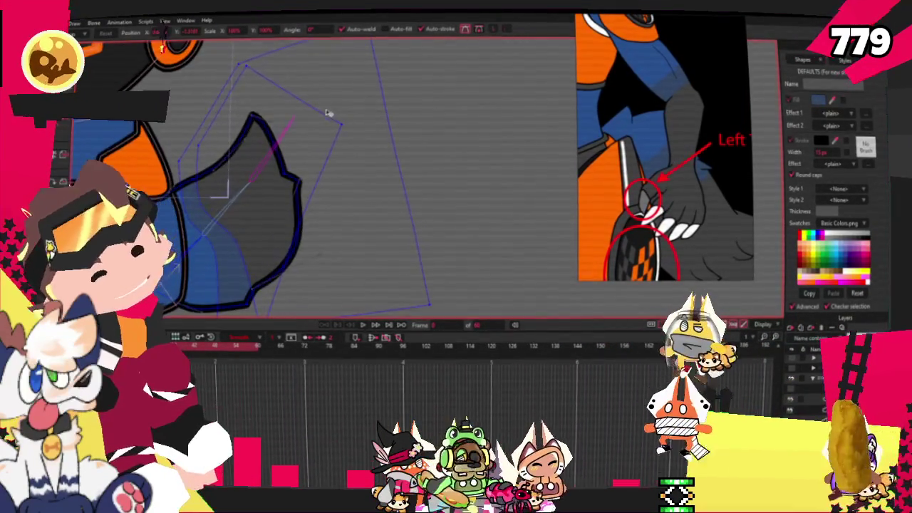
# - Adjust the ear's points using the Add Point and Transform Points tools
pyautogui.press('a')
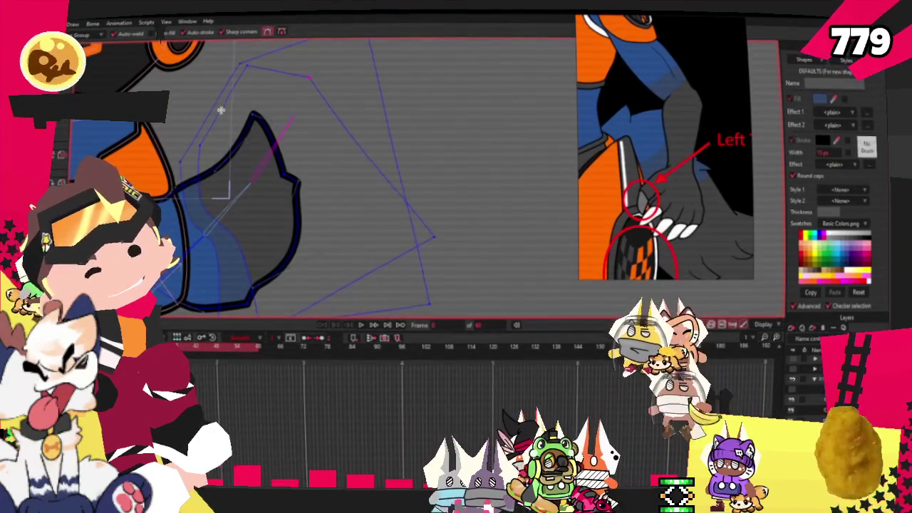
pyautogui.scroll(-2, 295, 195)
pyautogui.scroll(-2, 250, 164)
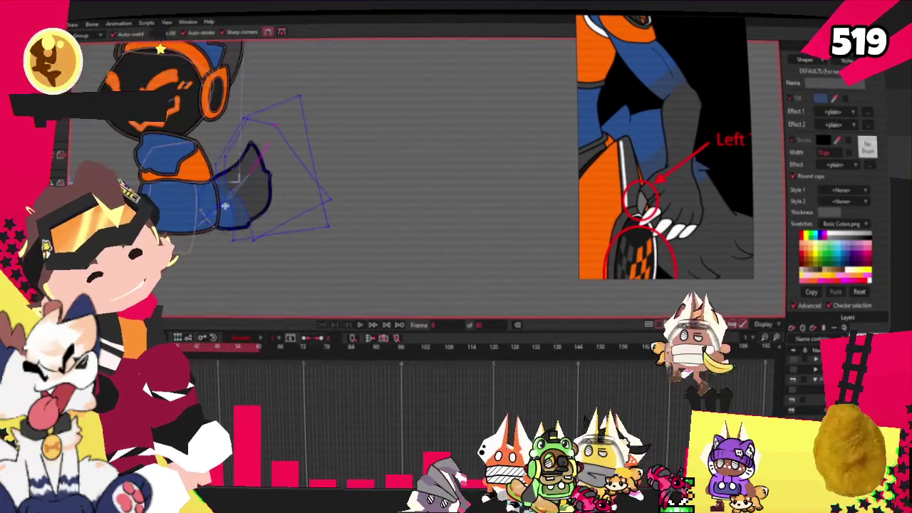
pyautogui.press('t')
pyautogui.scroll(2, 239, 178)
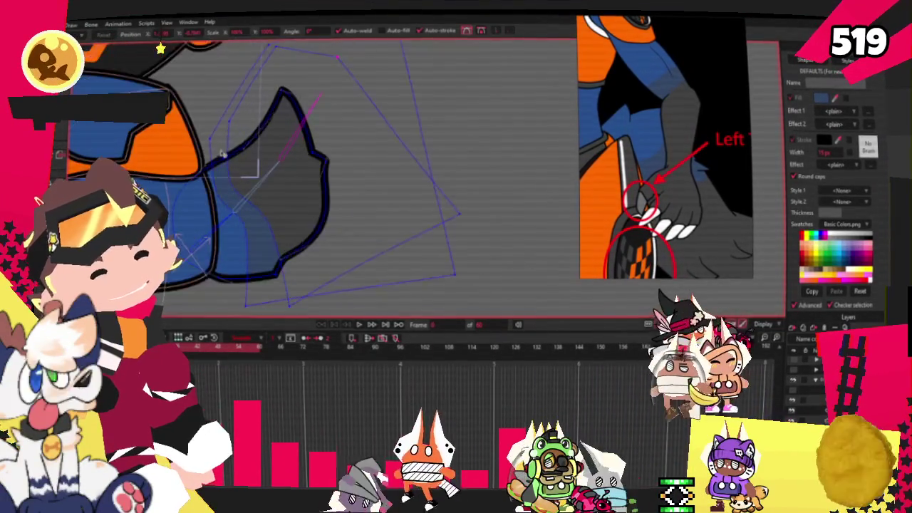
pyautogui.scroll(1, 231, 192)
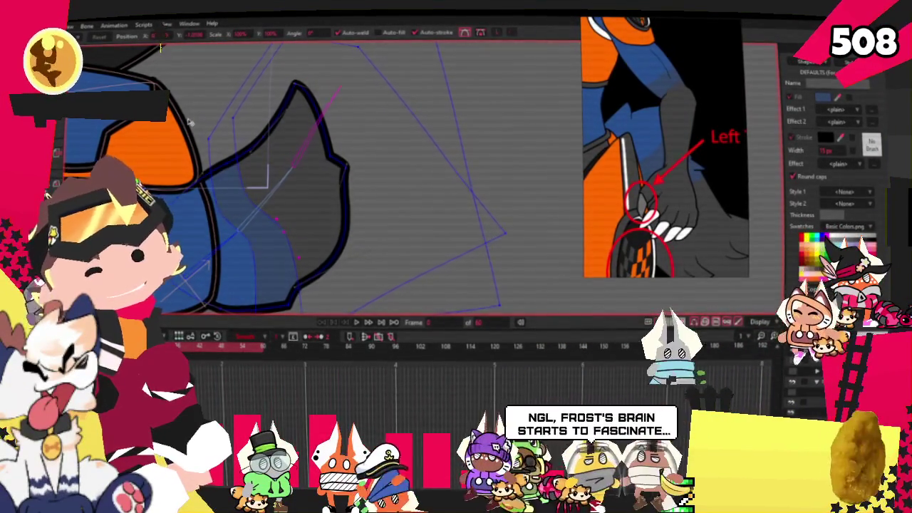
pyautogui.scroll(-3, 193, 140)
pyautogui.scroll(-3, 214, 150)
pyautogui.scroll(-3, 249, 160)
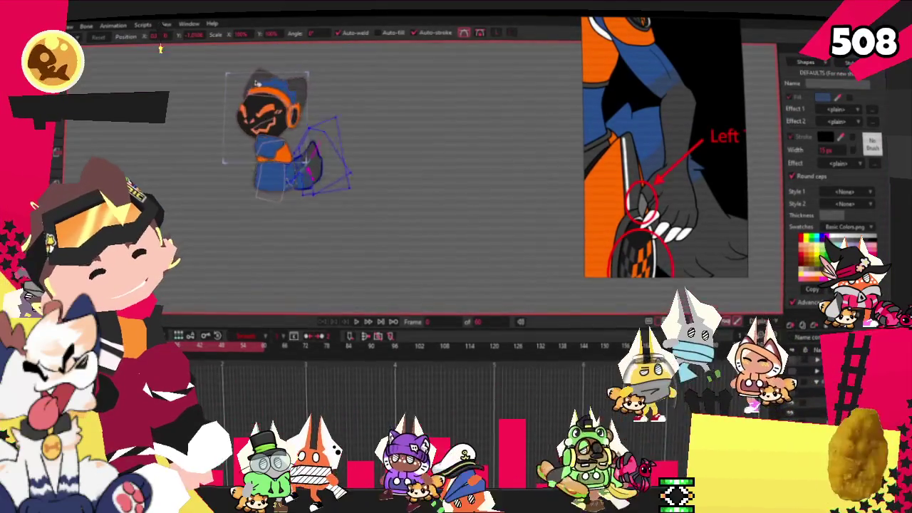
pyautogui.scroll(3, 284, 171)
# - Play the animation to check the ear, then select the tan body shape
pyautogui.click(358, 322)
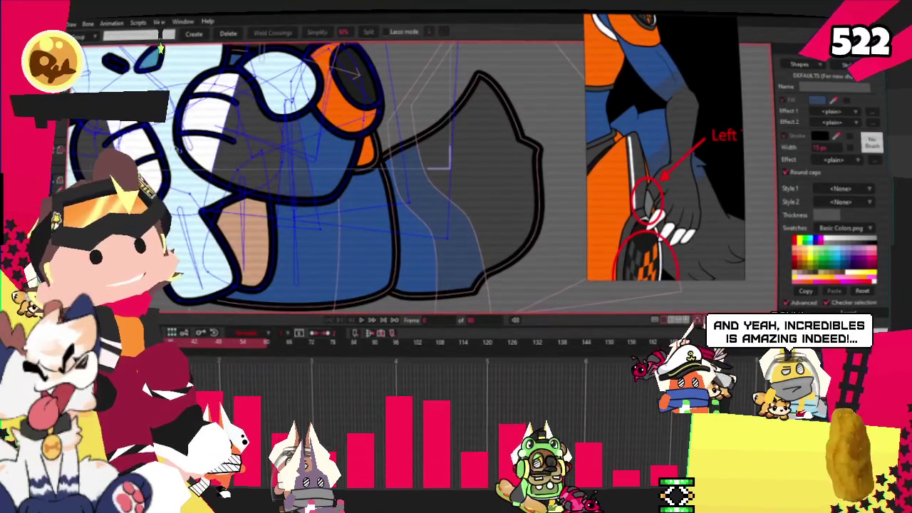
pyautogui.press('q')
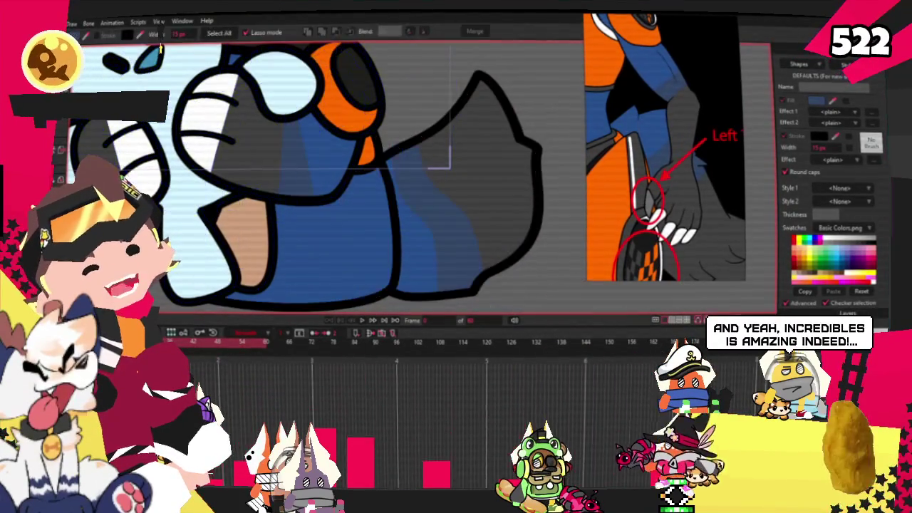
pyautogui.click(228, 242)
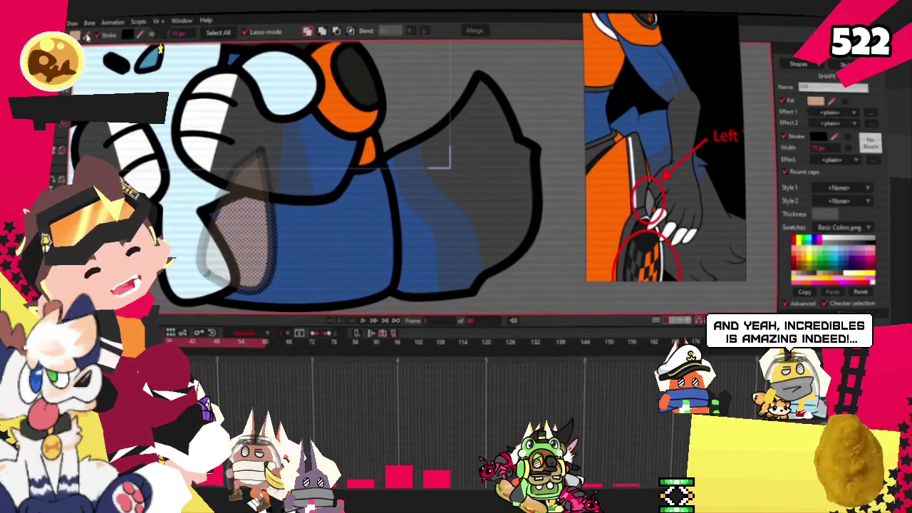
pyautogui.scroll(-3, 426, 224)
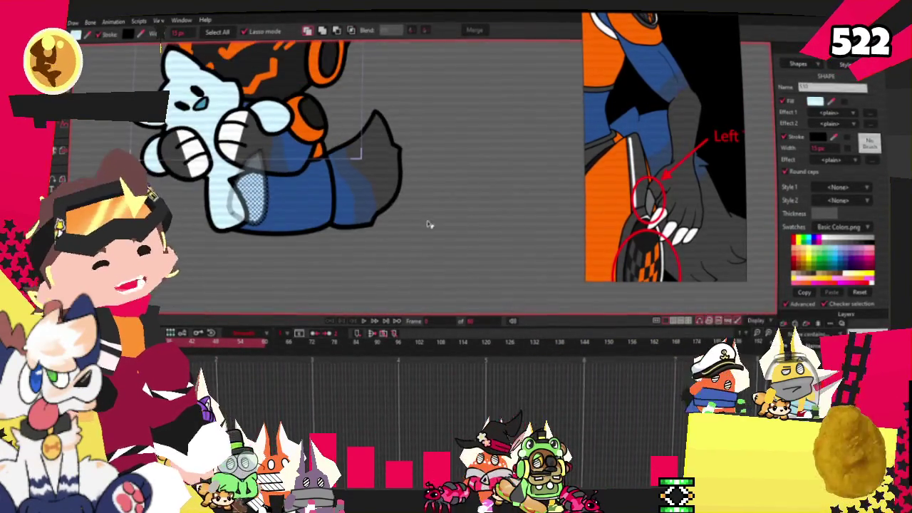
pyautogui.scroll(3, 419, 219)
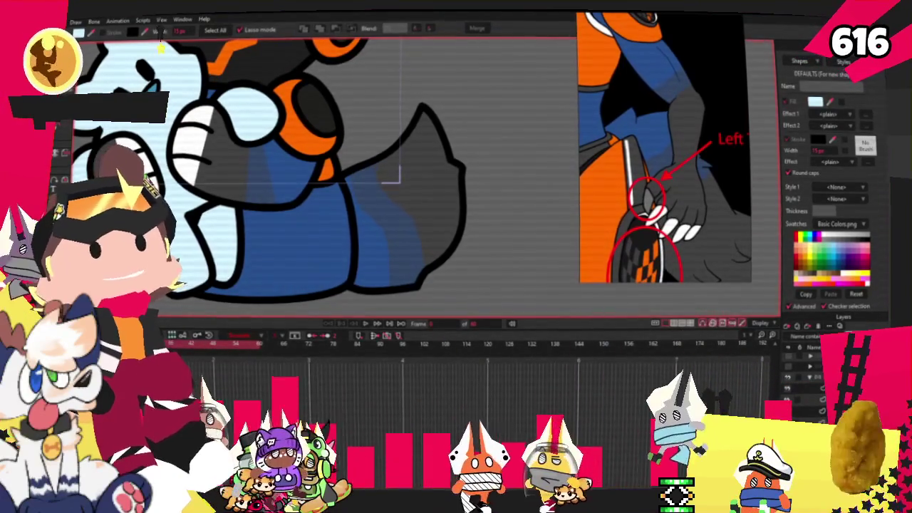
pyautogui.scroll(-3, 160, 47)
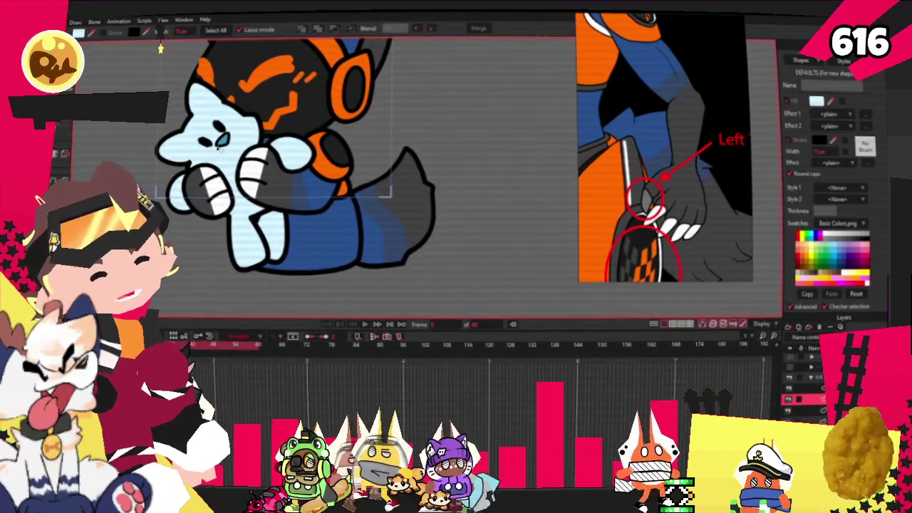
pyautogui.scroll(3, 349, 228)
# - Drag the bone near the goggles so the goggles and body shift down-right
pyautogui.press('z')
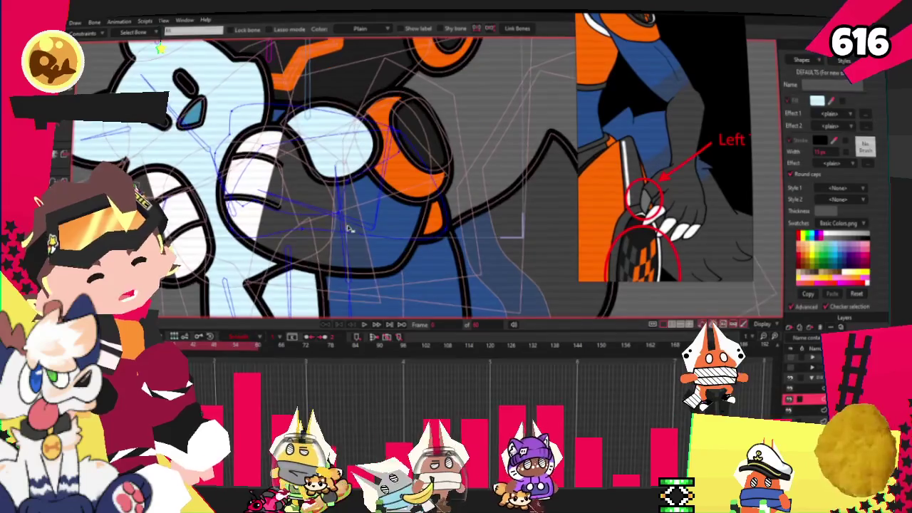
pyautogui.click(343, 237)
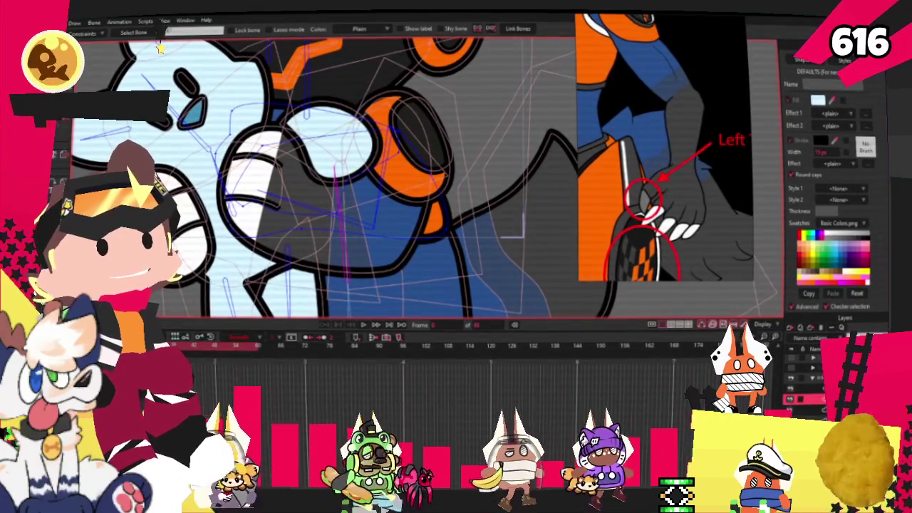
pyautogui.moveTo(343, 237)
pyautogui.mouseDown()
pyautogui.moveTo(240, 175)
pyautogui.moveTo(361, 146)
pyautogui.mouseUp()
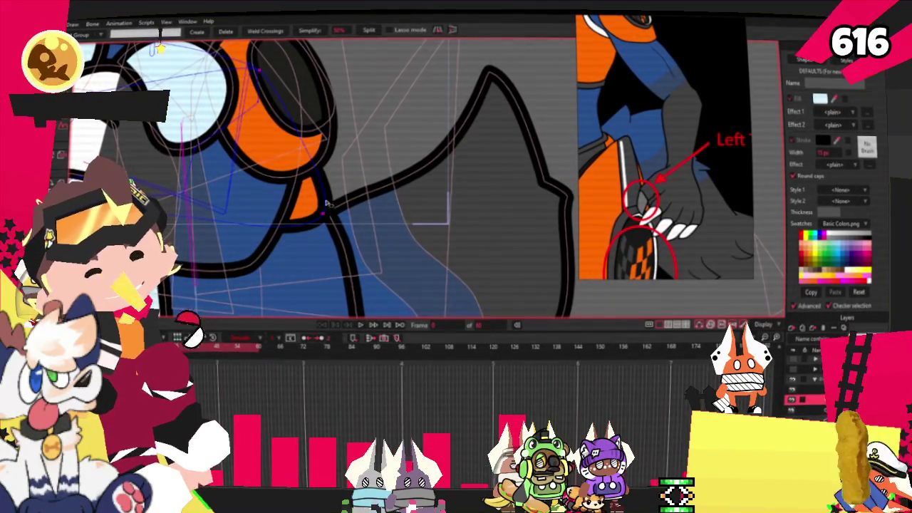
pyautogui.moveTo(327, 203); pyautogui.dragTo(277, 132)
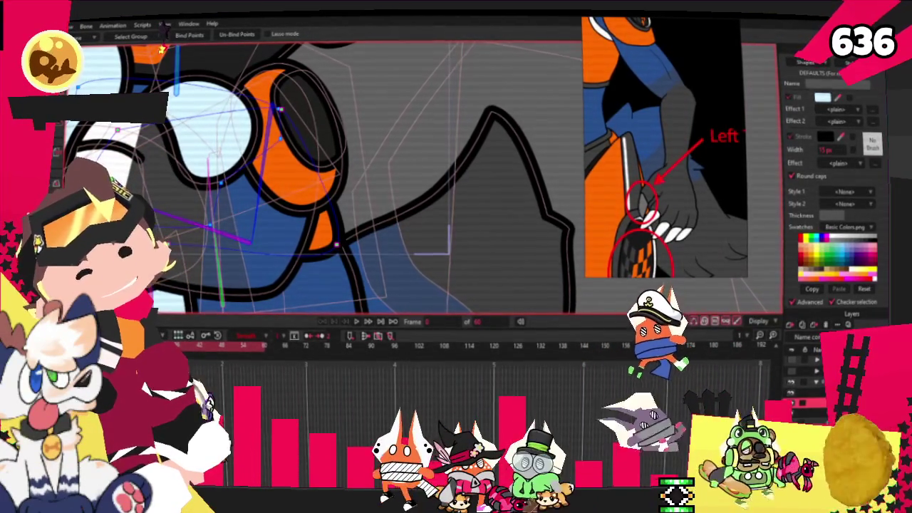
# - Select the goggle shape and play the animation to preview the new pose
pyautogui.scroll(1, 320, 178)
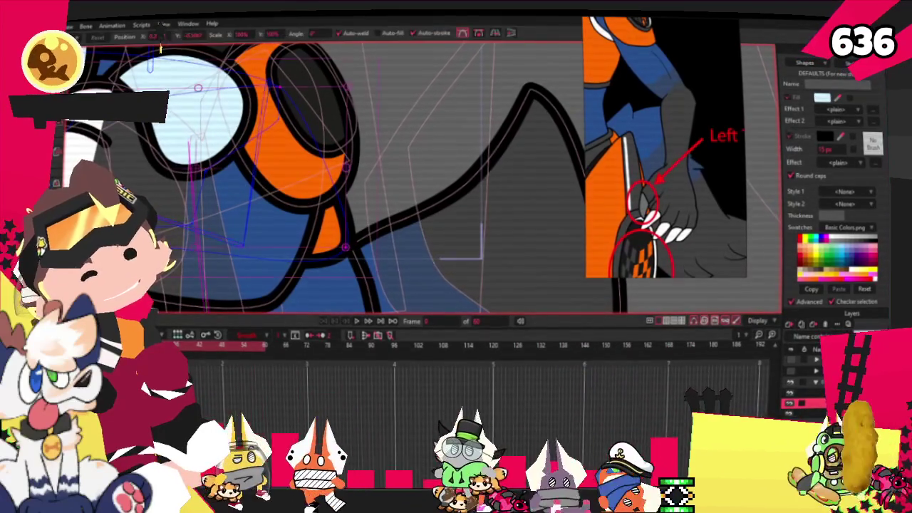
pyautogui.click(345, 218)
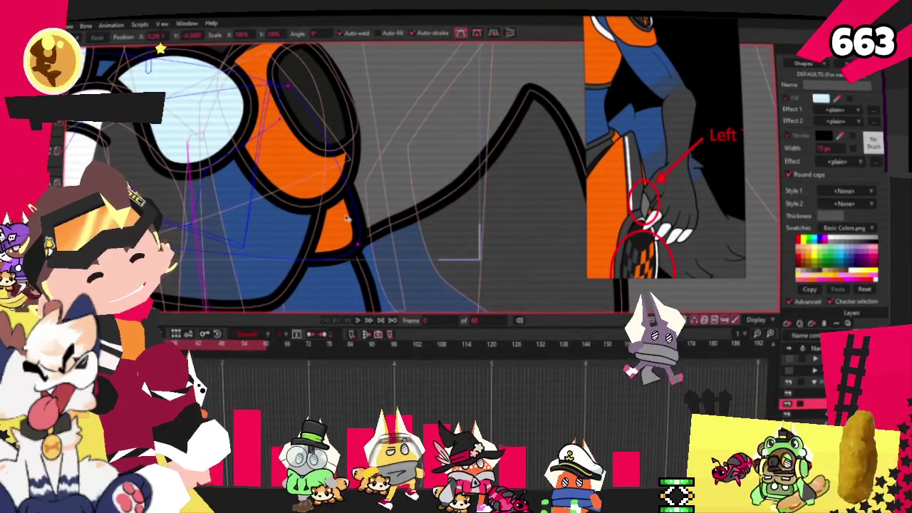
pyautogui.scroll(-2, 346, 218)
pyautogui.scroll(-2, 318, 241)
pyautogui.click(350, 324)
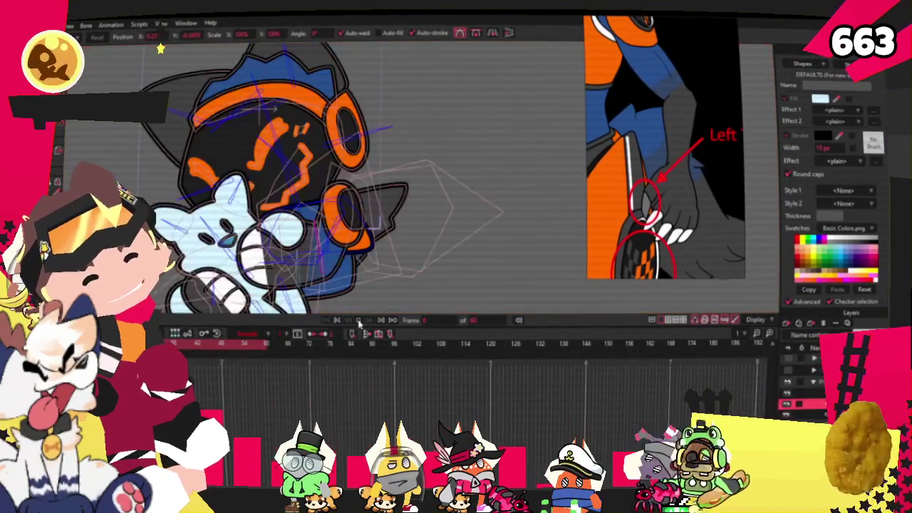
# - Zoom the canvas in on the black face and blue collar
pyautogui.scroll(3, 345, 234)
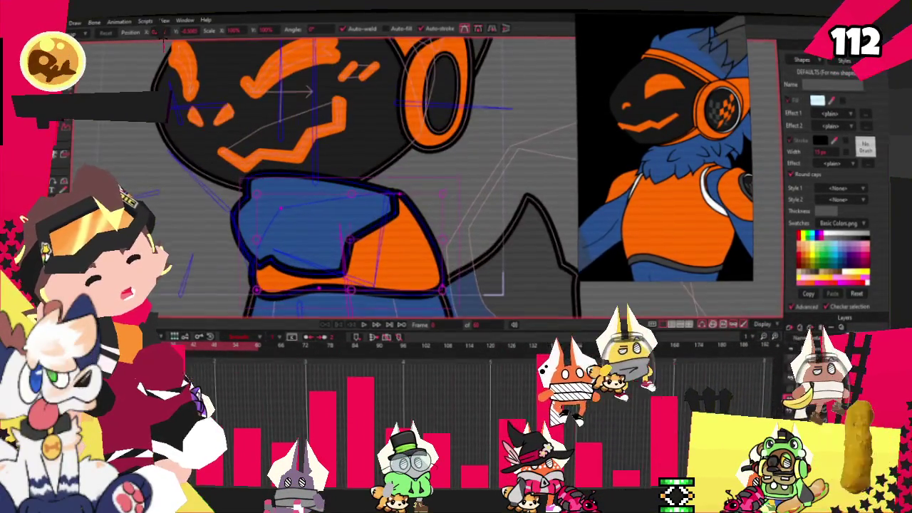
pyautogui.scroll(2, 235, 176)
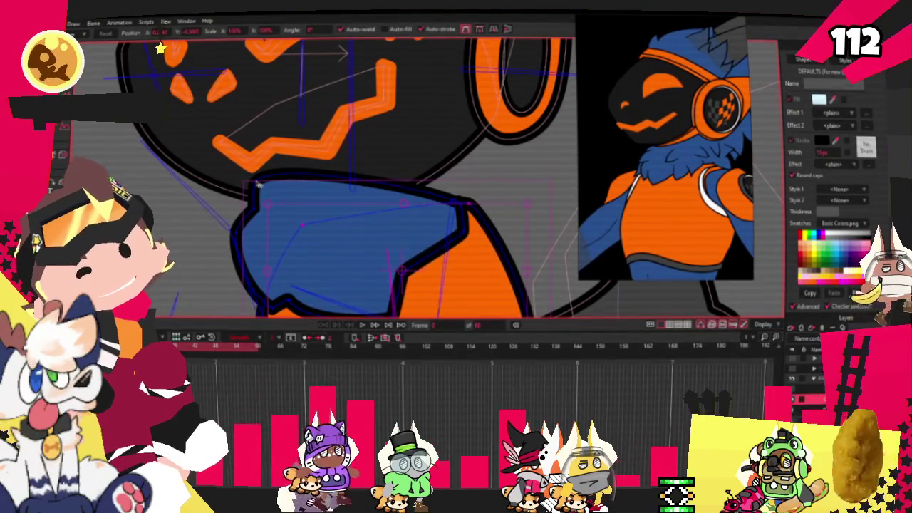
# - Undo an oversized pull on the collar's top edge and nudge its lower-left point right
pyautogui.moveTo(258, 186); pyautogui.dragTo(322, 218)
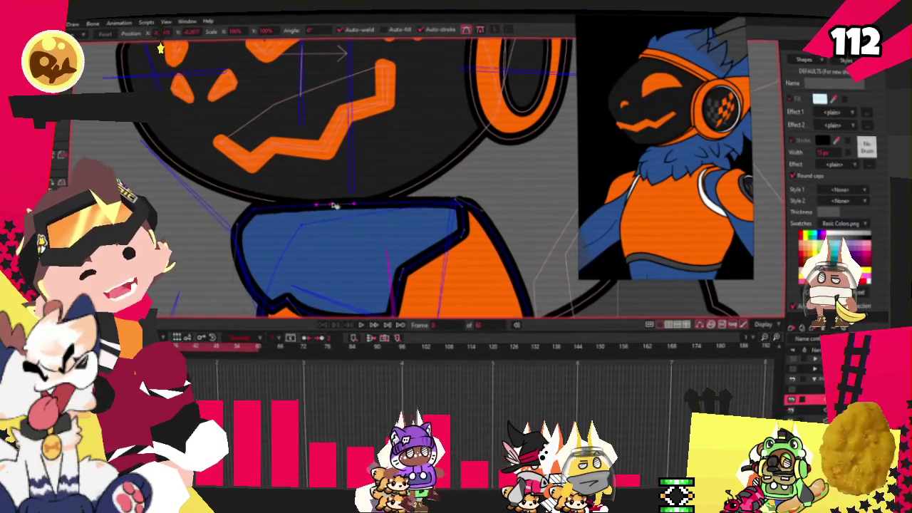
pyautogui.scroll(1, 479, 216)
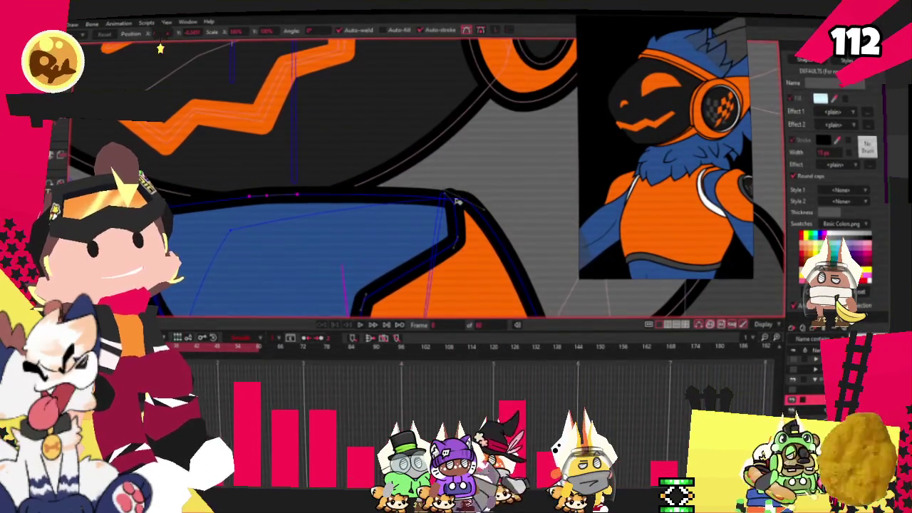
pyautogui.hotkey('ctrl', 'z')
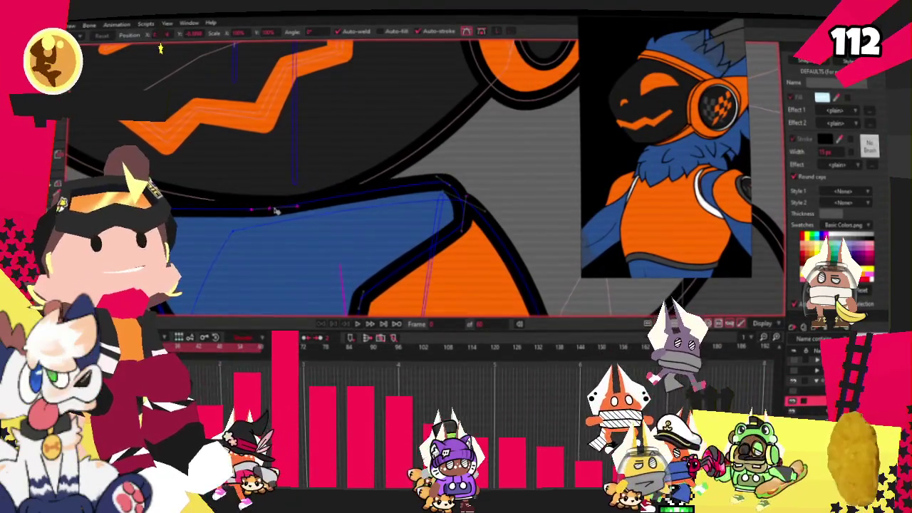
pyautogui.scroll(-2, 318, 161)
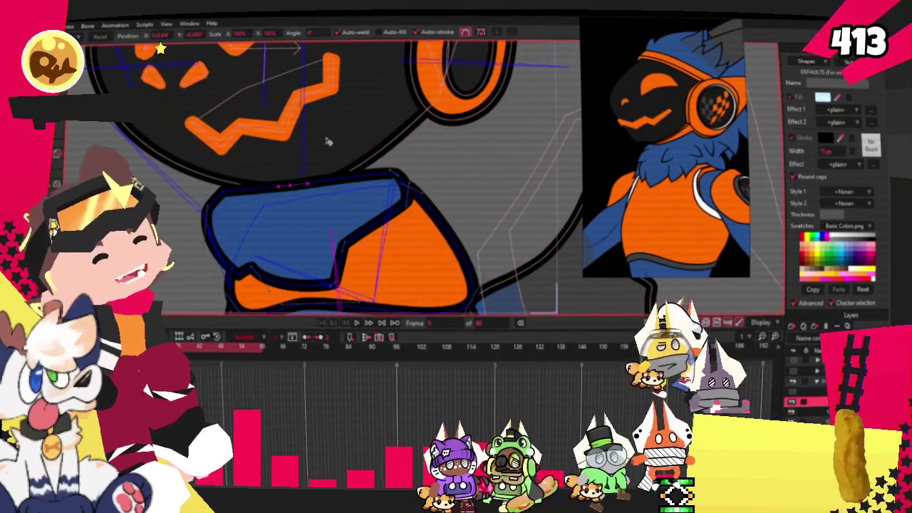
pyautogui.scroll(1, 227, 223)
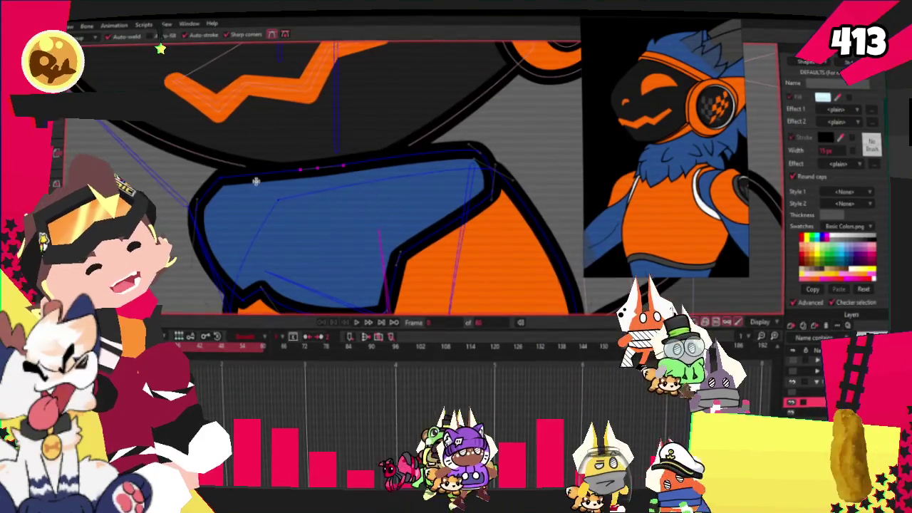
pyautogui.press('t')
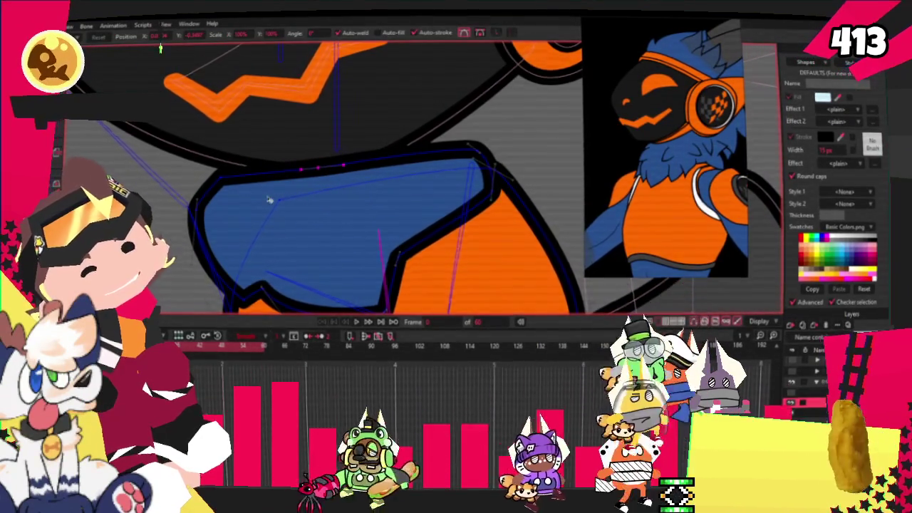
pyautogui.scroll(1, 270, 201)
pyautogui.moveTo(201, 240); pyautogui.dragTo(211, 238)
# - Move the collar's notch corner left so it sits snugly over the orange chest
pyautogui.click(351, 169)
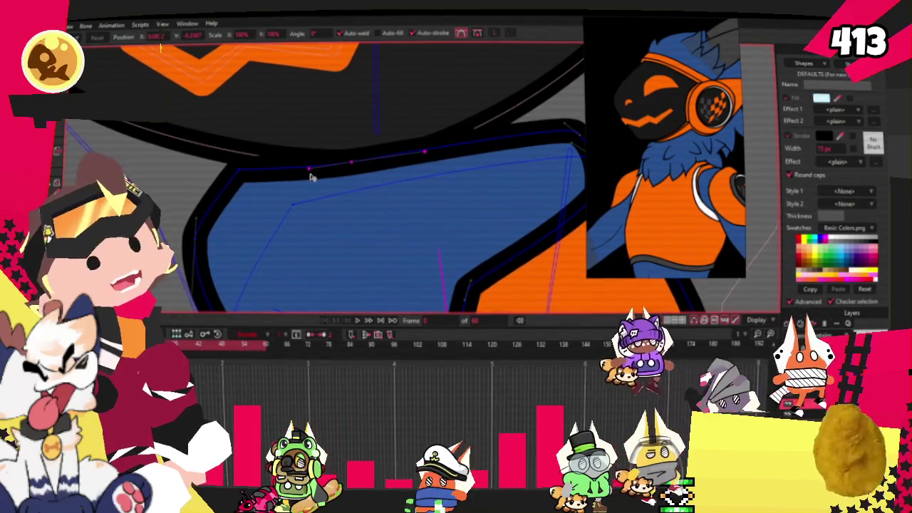
pyautogui.scroll(-1, 313, 166)
pyautogui.scroll(2, 313, 166)
pyautogui.scroll(-2, 300, 252)
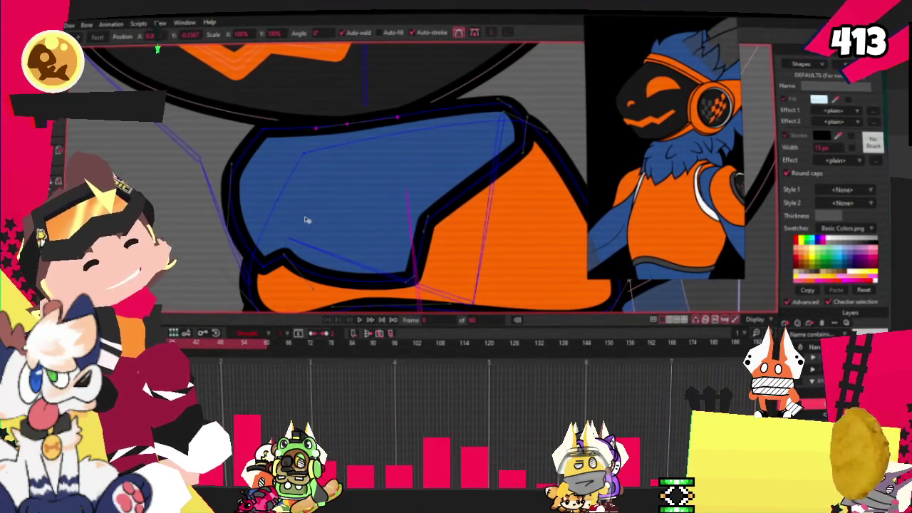
pyautogui.scroll(1, 292, 234)
pyautogui.moveTo(287, 265); pyautogui.dragTo(239, 261)
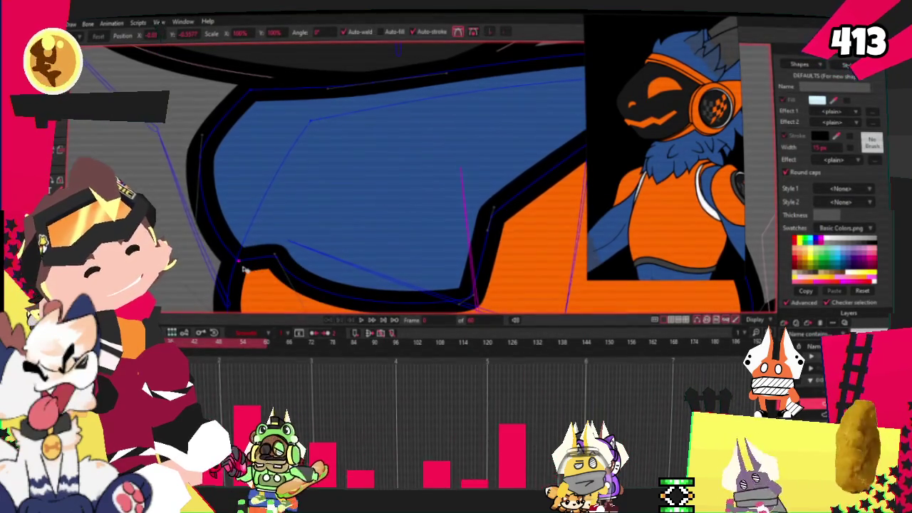
pyautogui.click(431, 292)
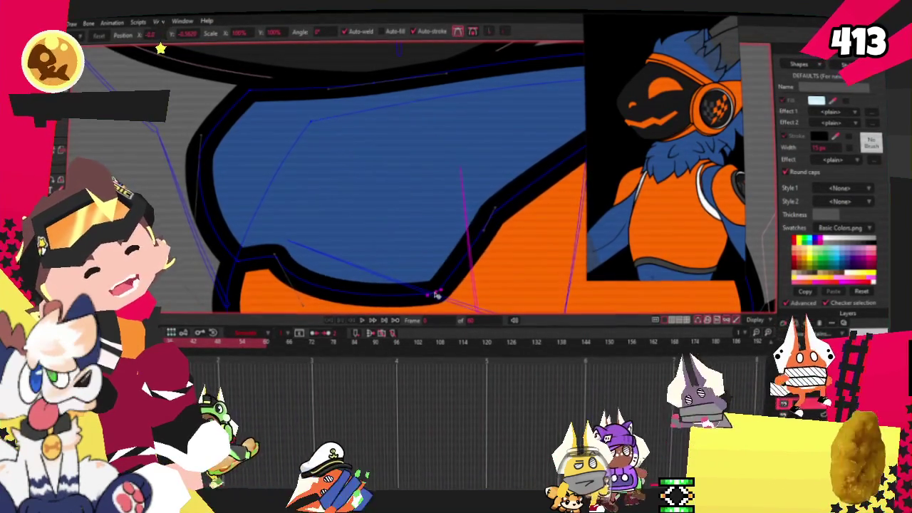
pyautogui.scroll(-3, 376, 177)
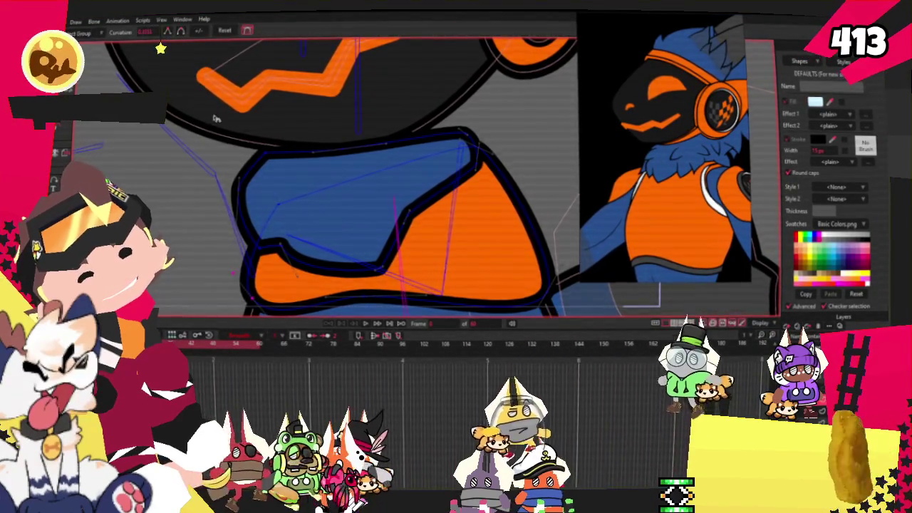
# - Switch to the Curvature tool and play the rig animation to test it
pyautogui.press('c')
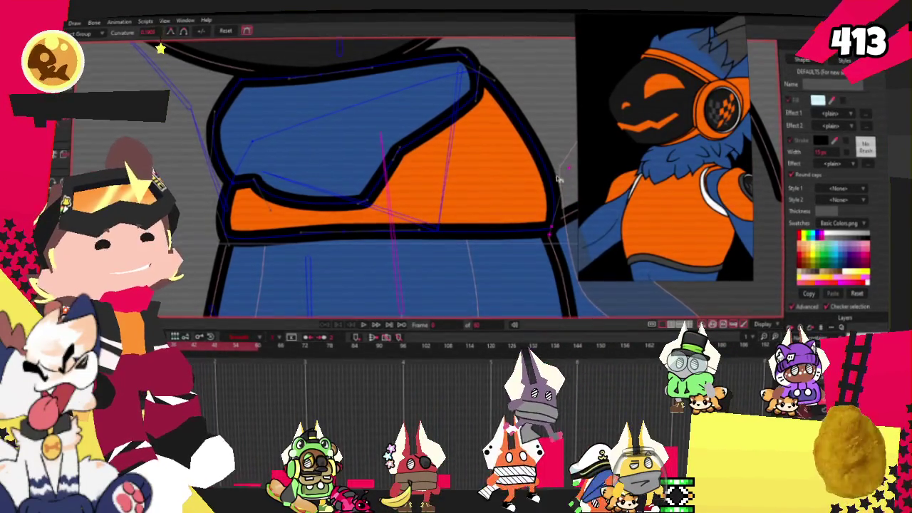
pyautogui.scroll(-2, 454, 180)
pyautogui.click(372, 327)
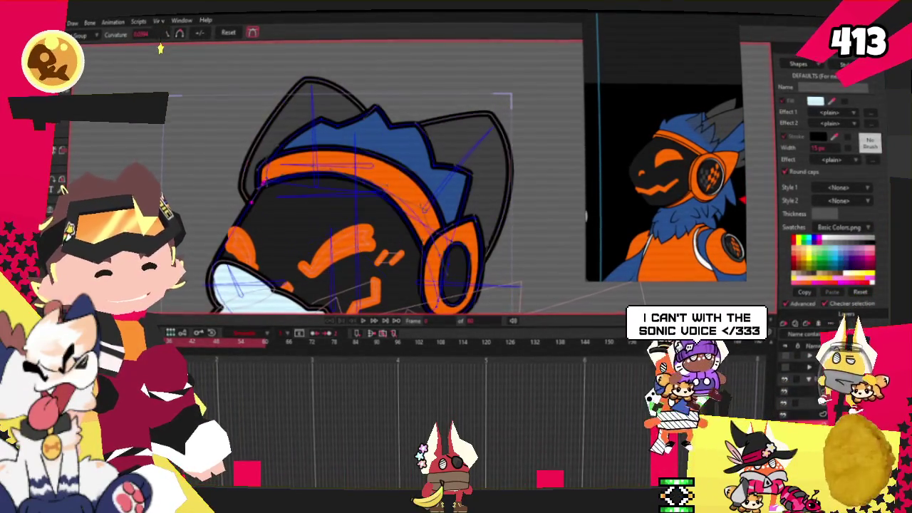
# - Pull the tip of a blue hair spike inward with Transform Points
pyautogui.scroll(3, 411, 192)
pyautogui.press('t')
pyautogui.scroll(2, 412, 192)
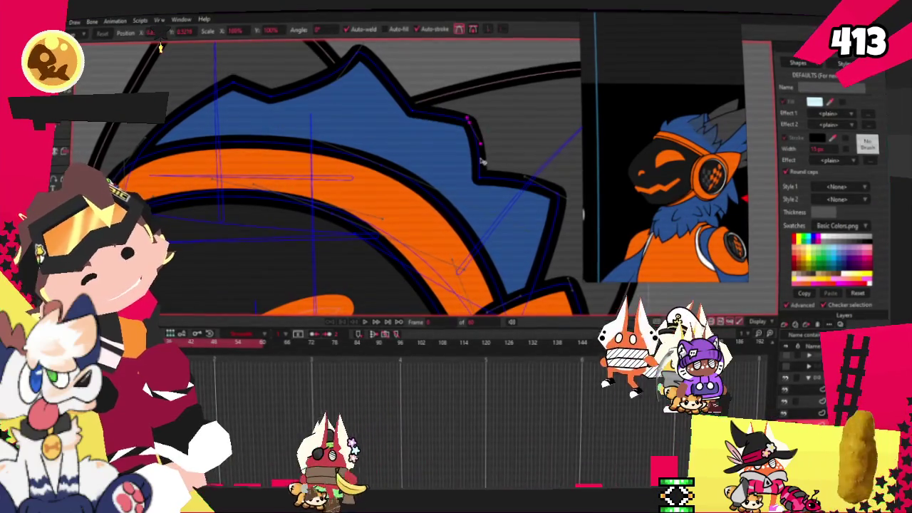
pyautogui.scroll(-1, 507, 158)
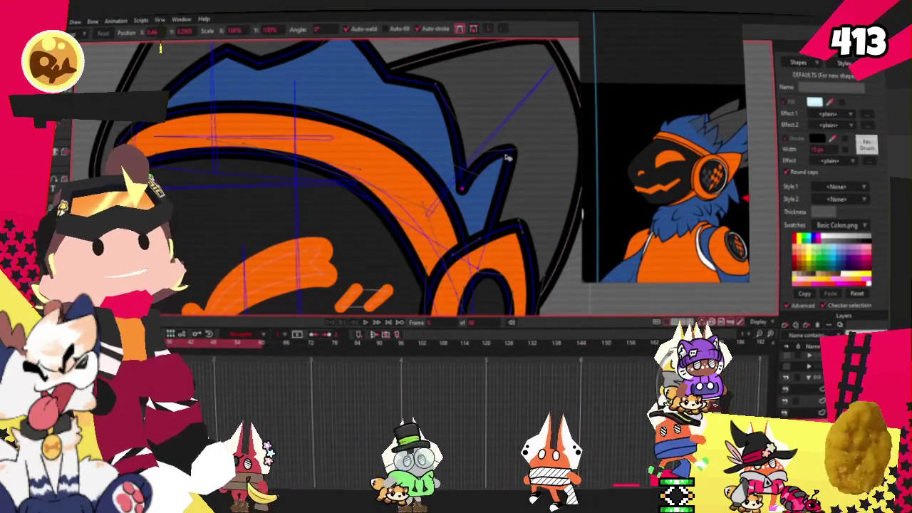
pyautogui.moveTo(507, 158); pyautogui.dragTo(465, 174)
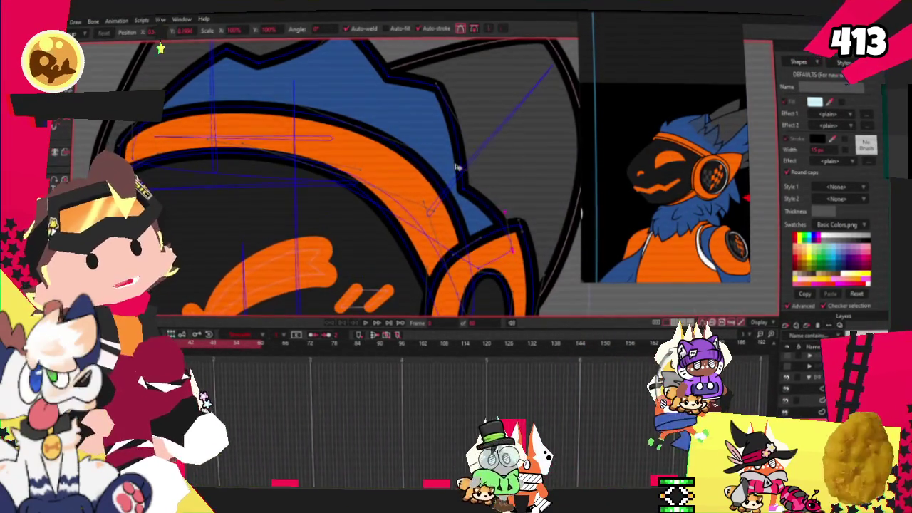
pyautogui.scroll(-3, 465, 173)
pyautogui.scroll(1, 519, 294)
pyautogui.scroll(2, 519, 294)
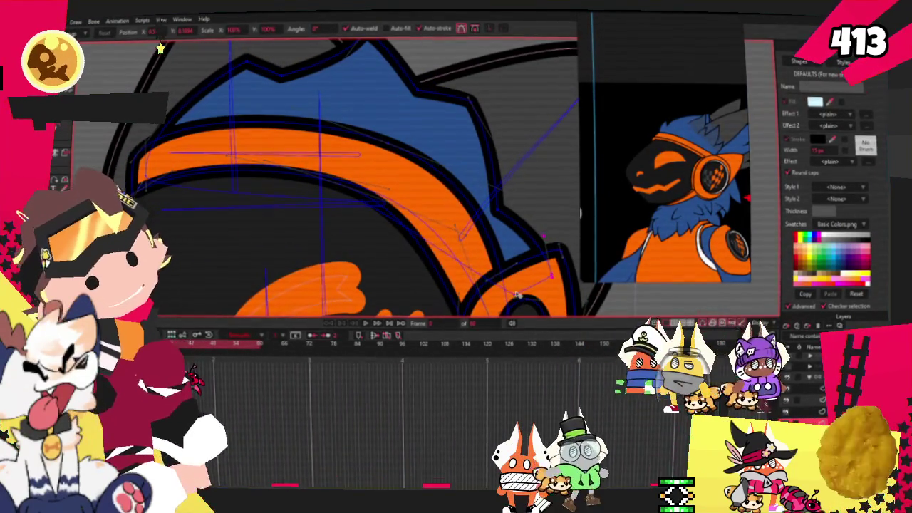
pyautogui.scroll(-2, 419, 170)
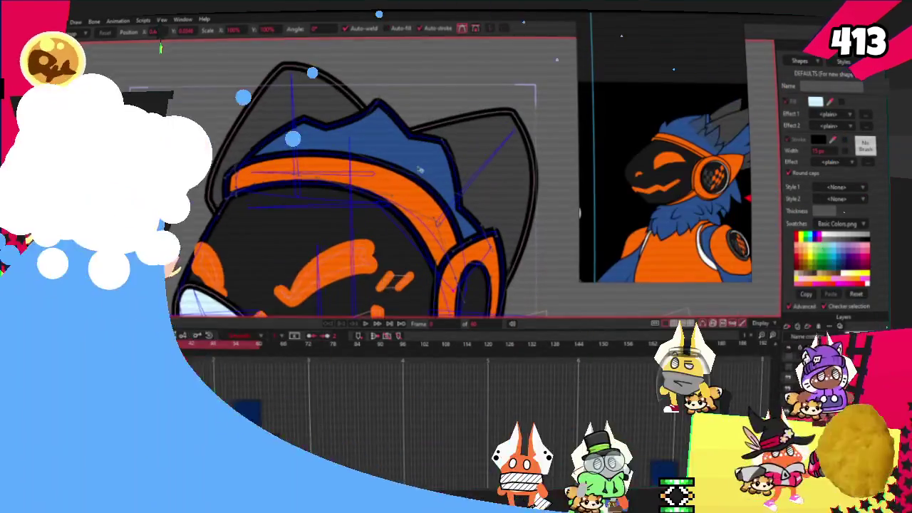
pyautogui.scroll(1, 467, 215)
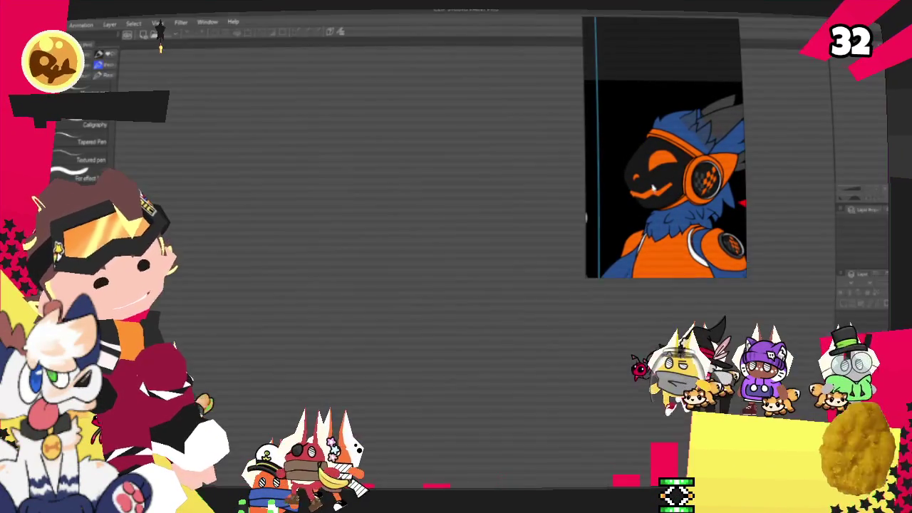
# - Start a new canvas from Clip Studio Paint's File menu
pyautogui.click(145, 36)
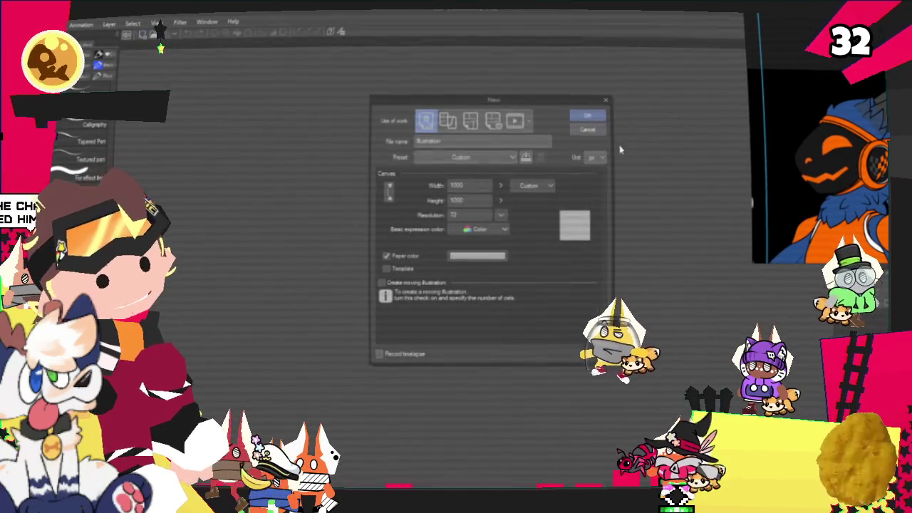
# - Confirm the 1000 × 1000 px Illustration canvas at resolution 72
pyautogui.click(588, 116)
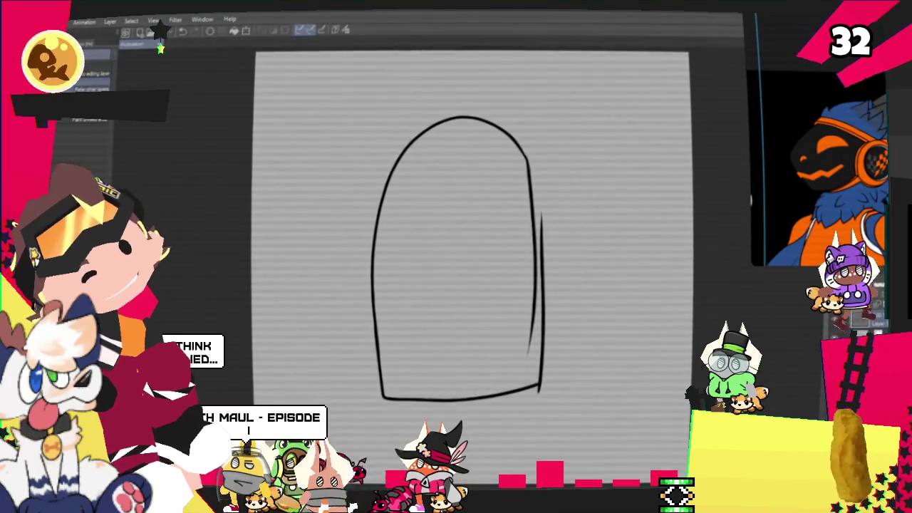
# - Undo the full-canvas fill, close the arch's right-edge gap, and fill the arch solid black
pyautogui.press('g')
pyautogui.click(445, 284)
pyautogui.hotkey('ctrl', 'z')
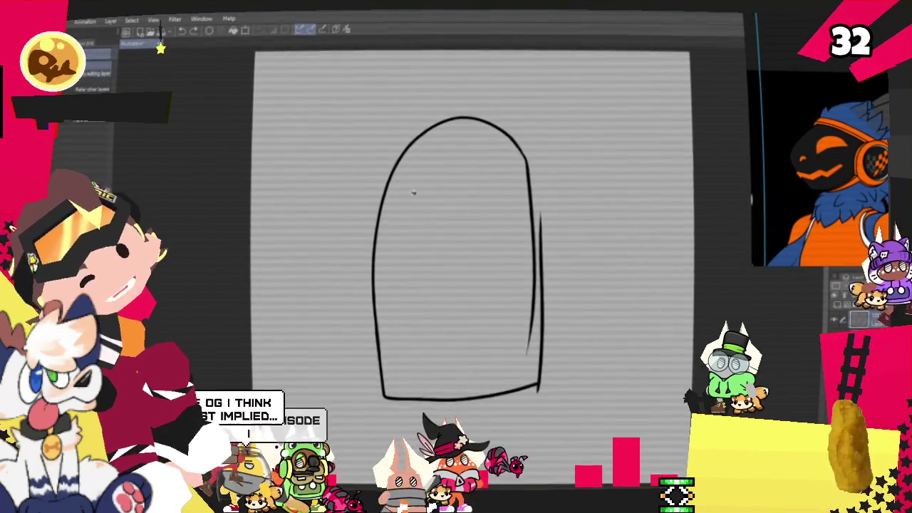
pyautogui.press('p')
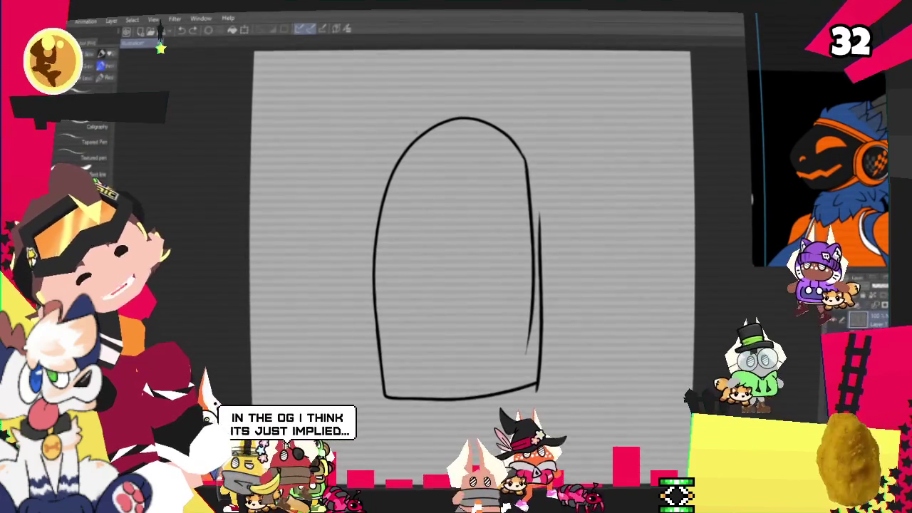
pyautogui.moveTo(527, 171); pyautogui.dragTo(533, 251)
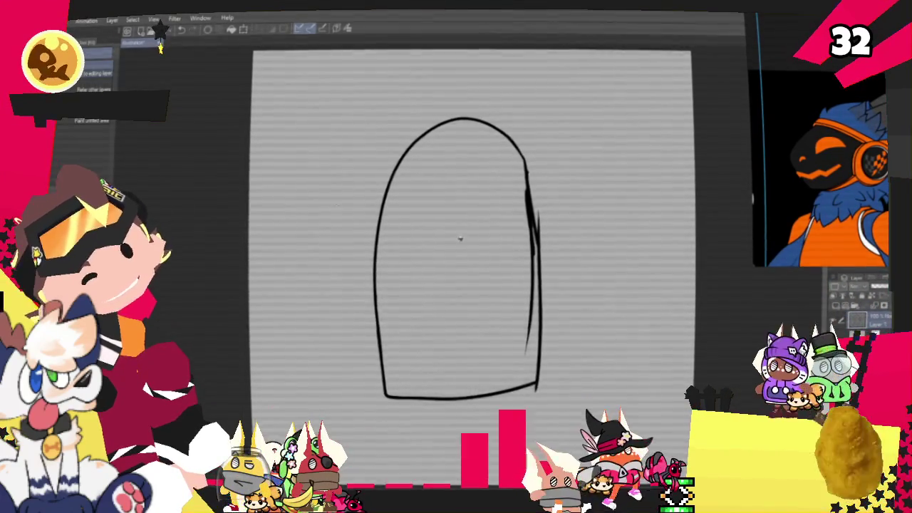
pyautogui.click(465, 238)
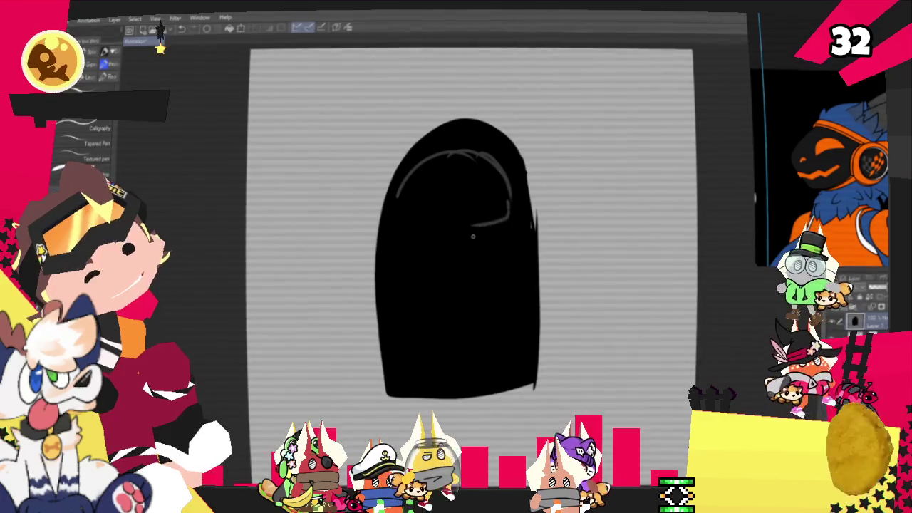
# - Outline and fill a grey face panel, then add dark hatching strokes
pyautogui.moveTo(476, 228); pyautogui.dragTo(431, 250)
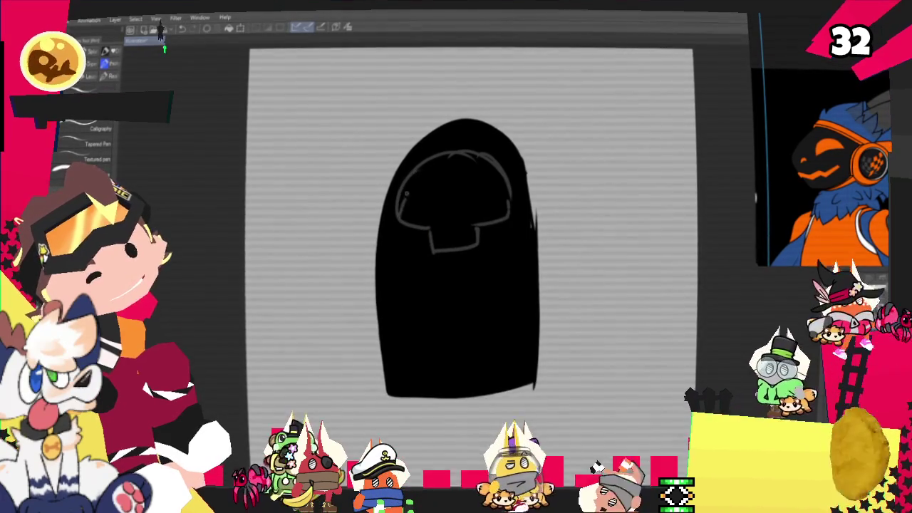
pyautogui.press('g')
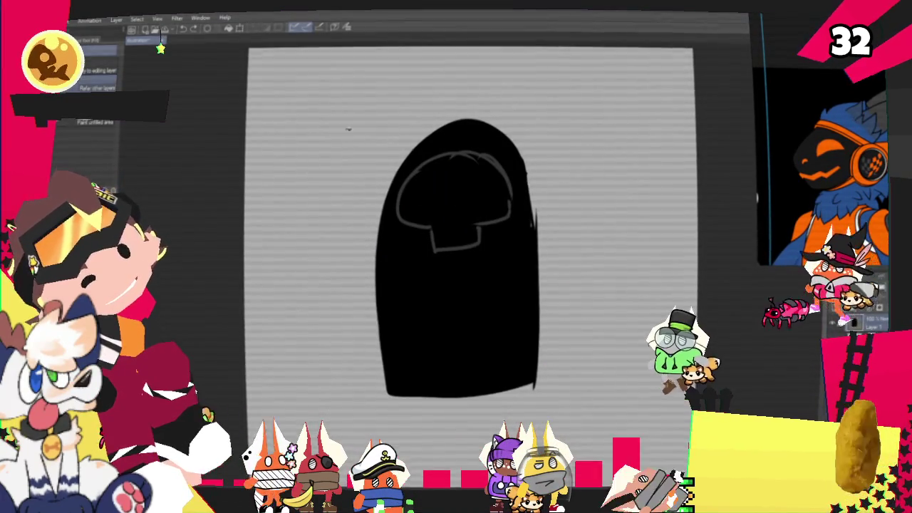
pyautogui.click(478, 210)
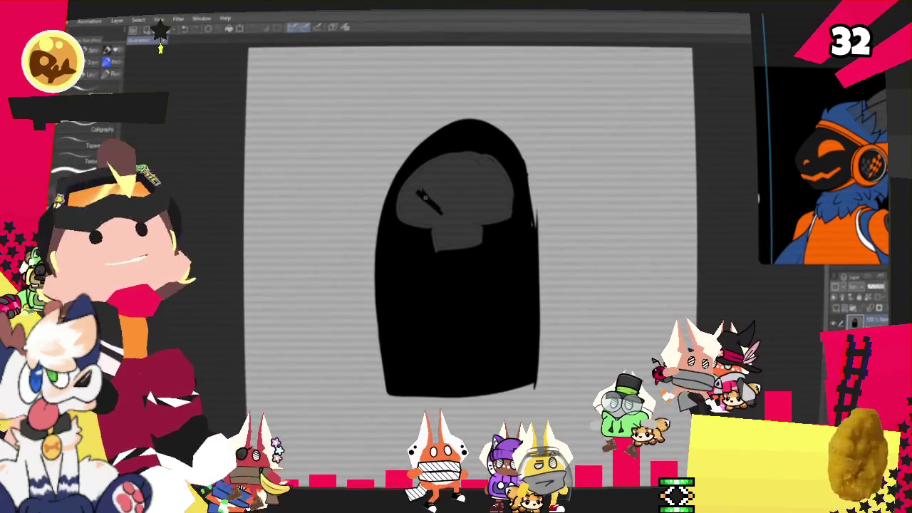
pyautogui.moveTo(503, 187)
pyautogui.mouseDown()
pyautogui.moveTo(477, 206)
pyautogui.moveTo(471, 171)
pyautogui.mouseUp()
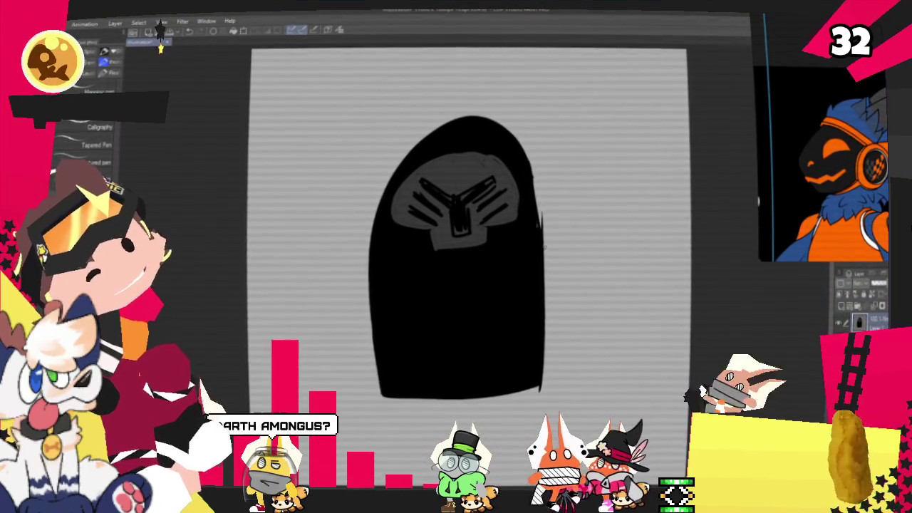
pyautogui.moveTo(547, 258); pyautogui.dragTo(588, 244)
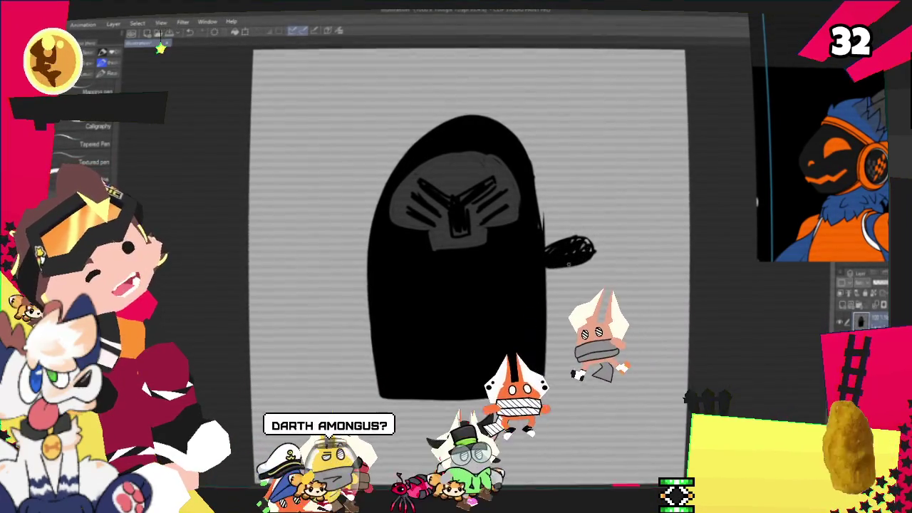